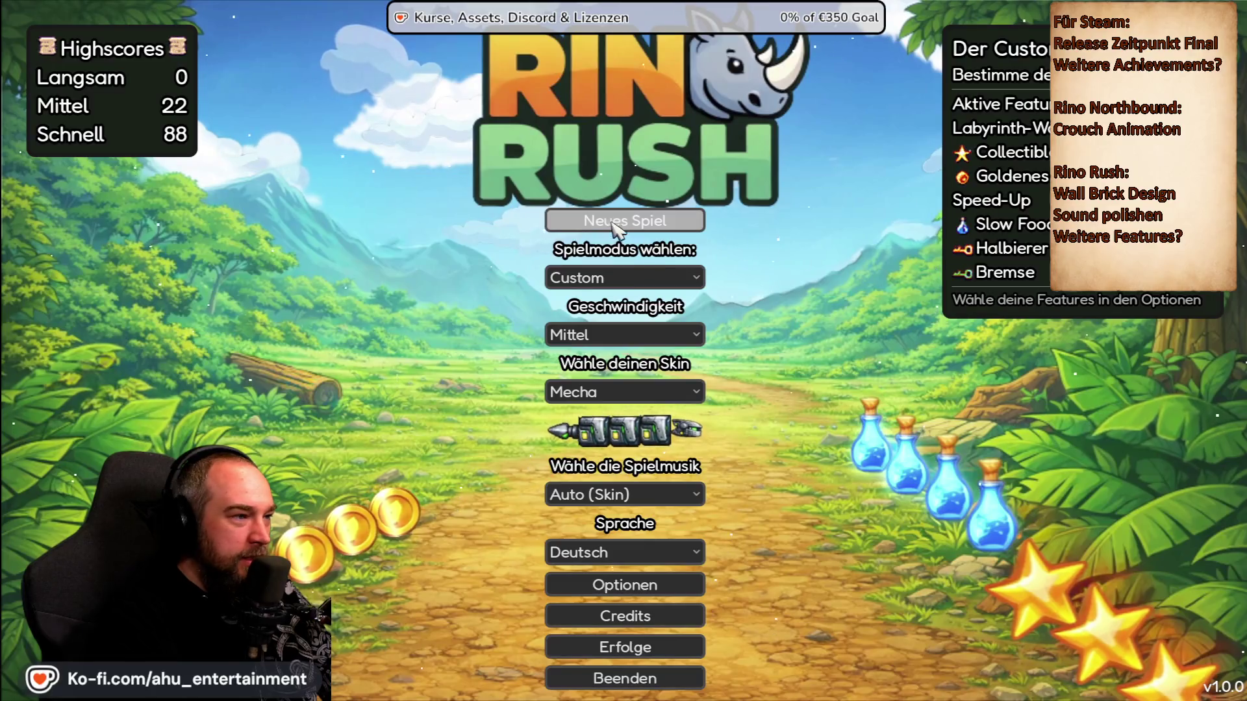
Step: Review the Custom Mode feature toggles in Optionen, then start a new Custom game with the Mecha rhino
key(Down)
key(Down)
key(Down)
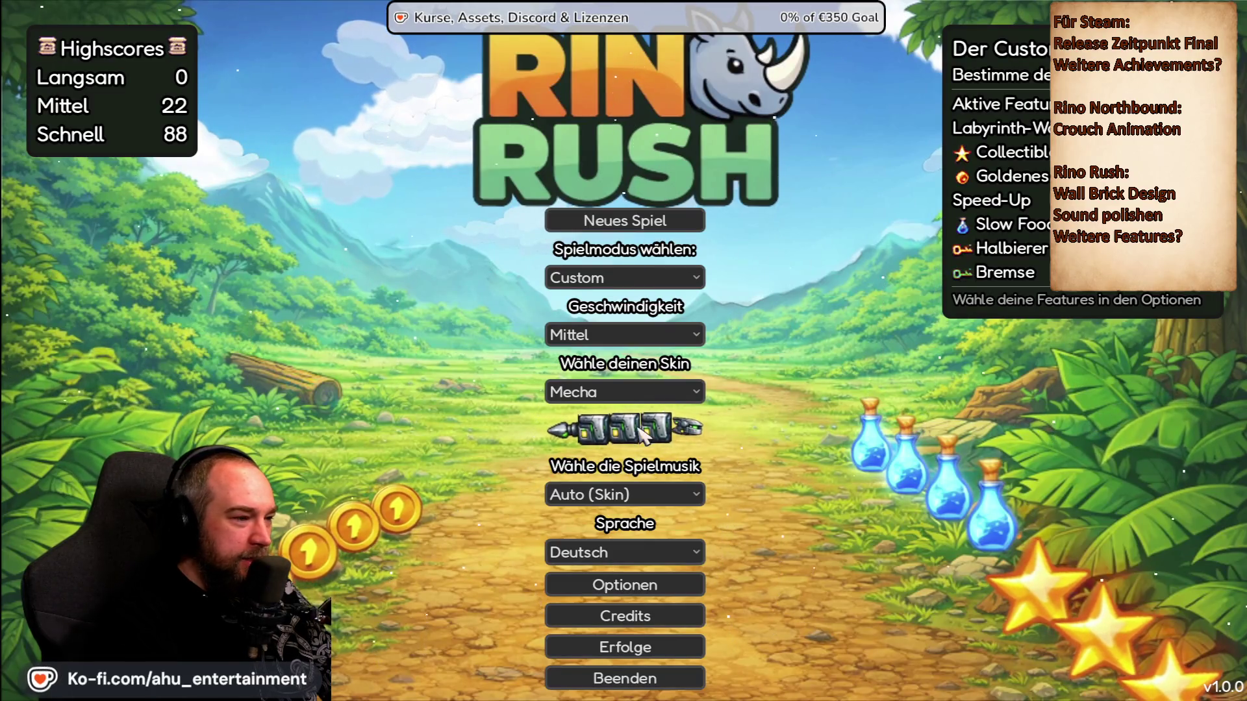
key(Return)
click(780, 26)
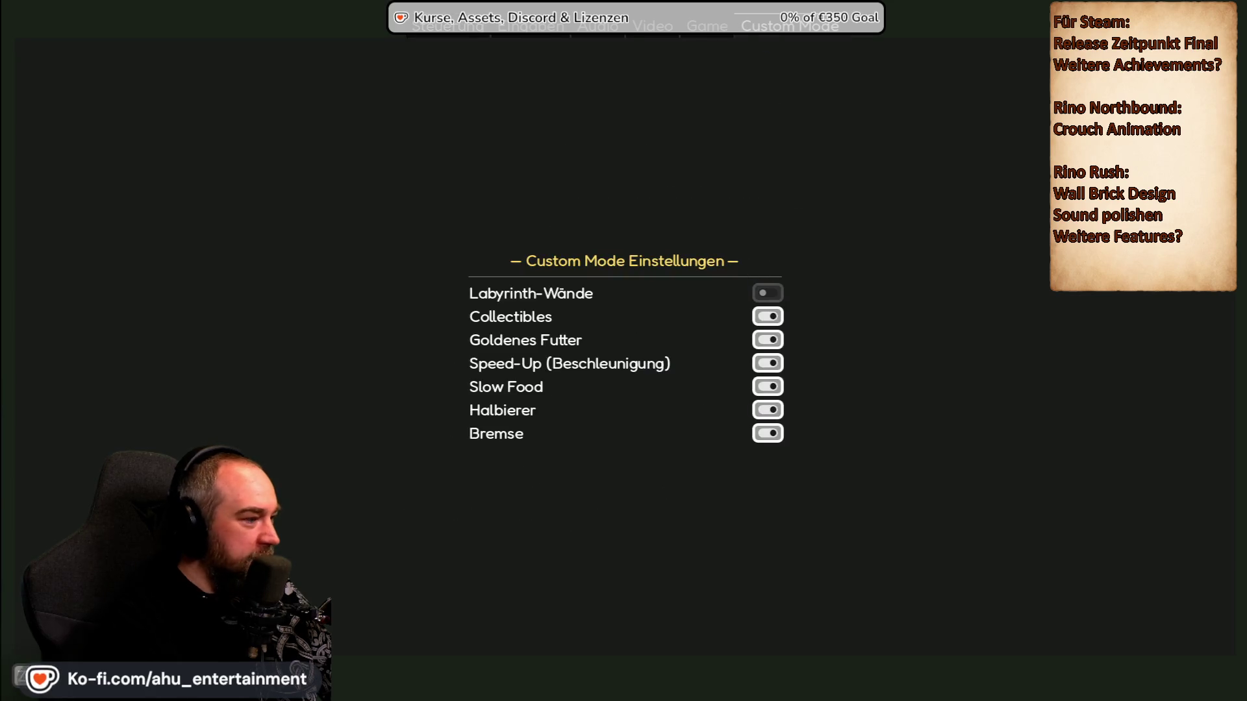
key(Escape)
key(Return)
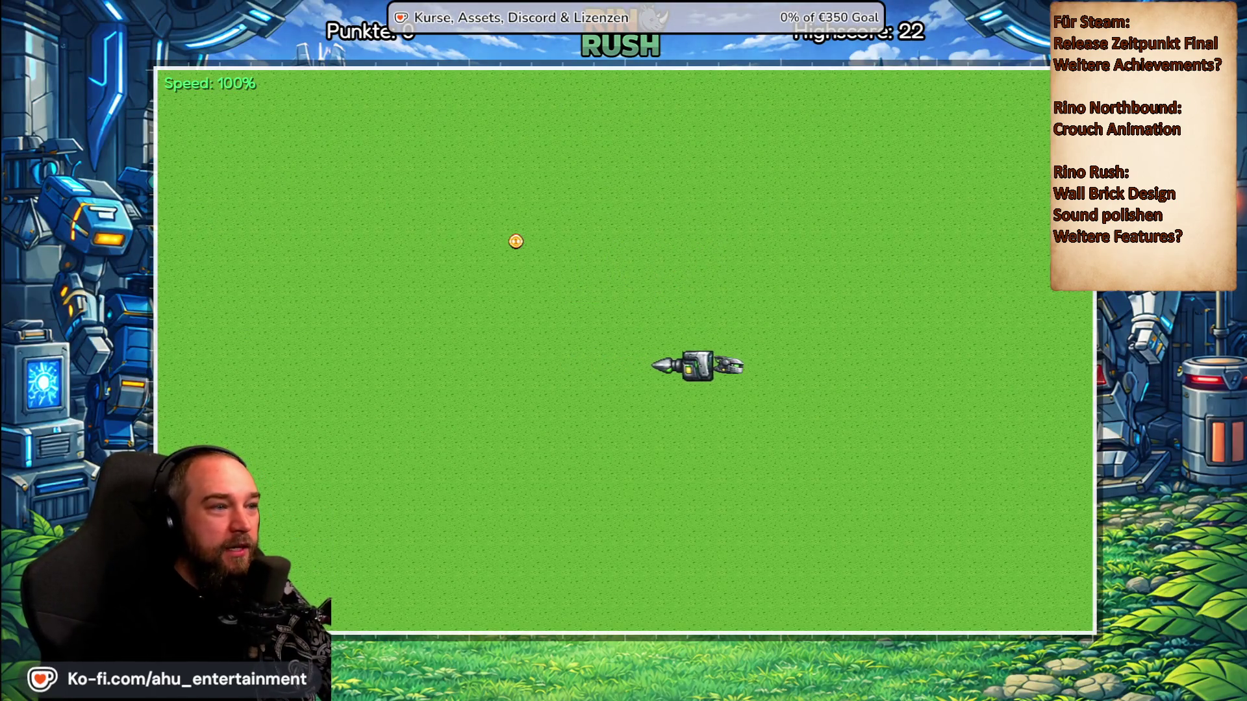
Step: Pause the round, enable Labyrinth-Wände in the Custom Mode options, and resume
key(Up)
key(Left)
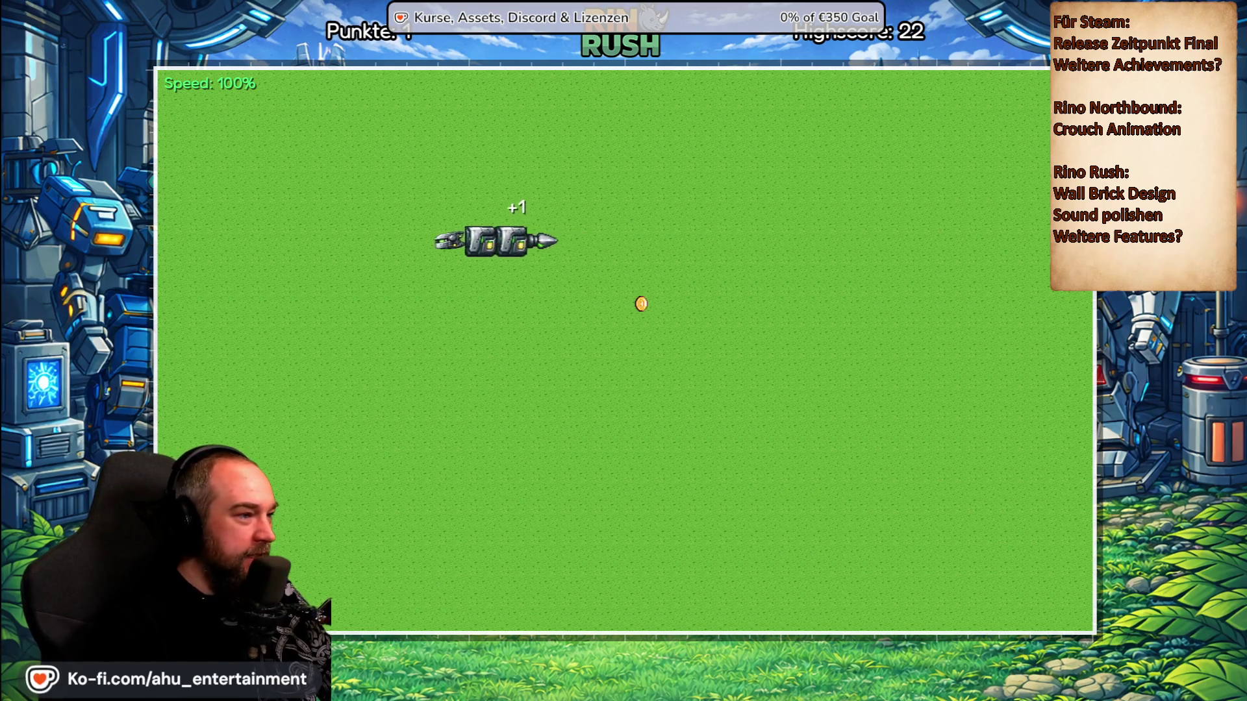
key(Down)
key(Escape)
click(691, 361)
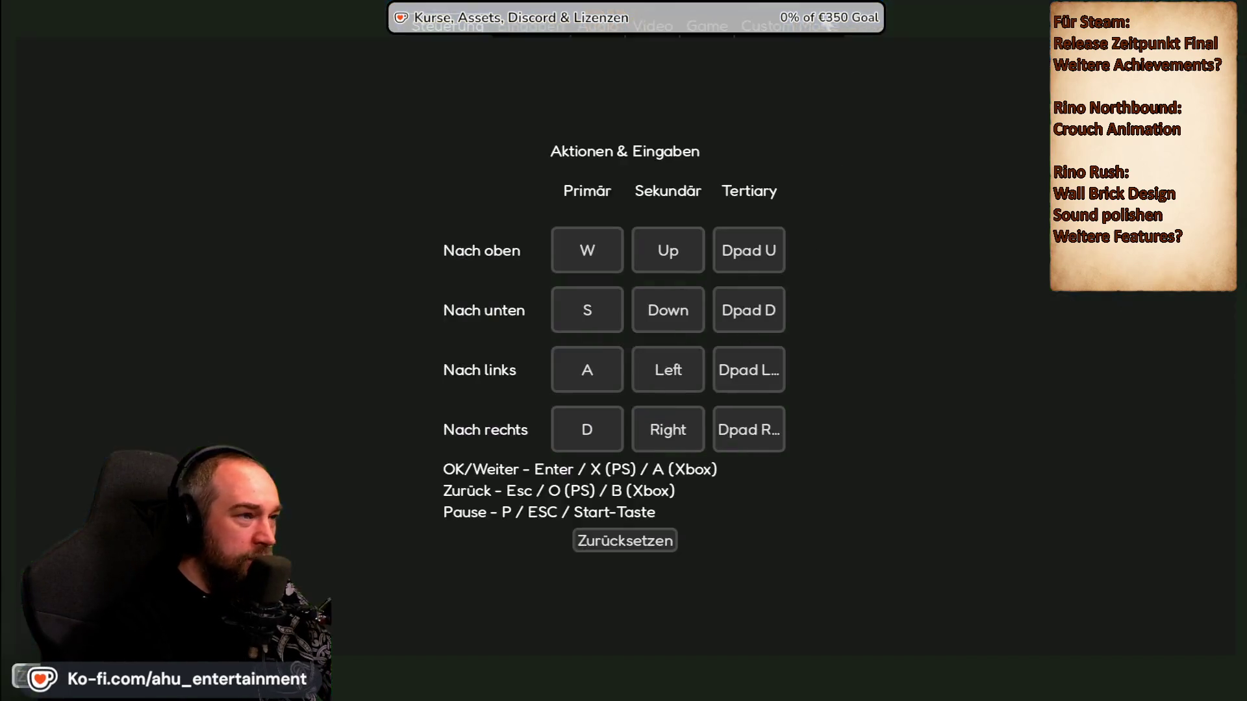
click(800, 33)
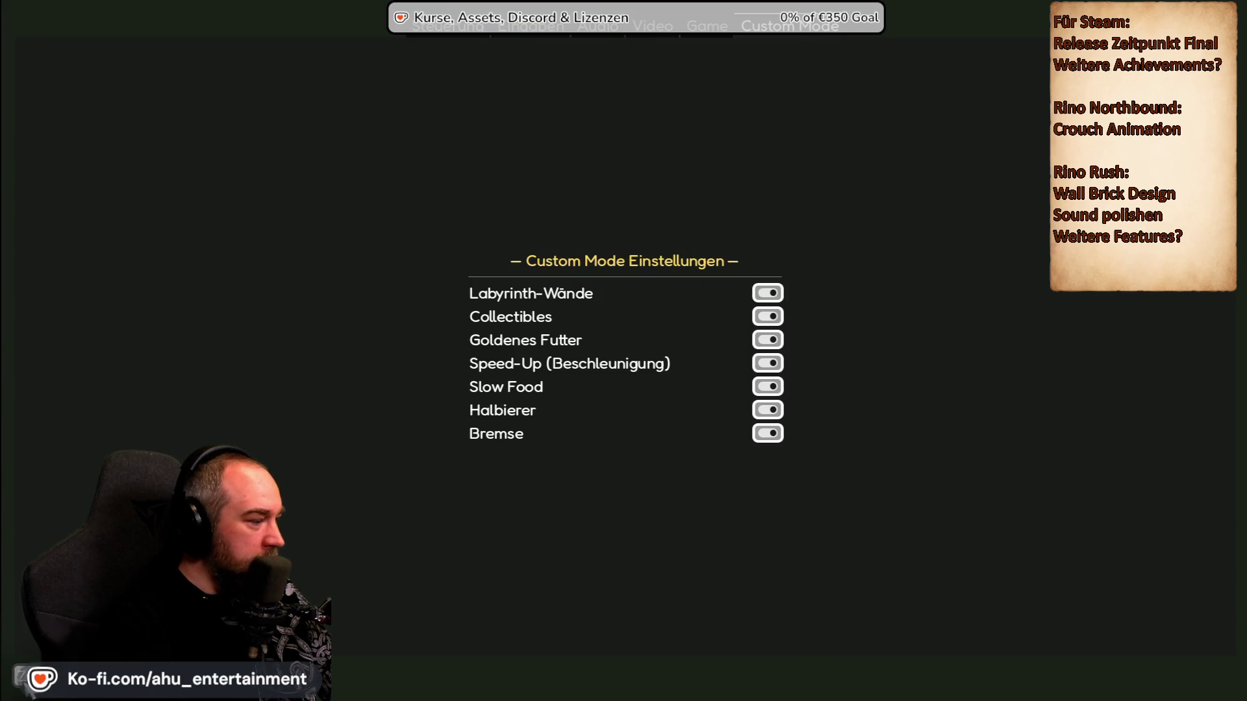
key(Escape)
key(Up)
key(Up)
key(Return)
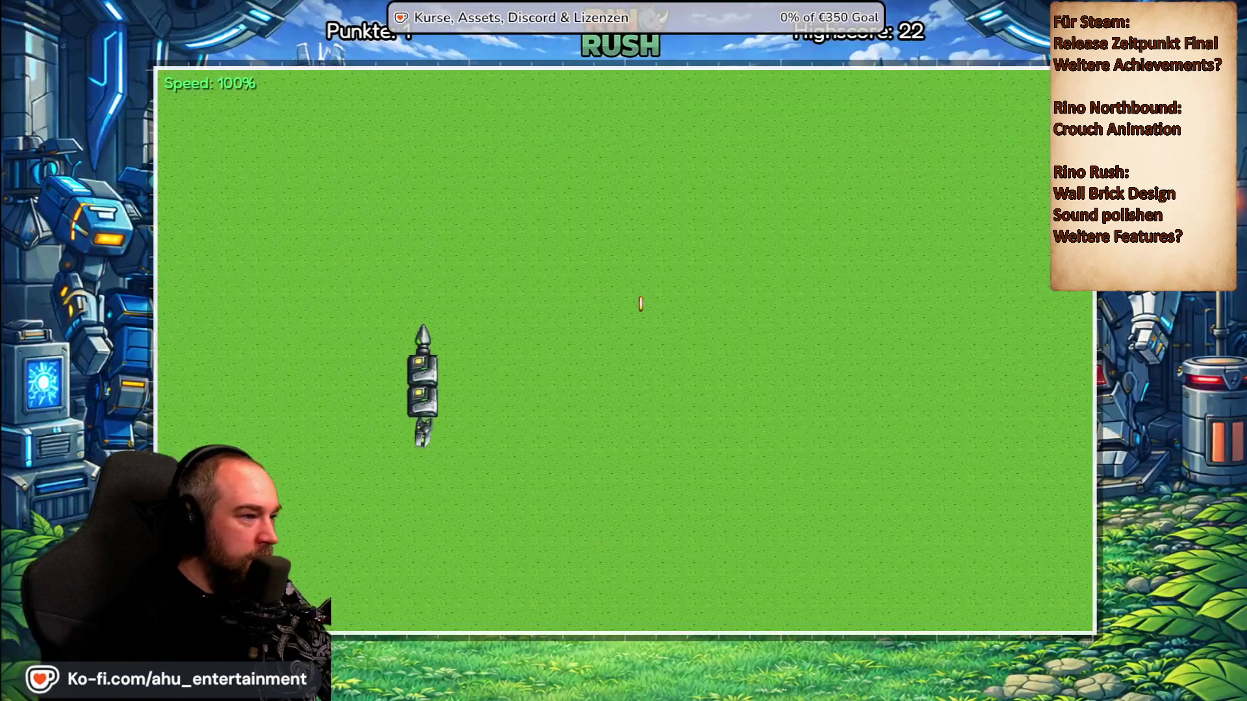
Step: Steer the drill rhino around the field to collect food
key(Right)
key(Up)
key(Left)
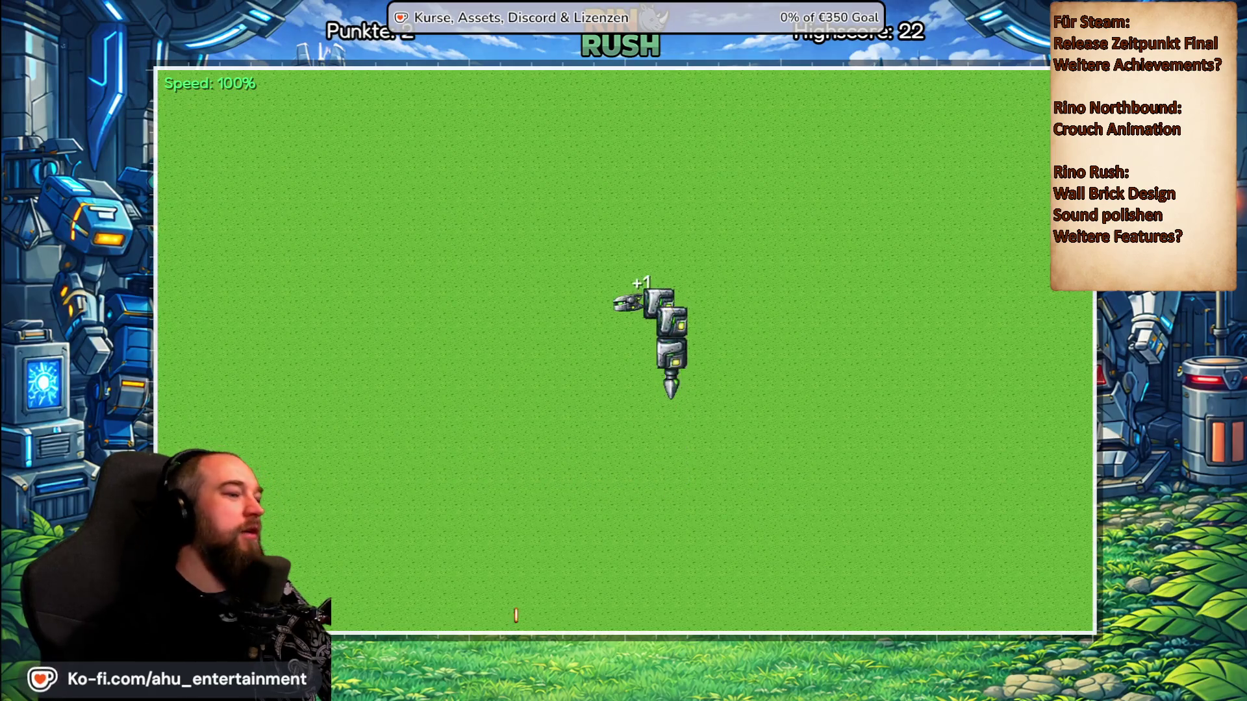
key(Down)
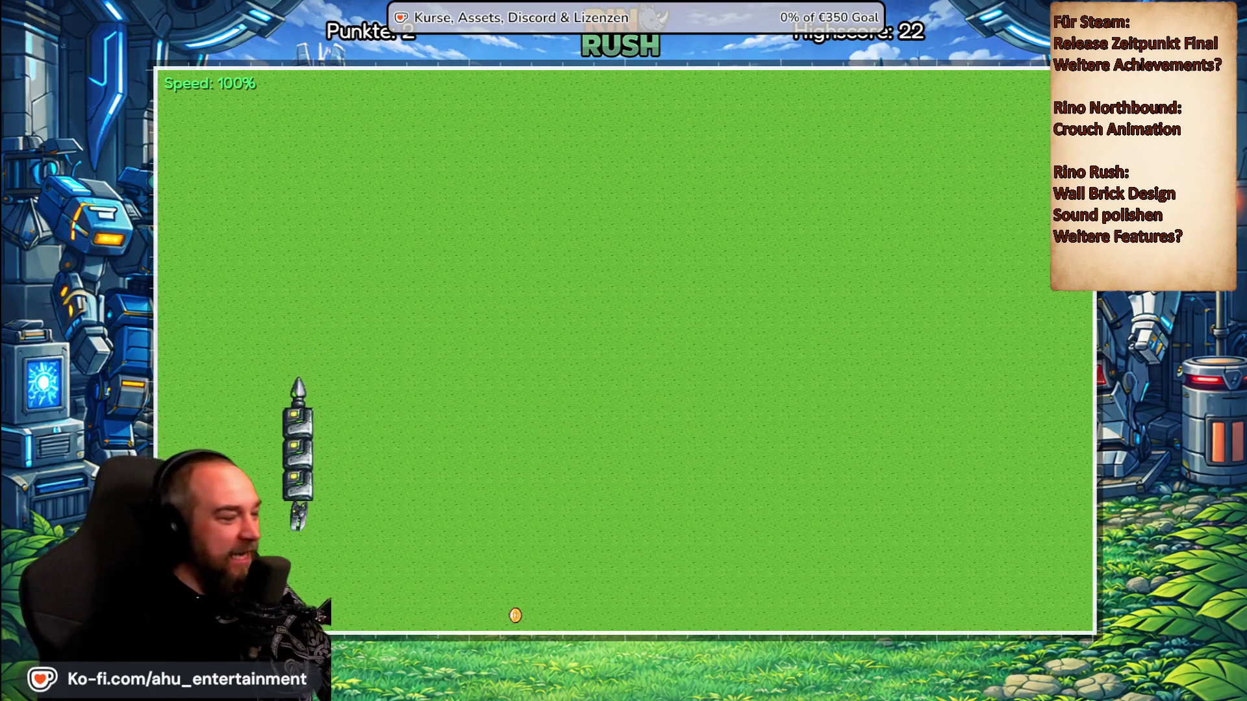
key(Up)
Step: Restart the round from the pause menu, confirming with Ja so the maze walls appear
key(Escape)
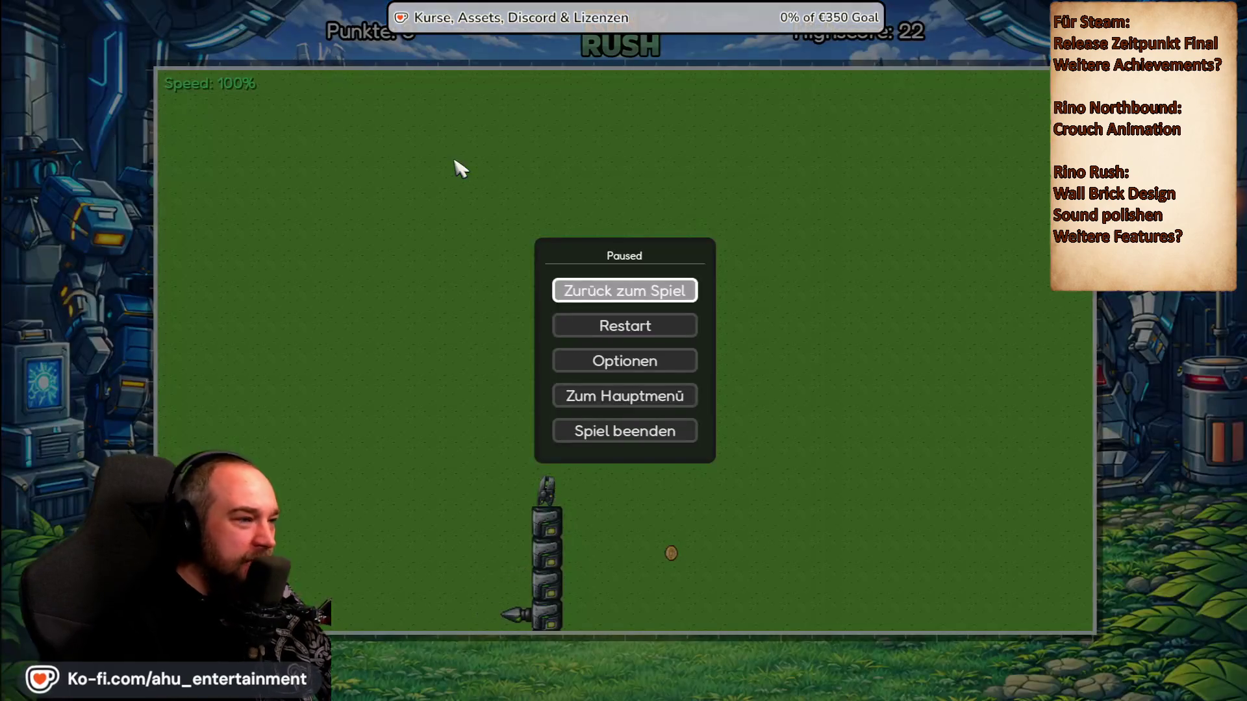
key(Down)
key(Return)
key(Right)
key(Return)
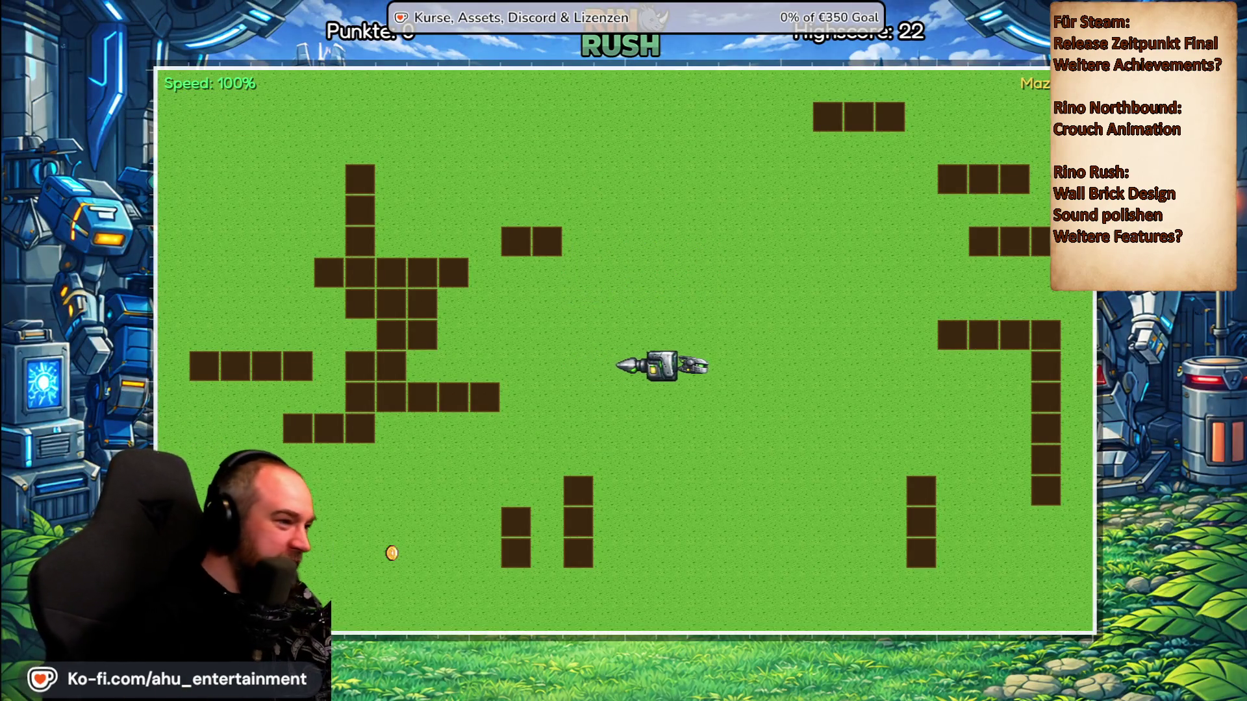
Step: Steer the snake through the walled field, collecting coins until the score reaches 11
key(Up)
key(Left)
key(Up)
key(Right)
key(Down)
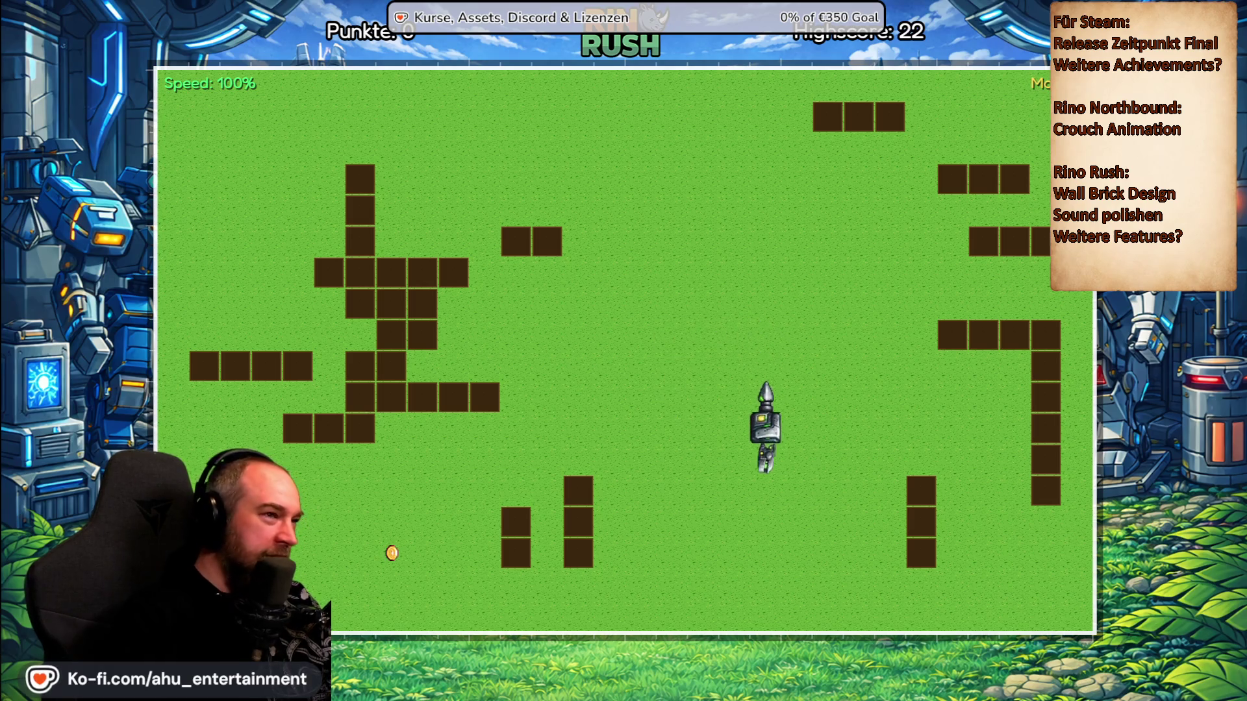
key(Left)
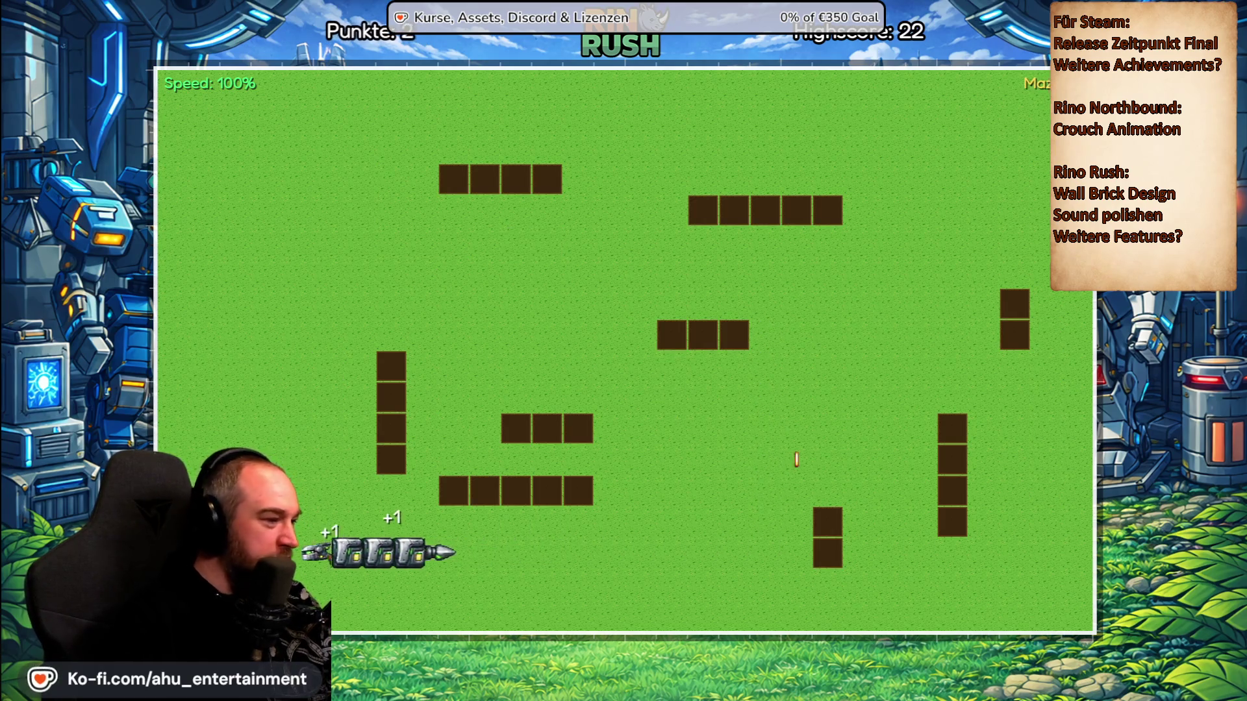
key(Up)
key(Right)
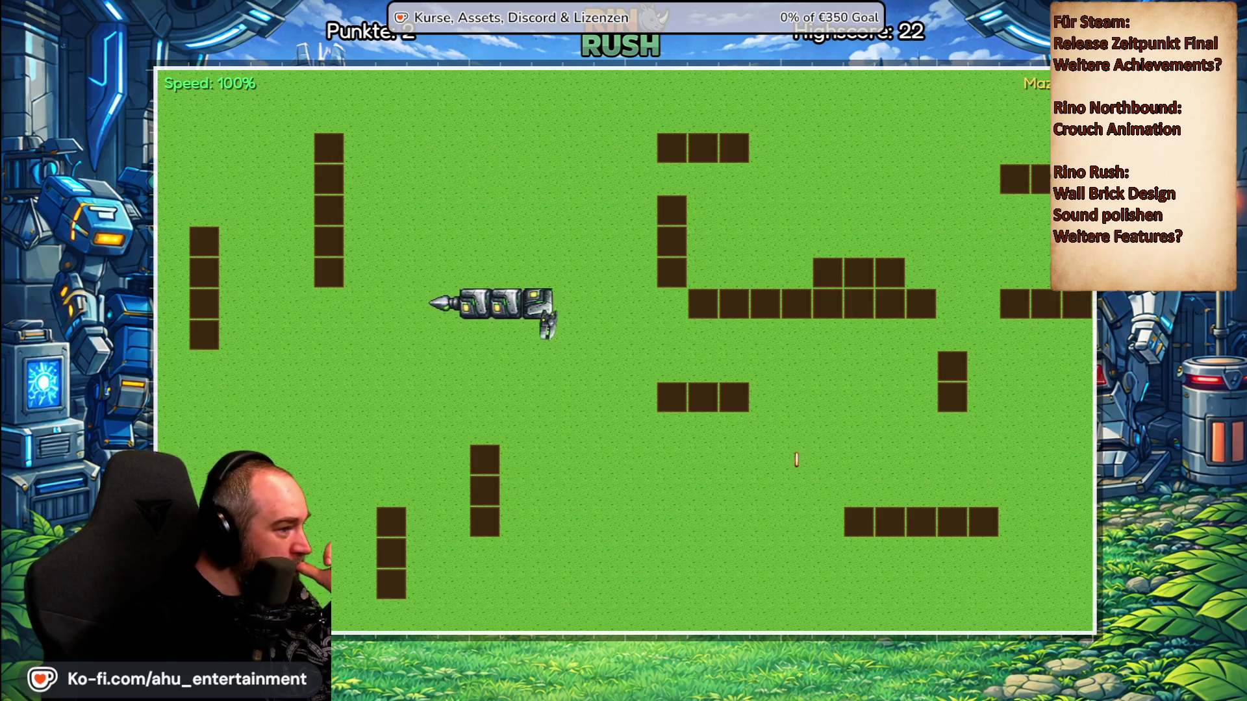
key(Down)
key(Right)
key(Up)
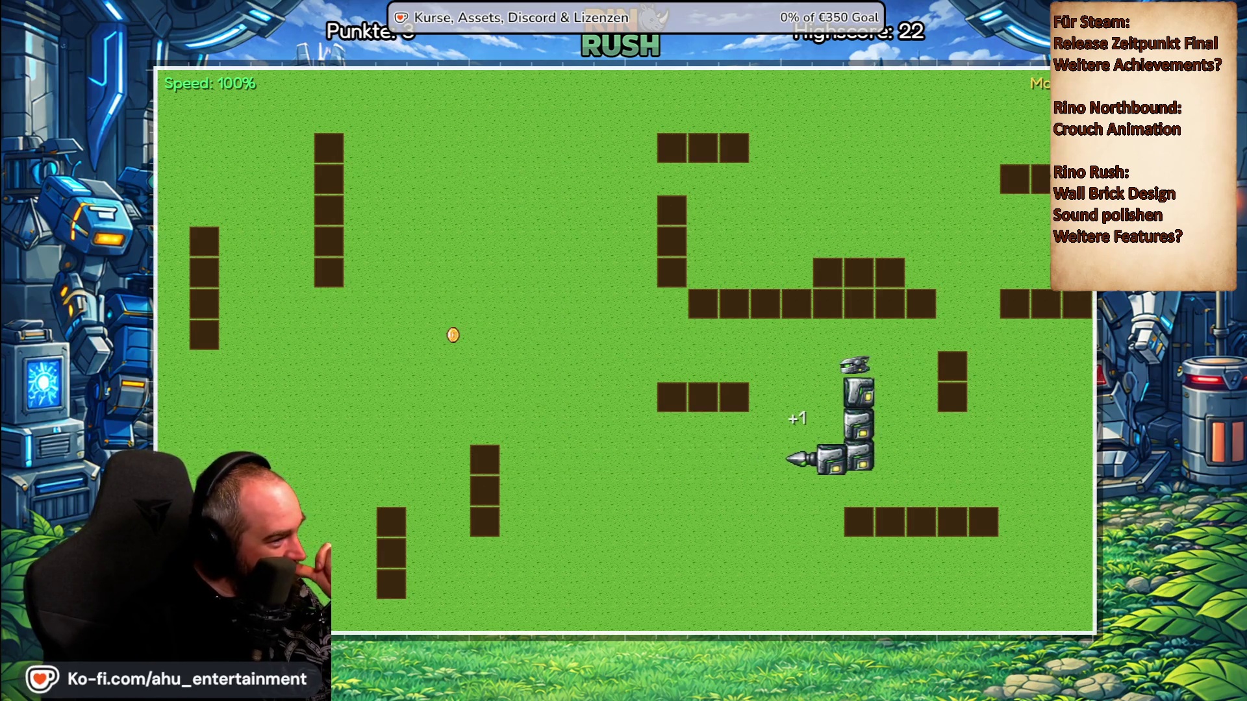
key(Left)
key(Up)
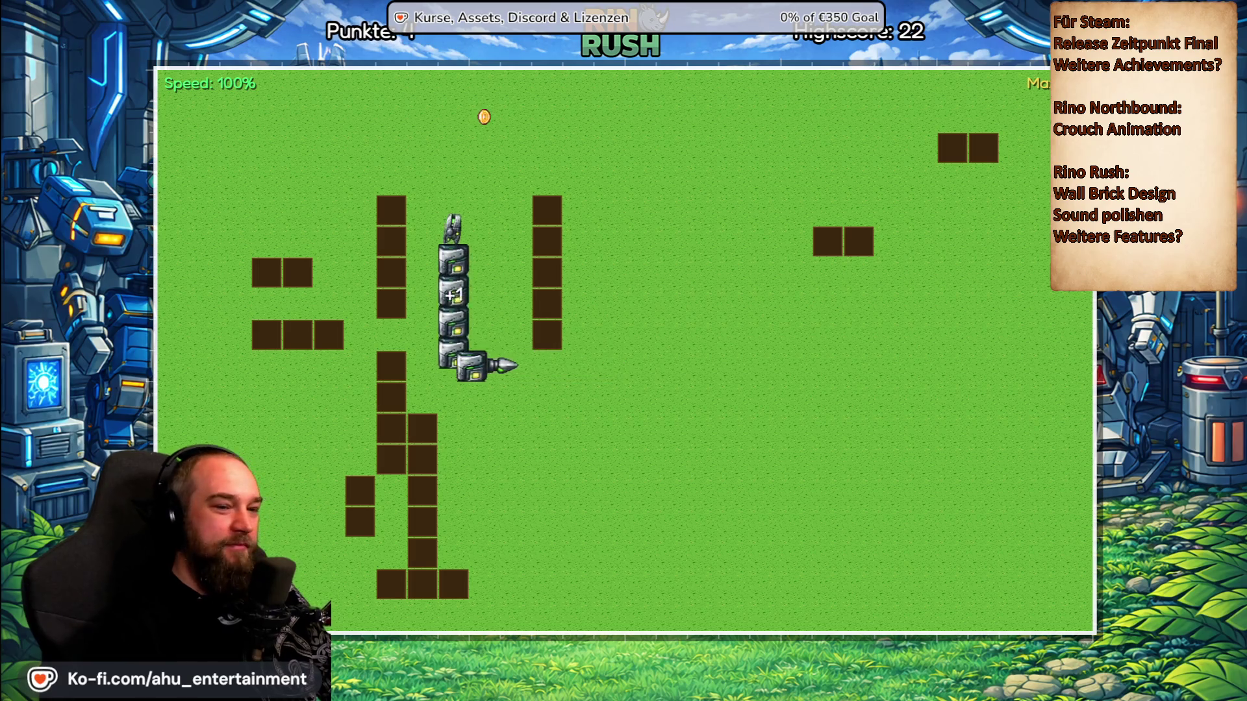
key(Right)
key(Up)
key(Left)
key(Down)
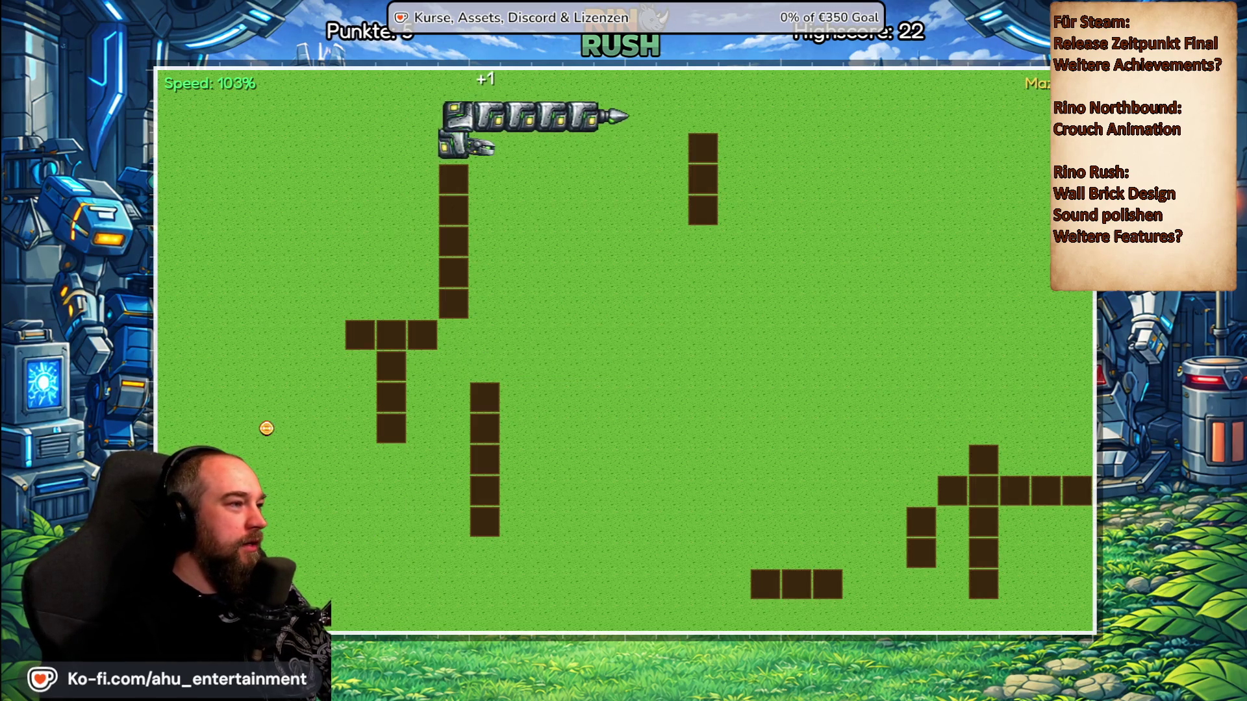
key(Right)
key(Down)
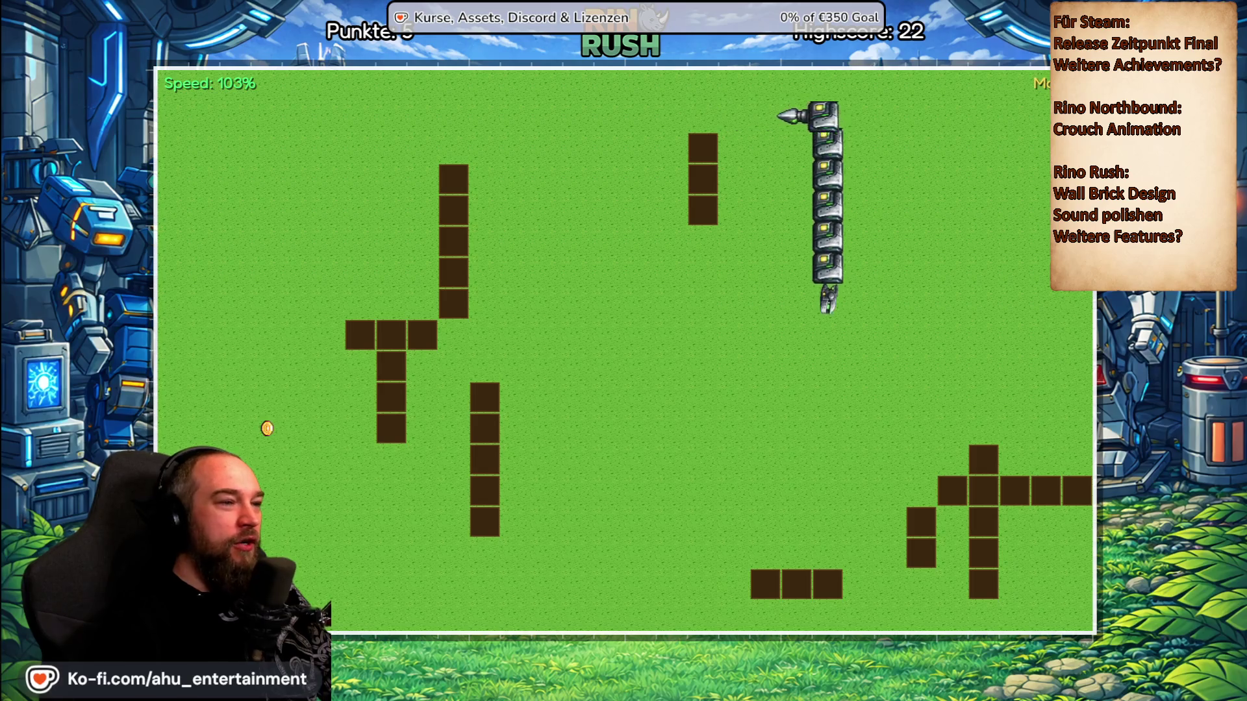
key(Left)
key(Up)
key(Left)
key(Down)
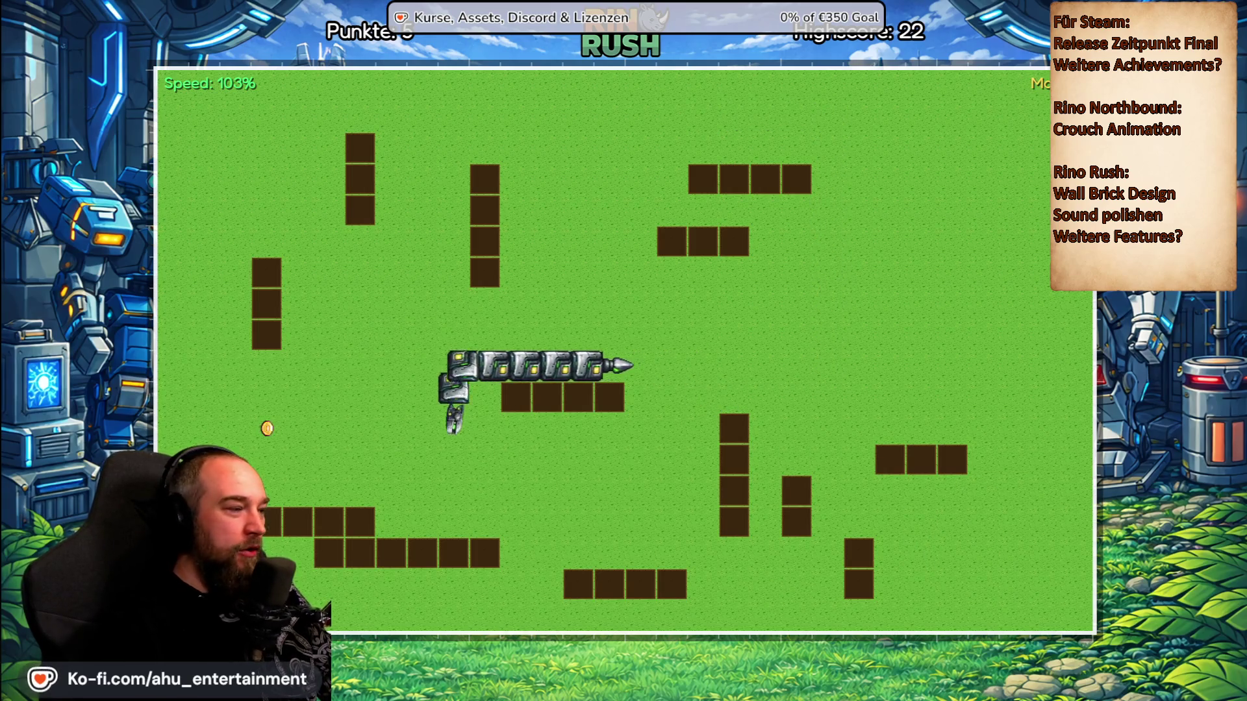
key(Left)
key(Up)
key(Right)
key(Up)
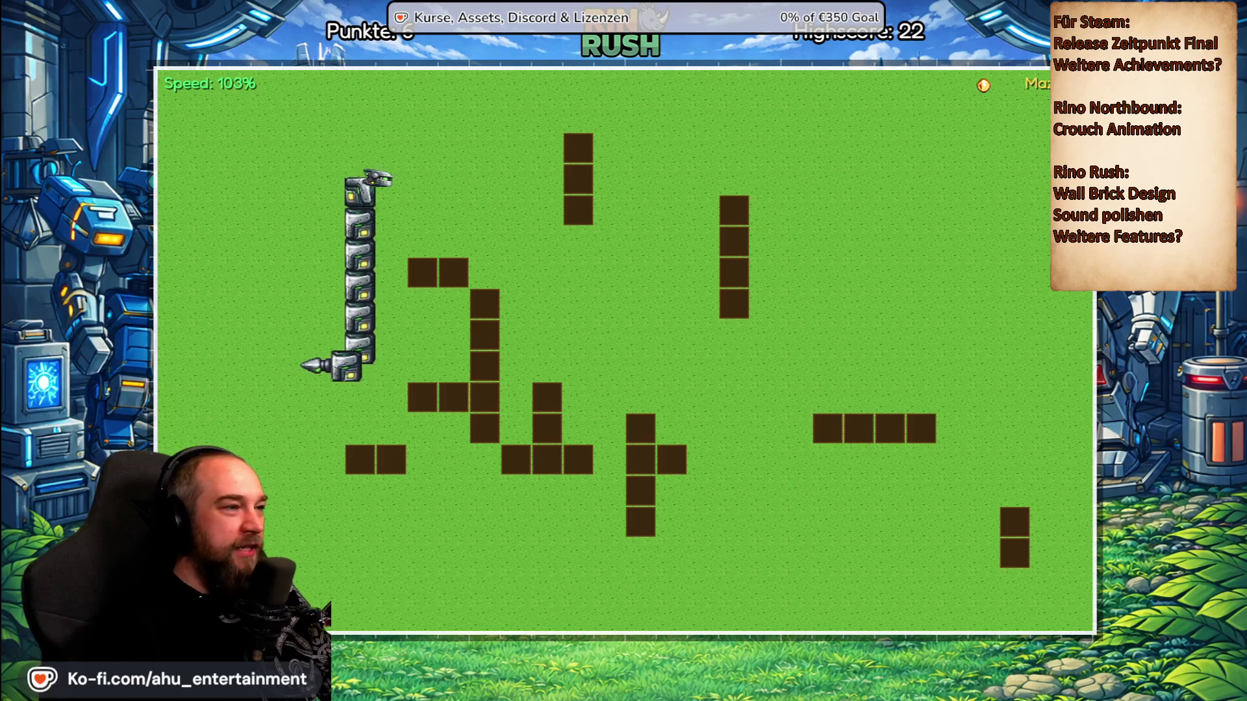
key(Right)
key(Up)
key(Right)
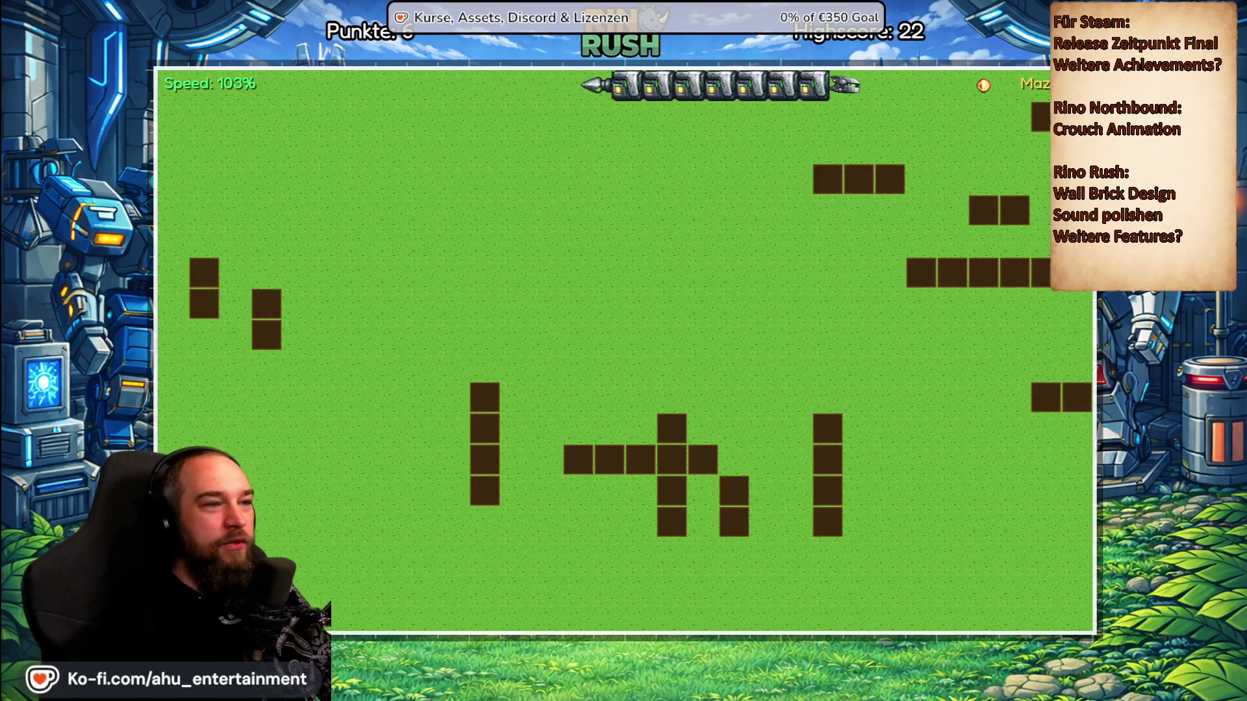
key(Down)
key(Left)
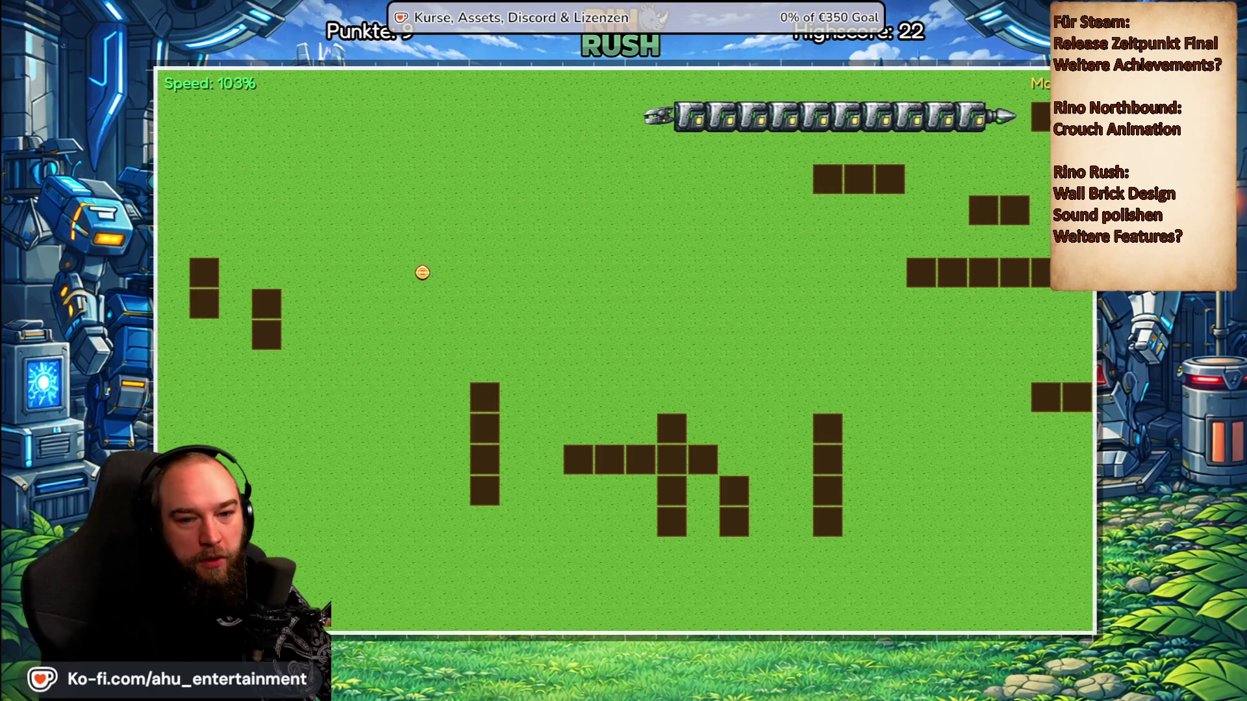
key(Down)
key(Right)
key(Down)
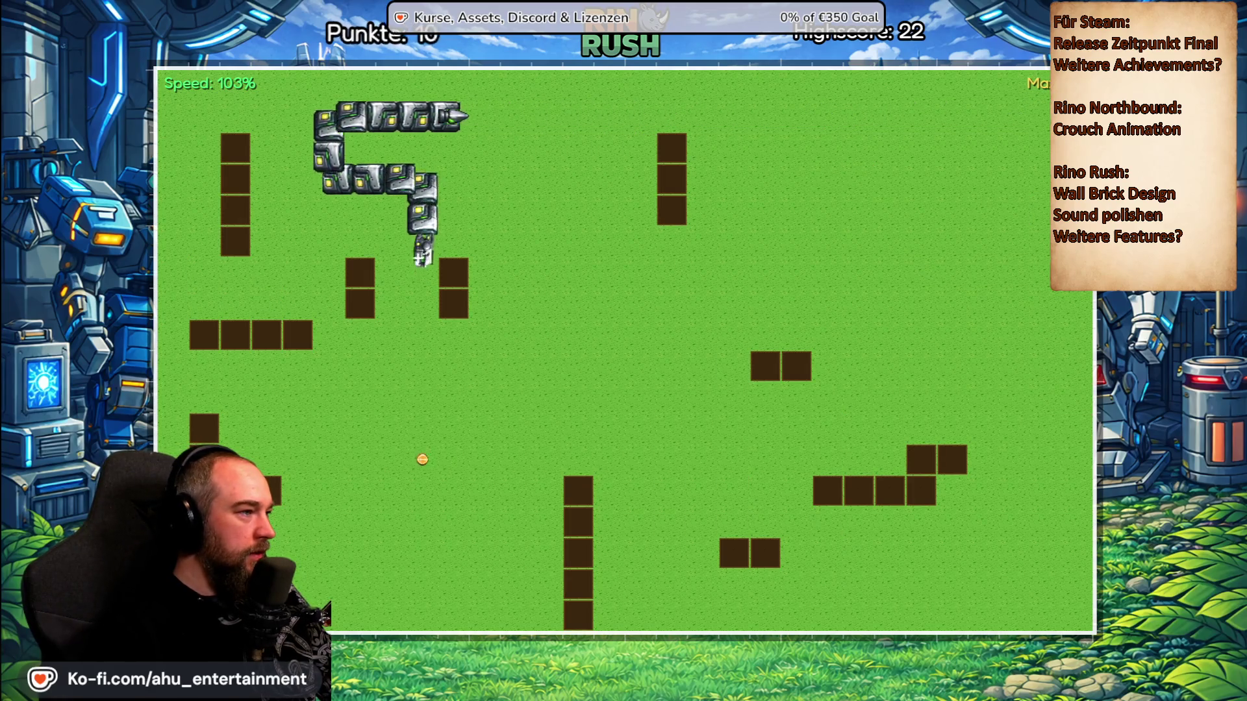
key(Right)
key(Up)
key(Right)
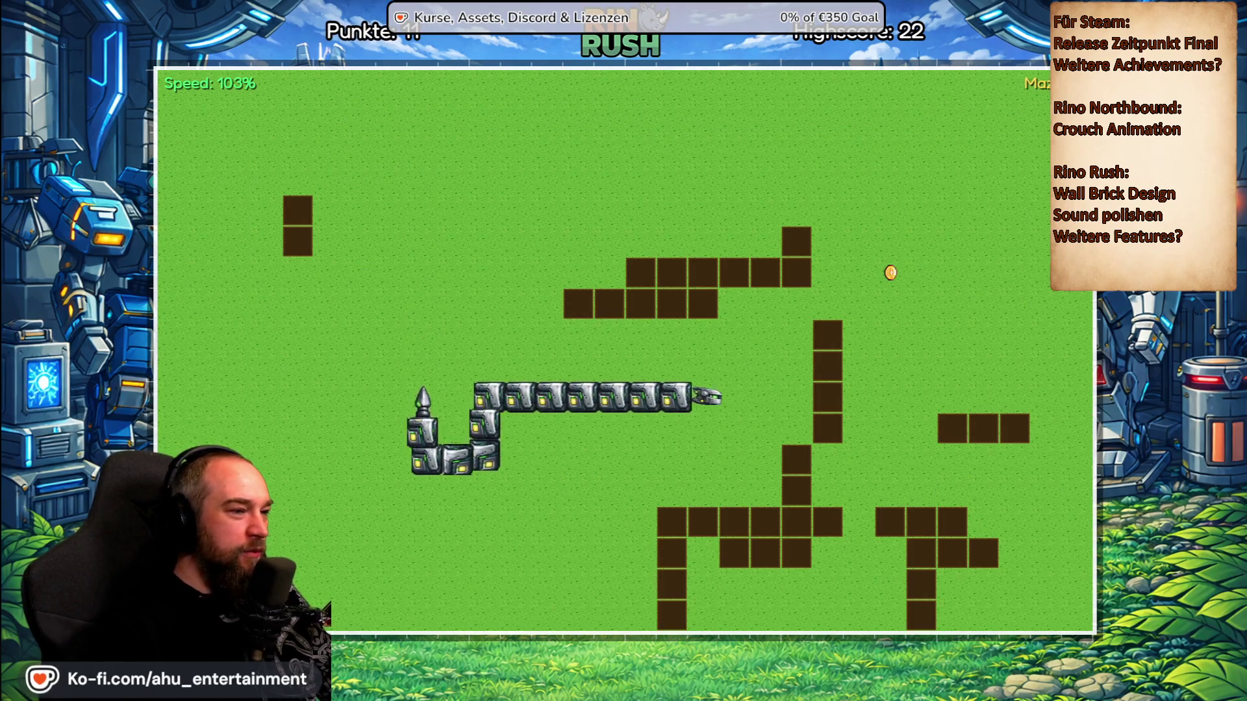
key(Up)
key(Right)
key(Up)
key(Left)
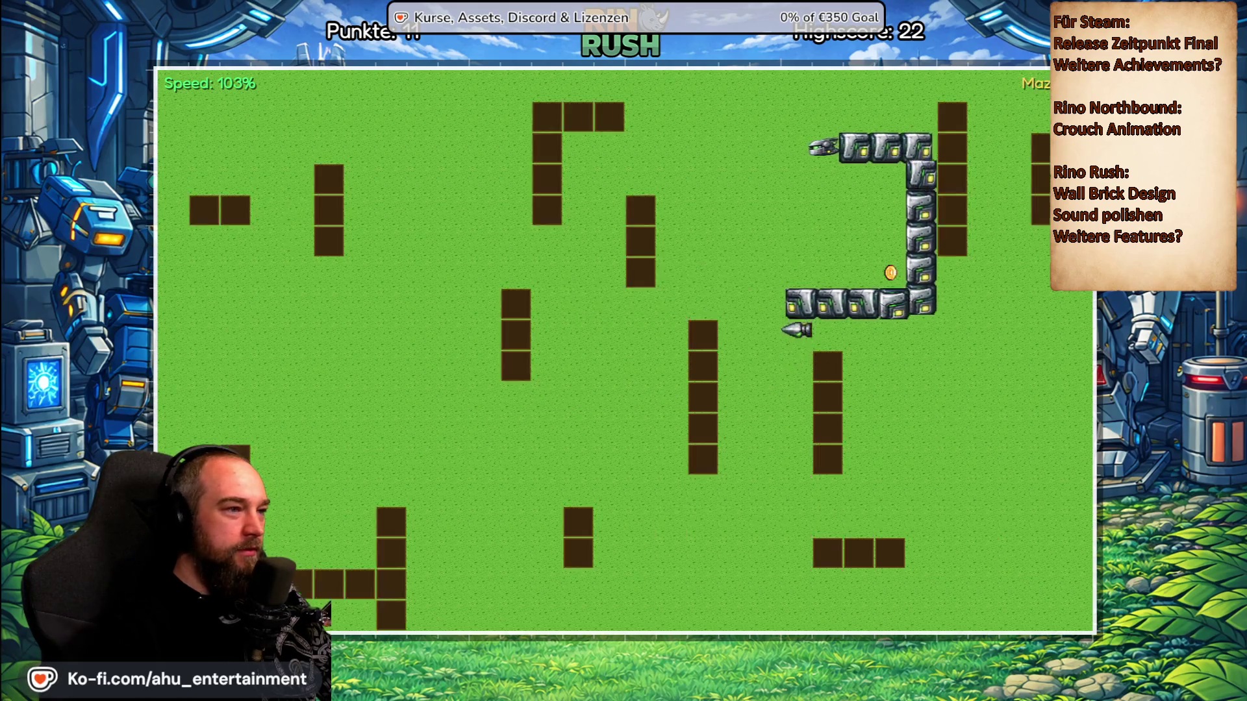
Step: Pause the game and choose Zum Hauptmenü to return to the main menu
key(Escape)
key(Down)
key(Down)
key(Return)
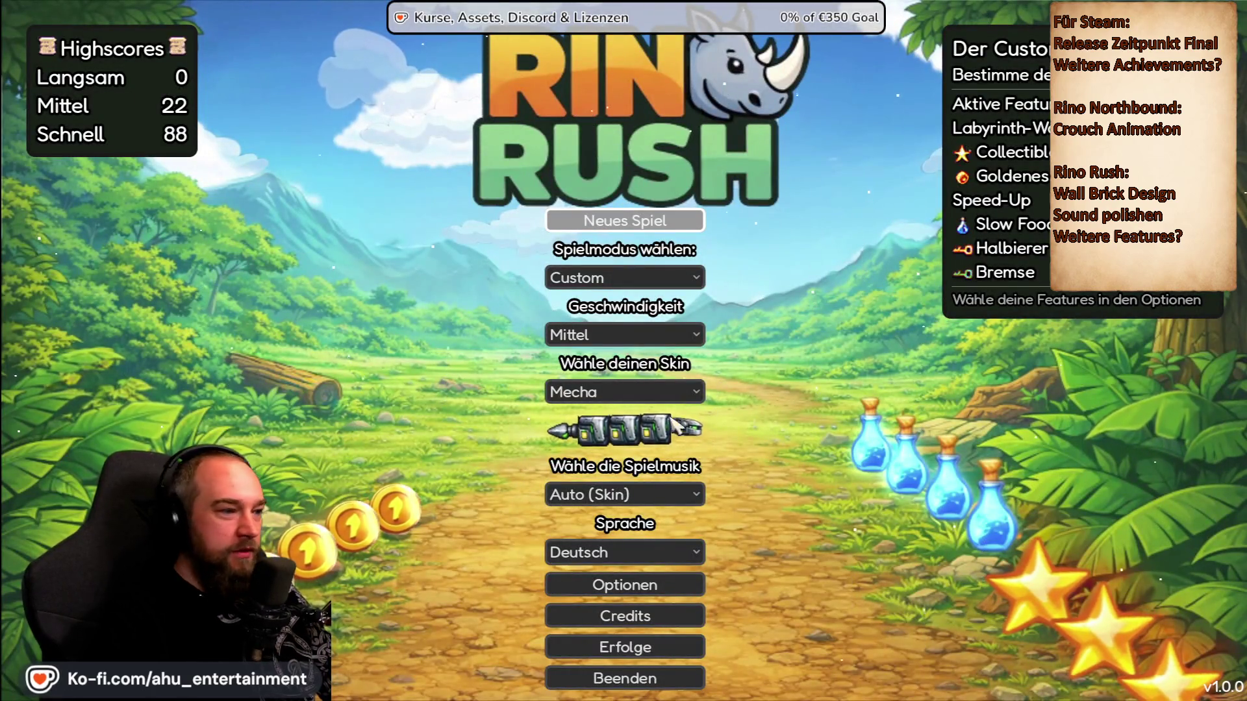
Step: Turn off Labyrinth-Wände and Halbierer on the Custom Mode tab of Optionen
click(688, 584)
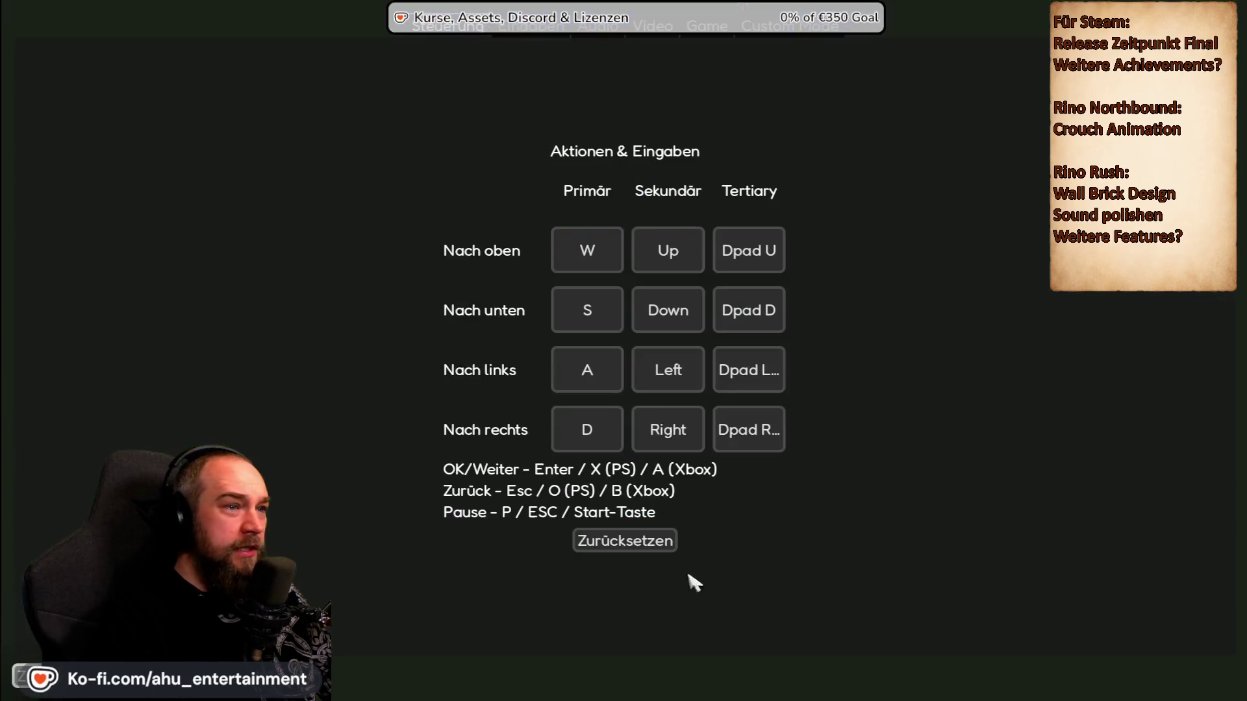
click(807, 64)
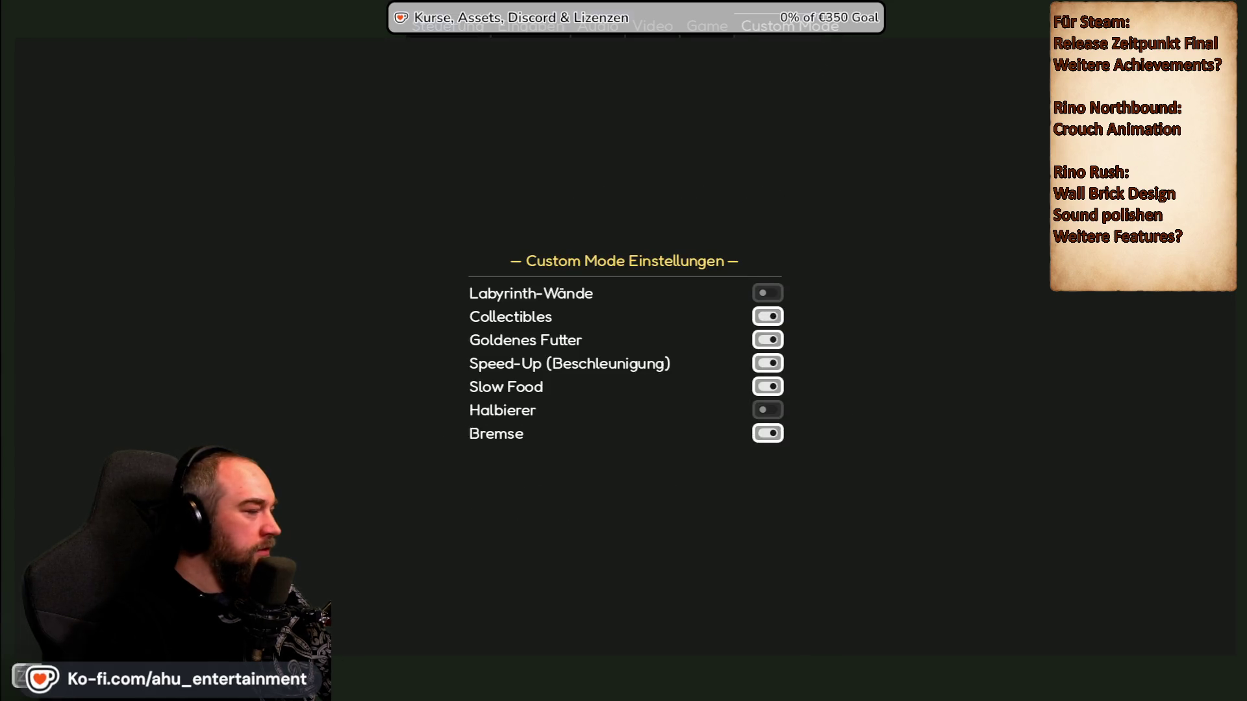
key(Escape)
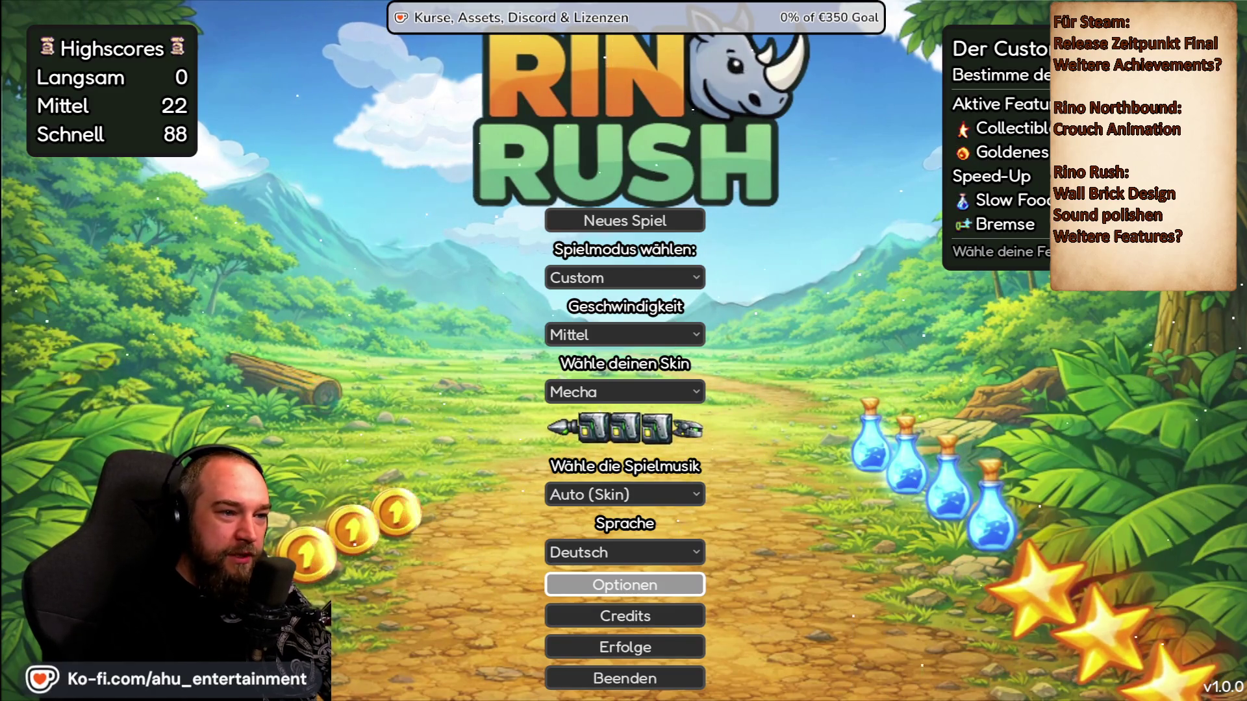
key(Up)
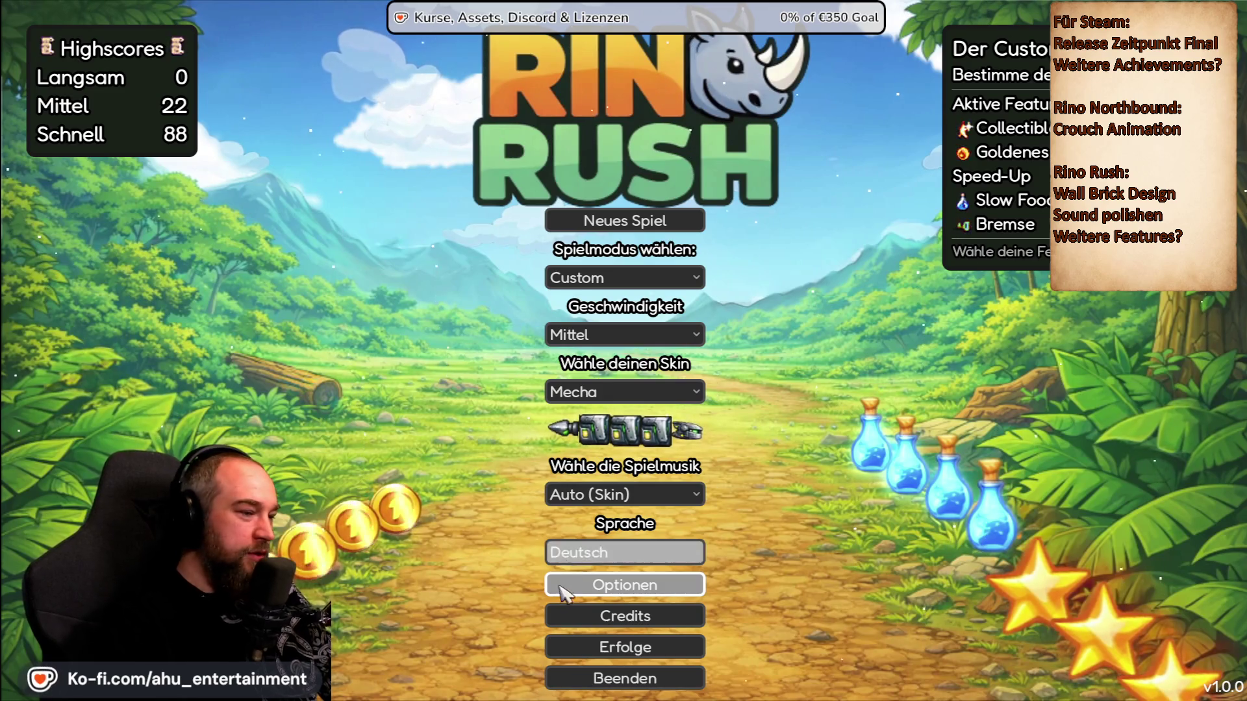
key(Down)
key(Return)
key(Escape)
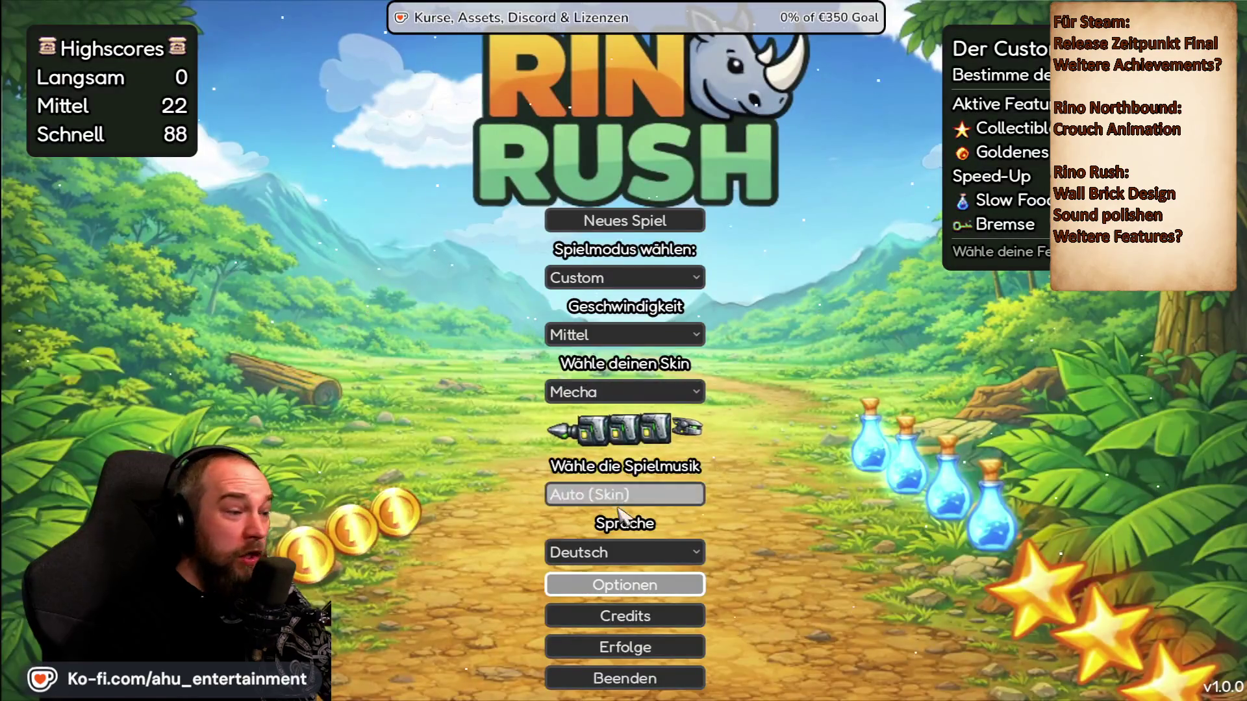
click(630, 551)
click(617, 665)
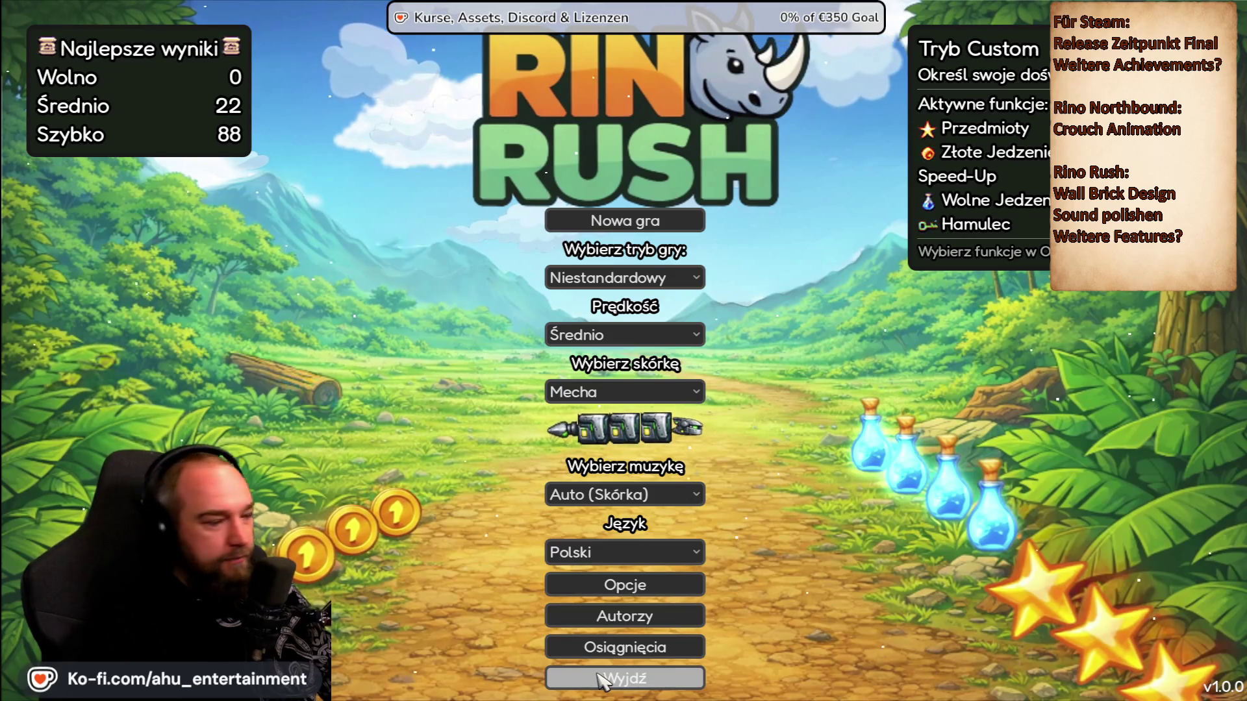
click(621, 552)
click(597, 509)
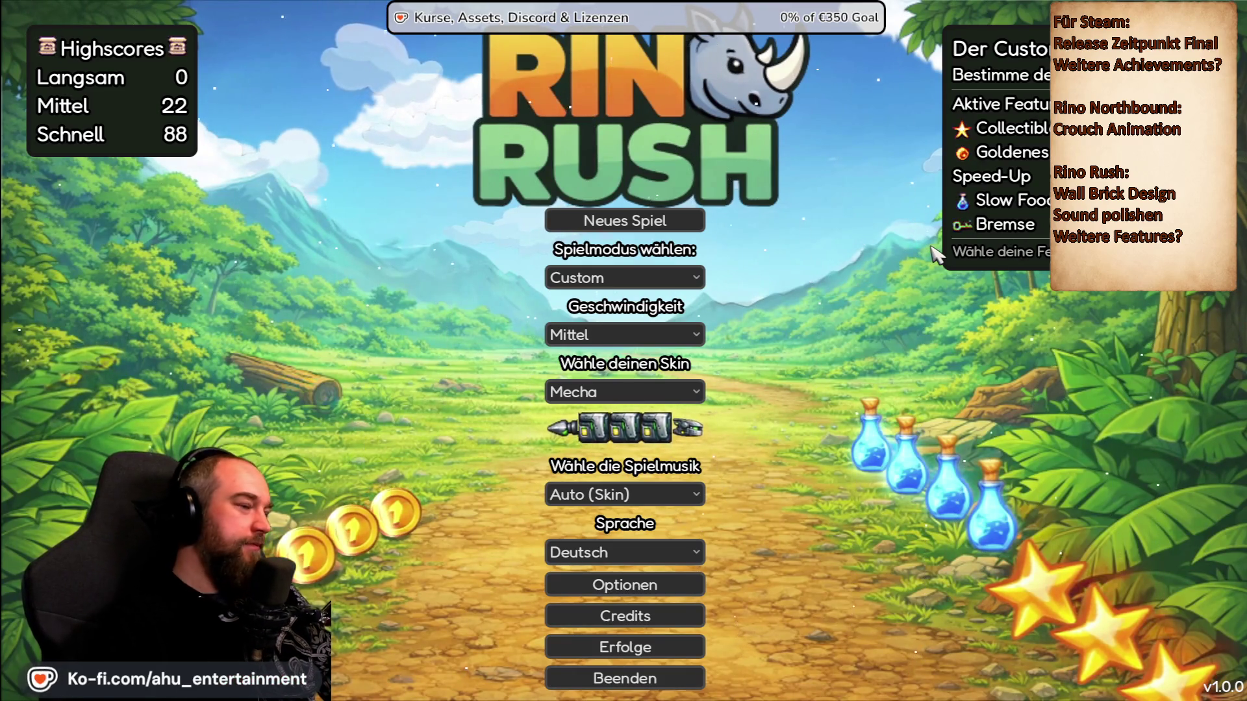
Step: Set Spielmodus to Arcade and start a new game
click(613, 278)
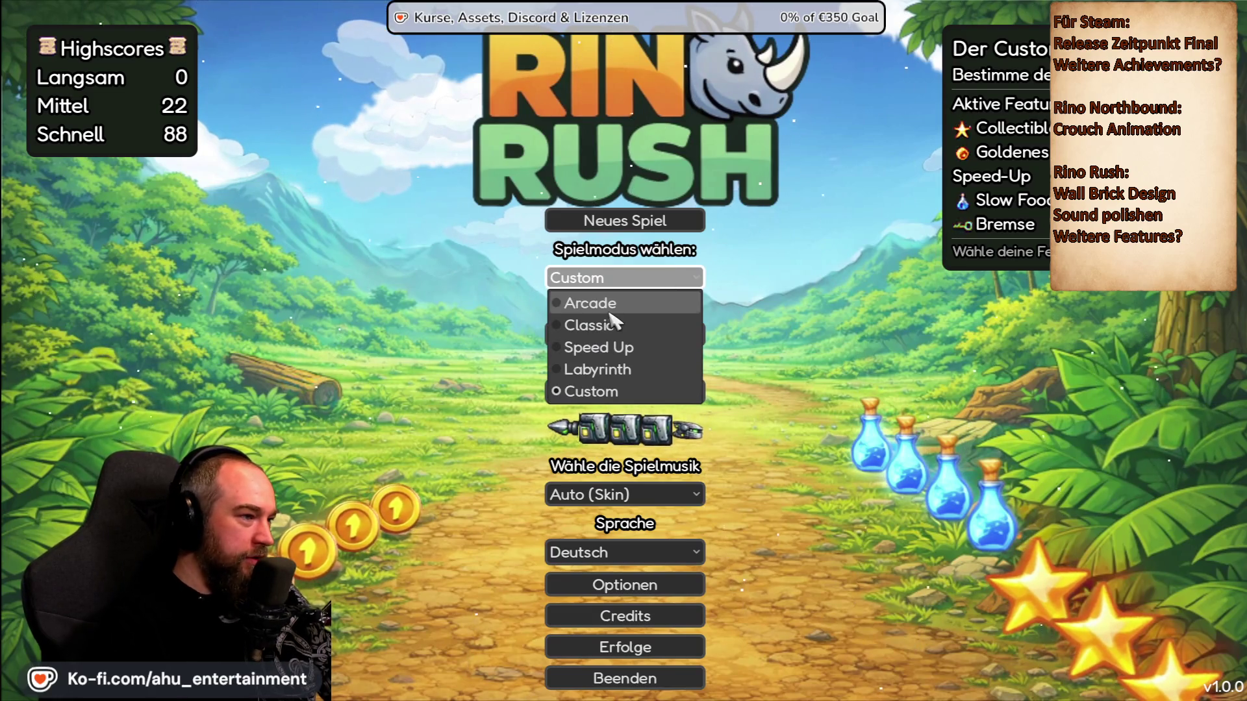
click(613, 301)
click(677, 226)
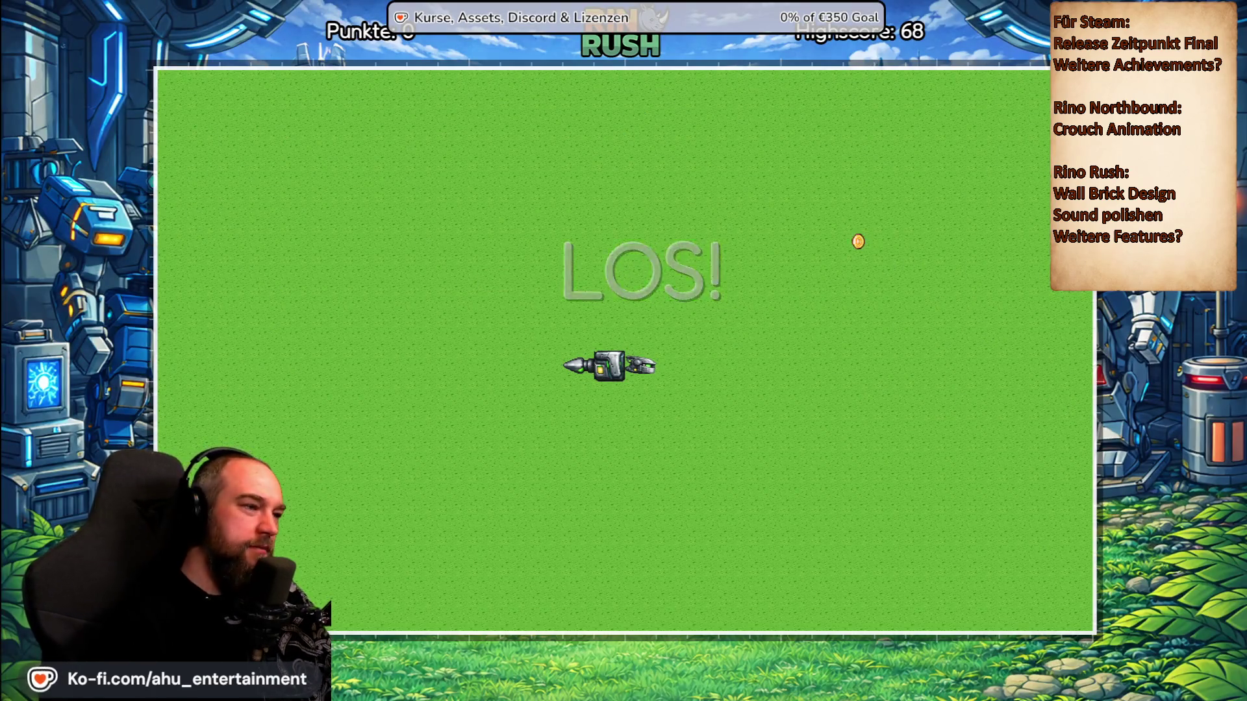
Step: Steer the rhino to collect coins until Game Over at 6 points
key(Up)
key(Right)
key(Down)
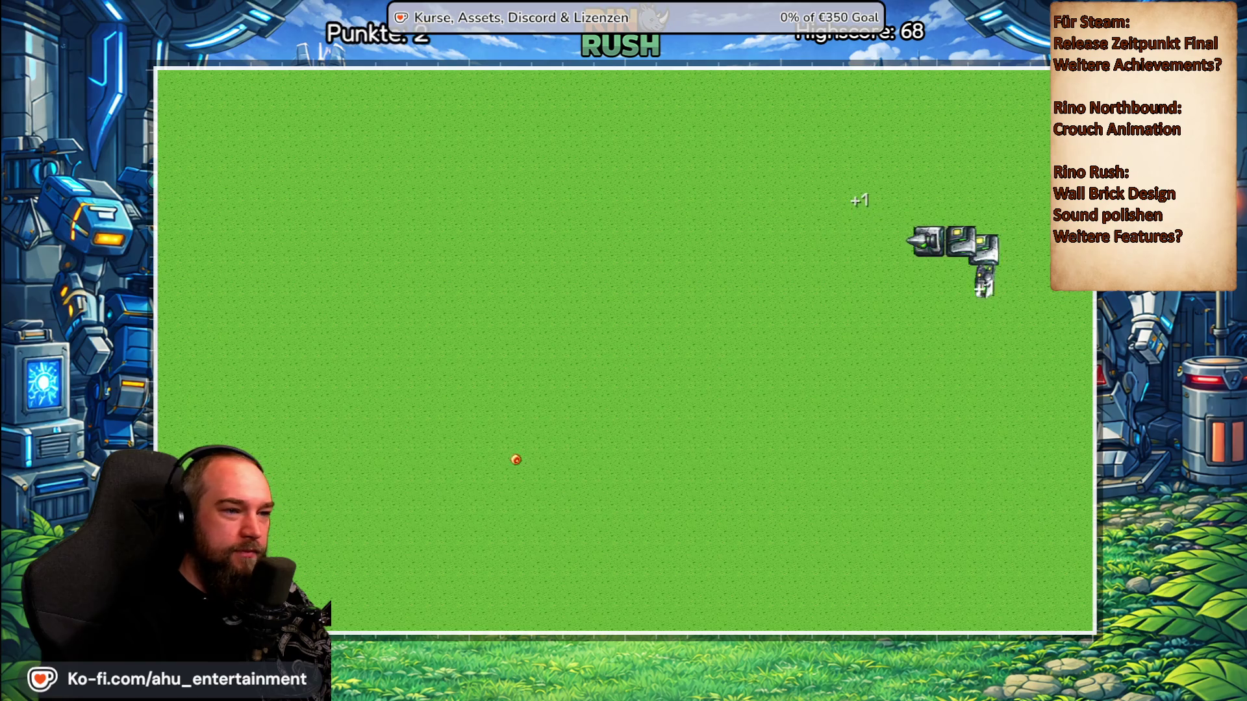
key(Left)
key(Down)
key(Left)
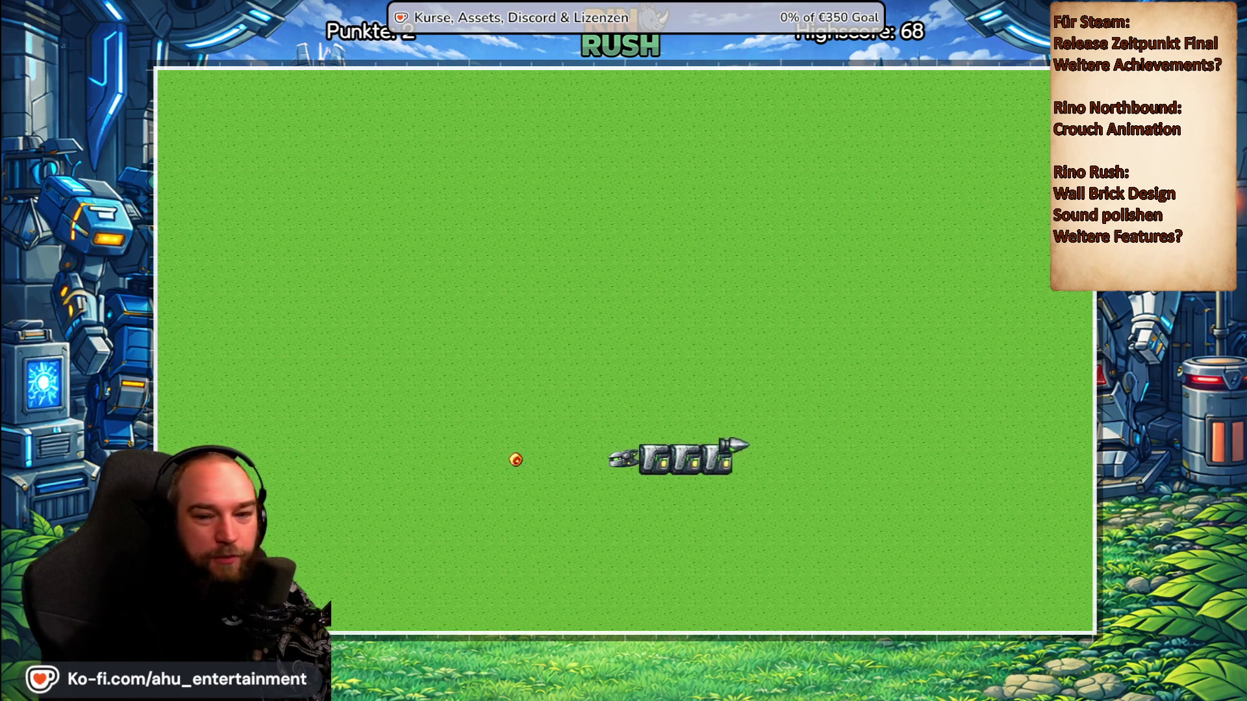
key(Up)
key(Right)
key(Down)
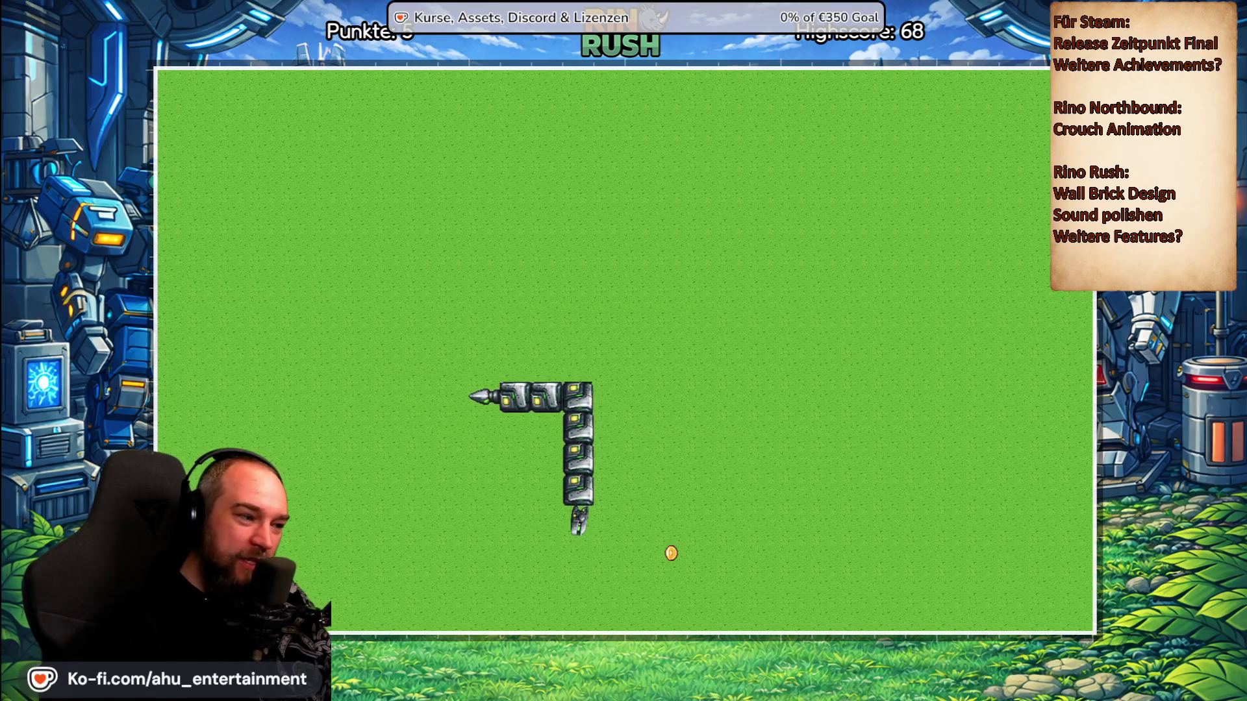
key(Right)
key(Up)
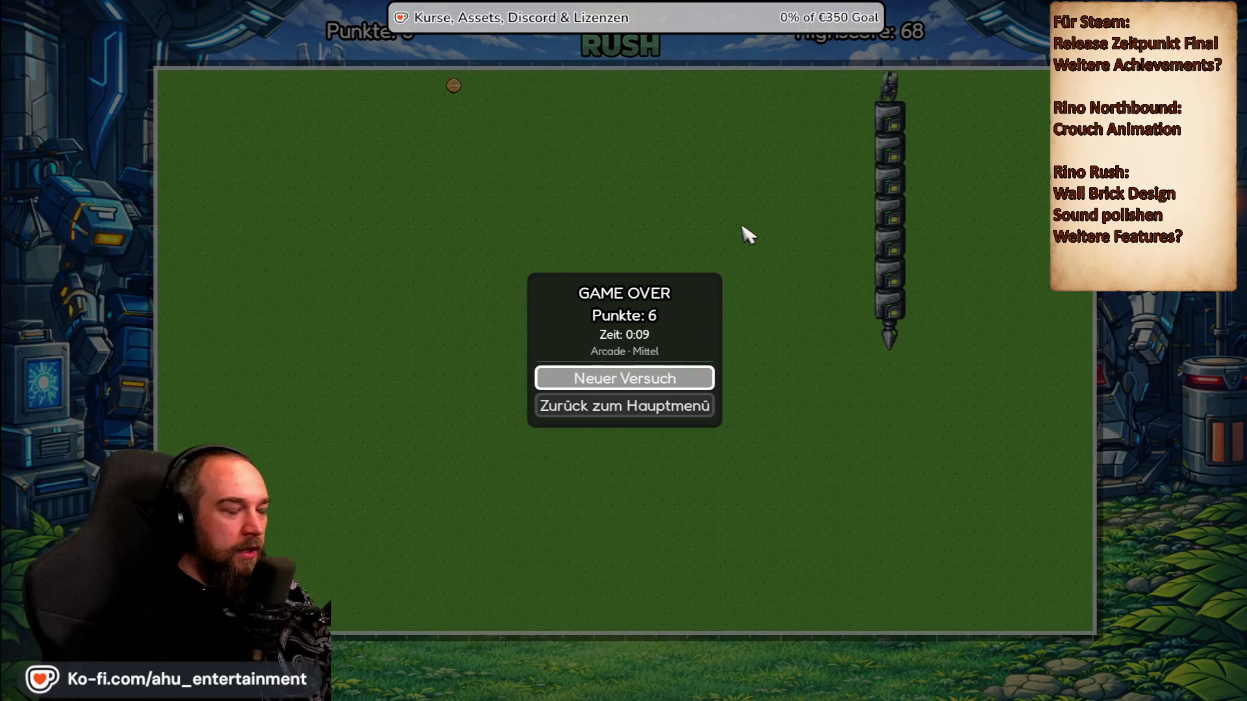
key(Down)
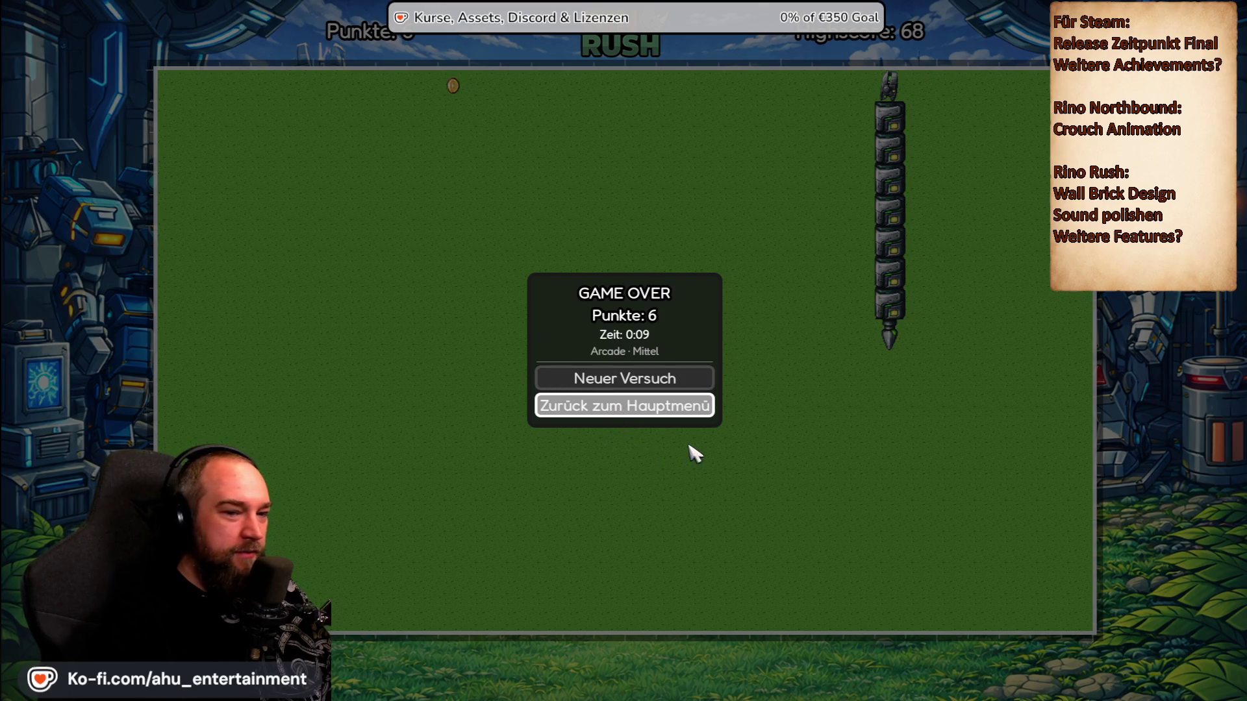
Step: Return to the main menu and try selecting the locked Golden (ab 150) skin
click(660, 410)
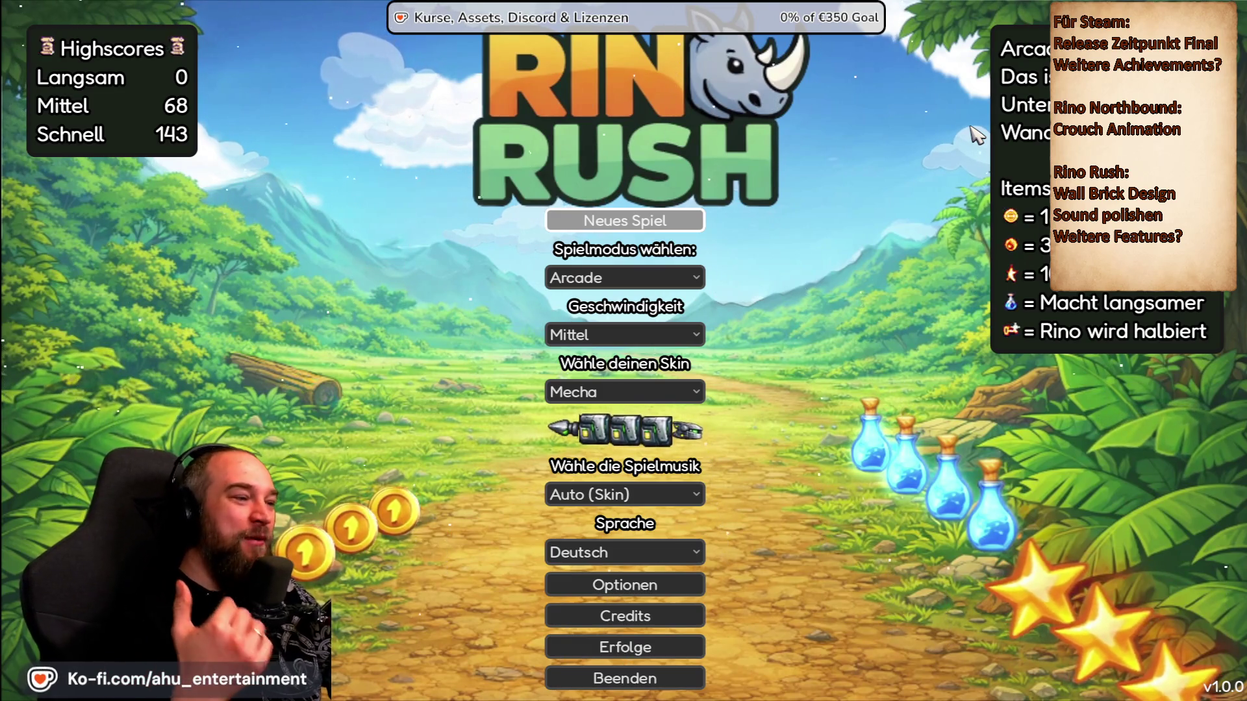
key(Down)
key(Down)
key(Down)
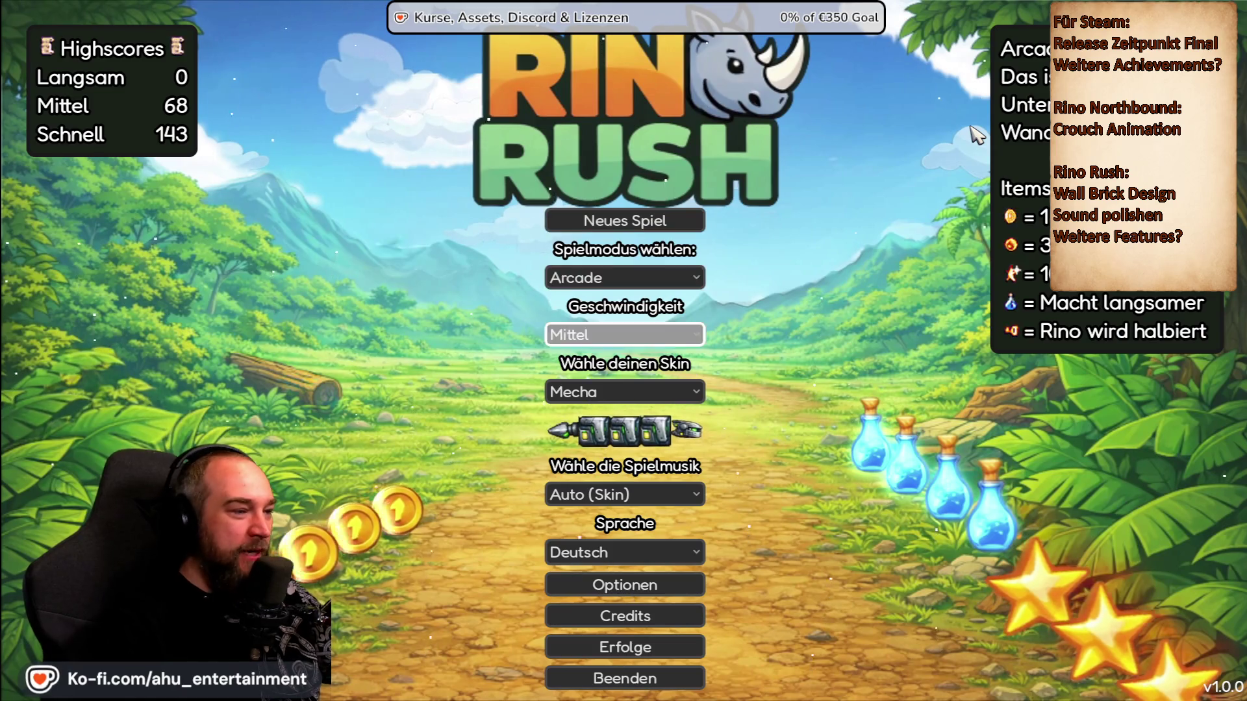
key(Return)
key(Down)
key(Down)
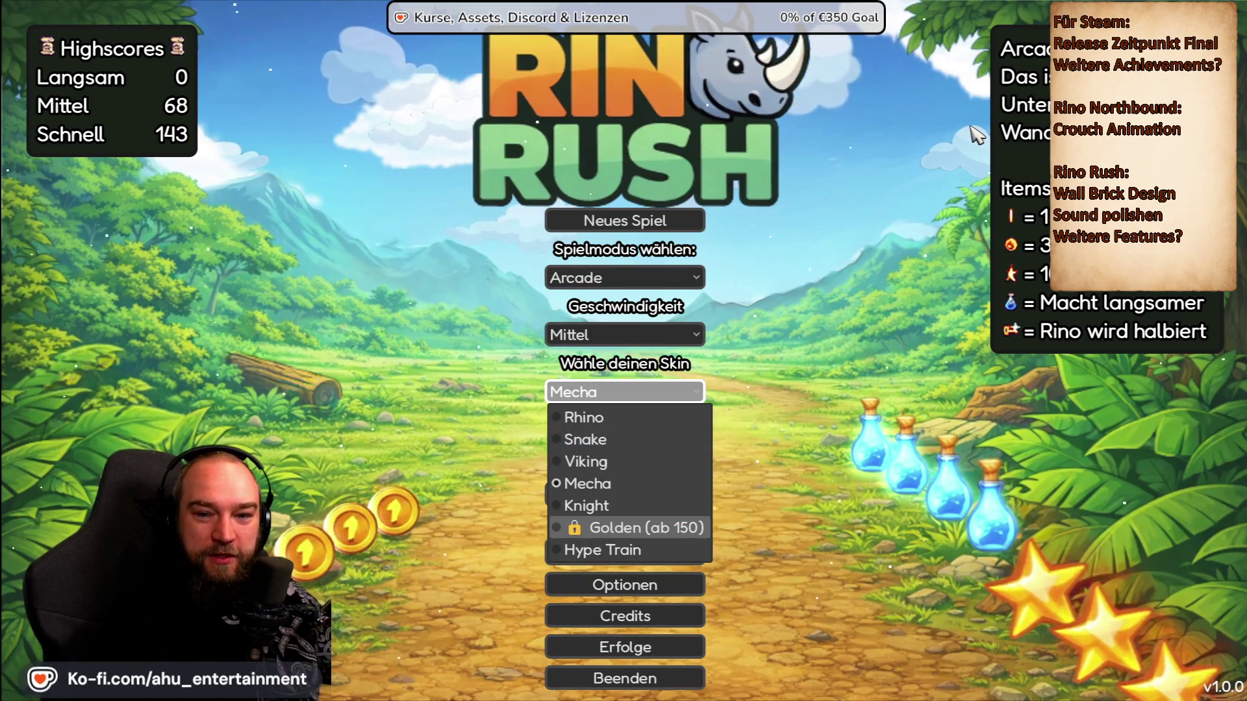
key(Return)
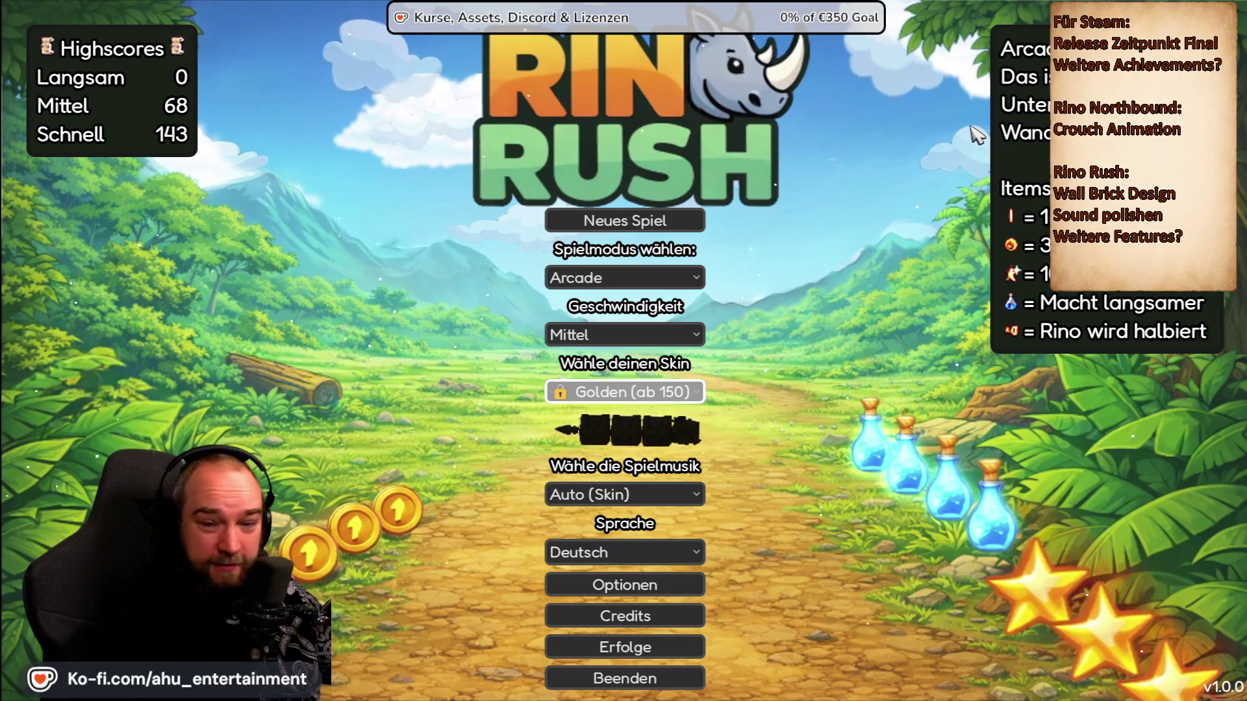
Step: Browse the skin list and select the Viking skin
key(Return)
key(Up)
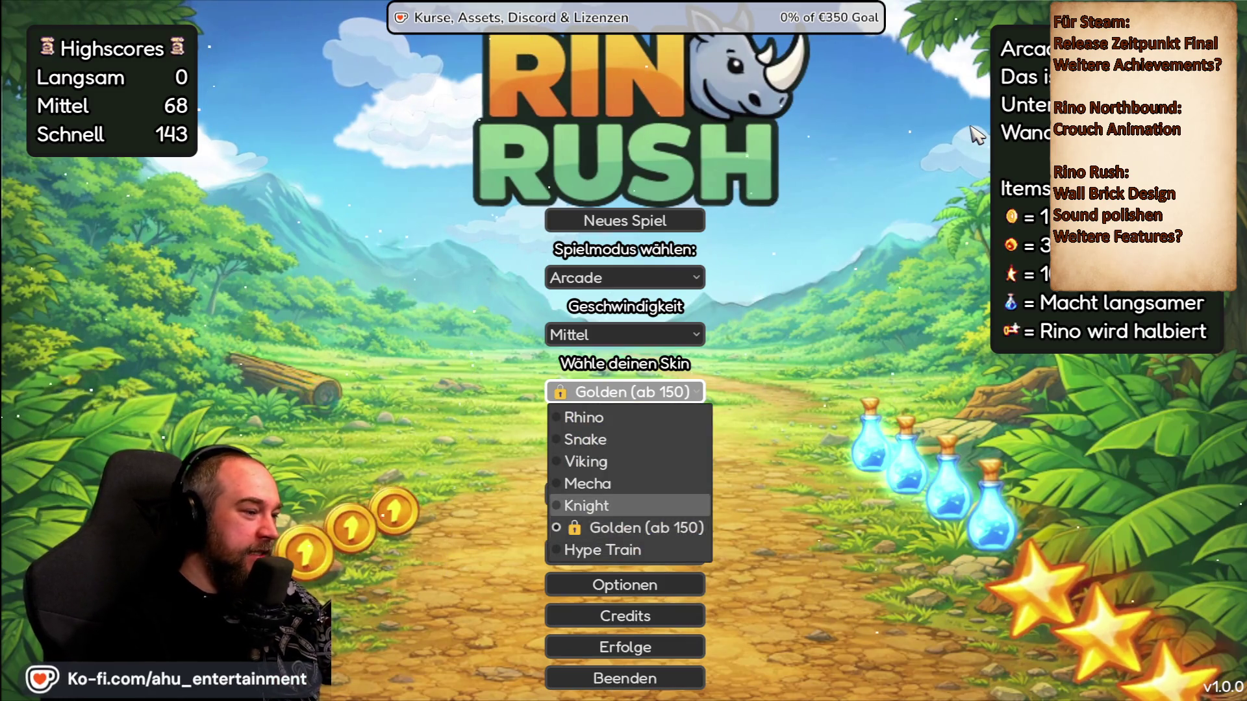
key(Return)
key(Return)
key(Up)
key(Down)
key(Down)
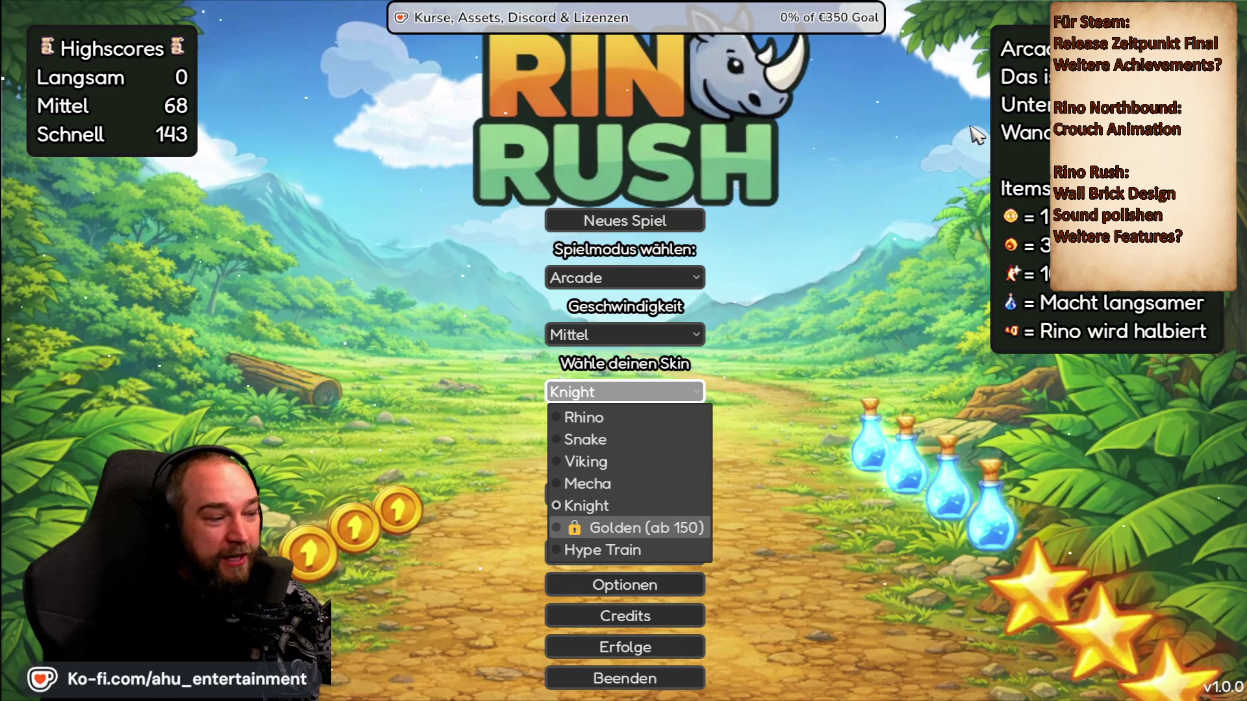
key(Up)
key(Up)
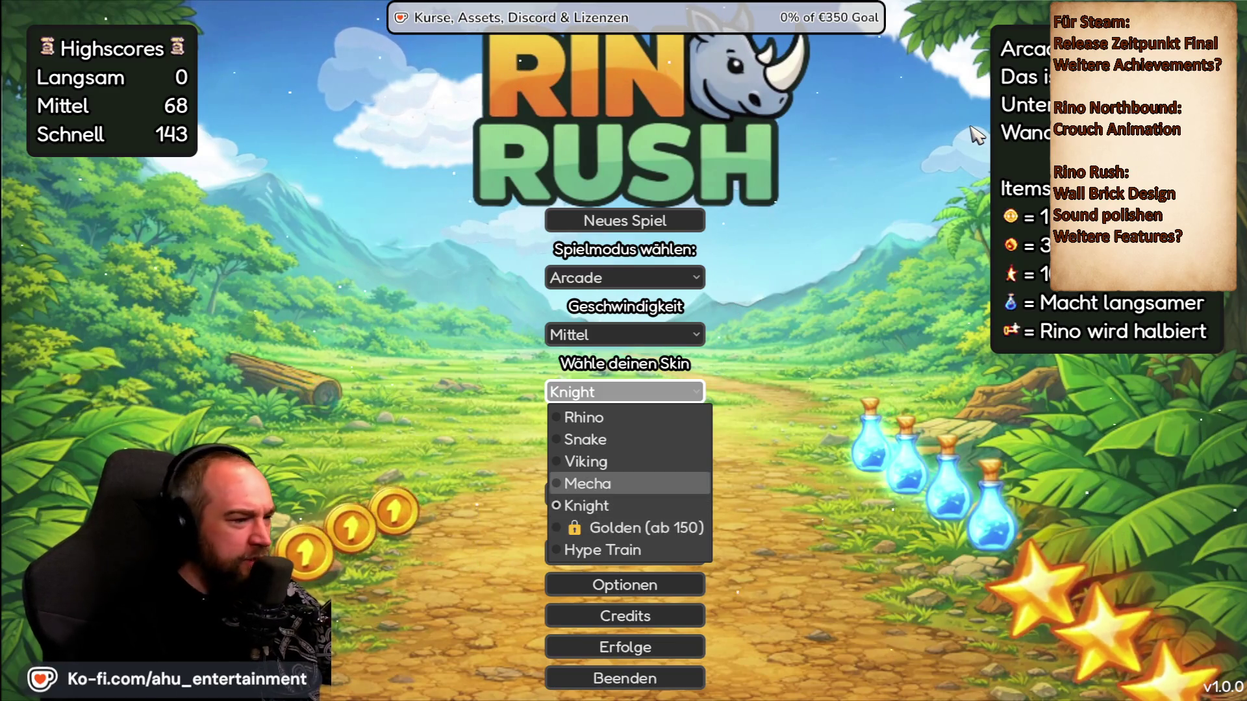
key(Return)
Step: Browse the music options but keep the music on Auto (Skin)
key(Down)
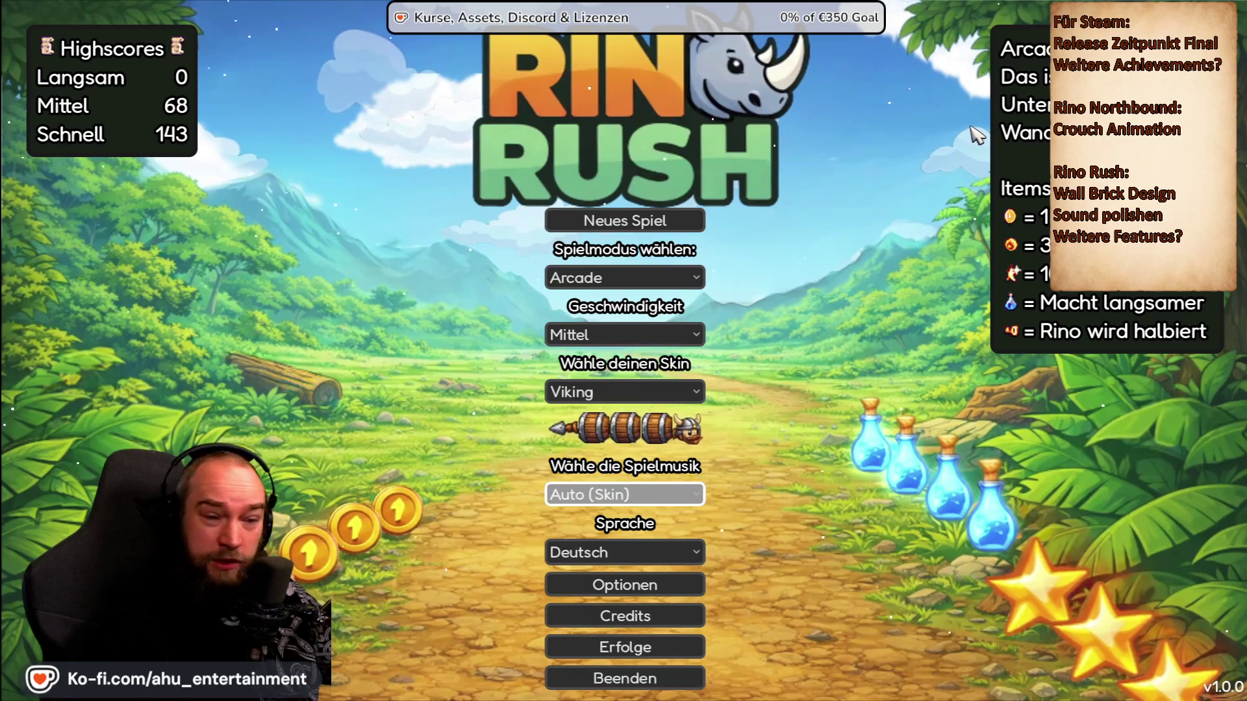
key(Return)
key(Down)
key(Down)
key(Down)
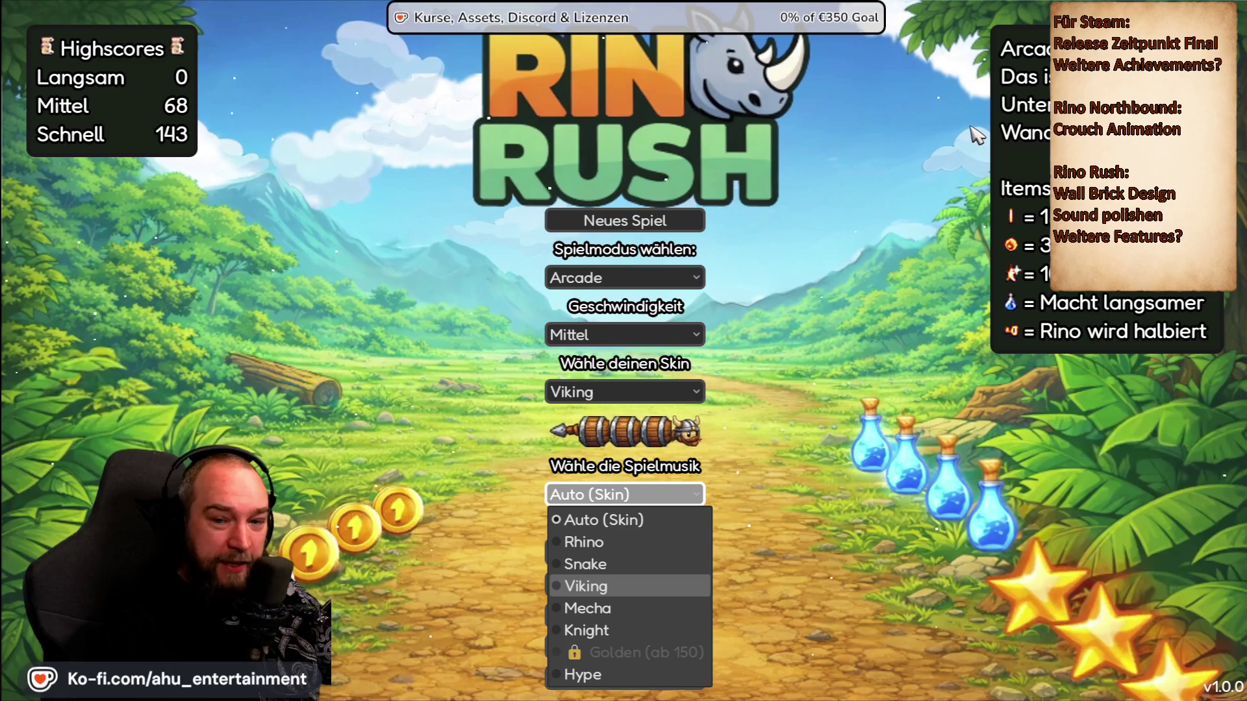
key(Down)
key(Down)
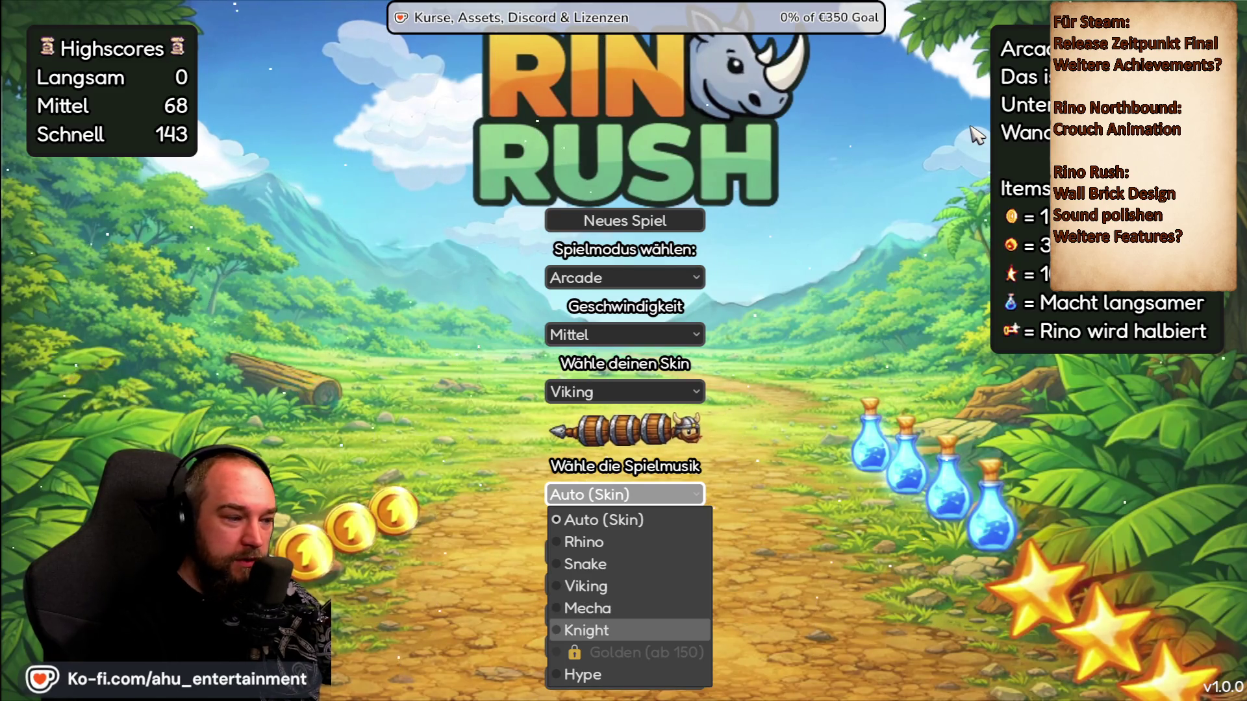
key(Down)
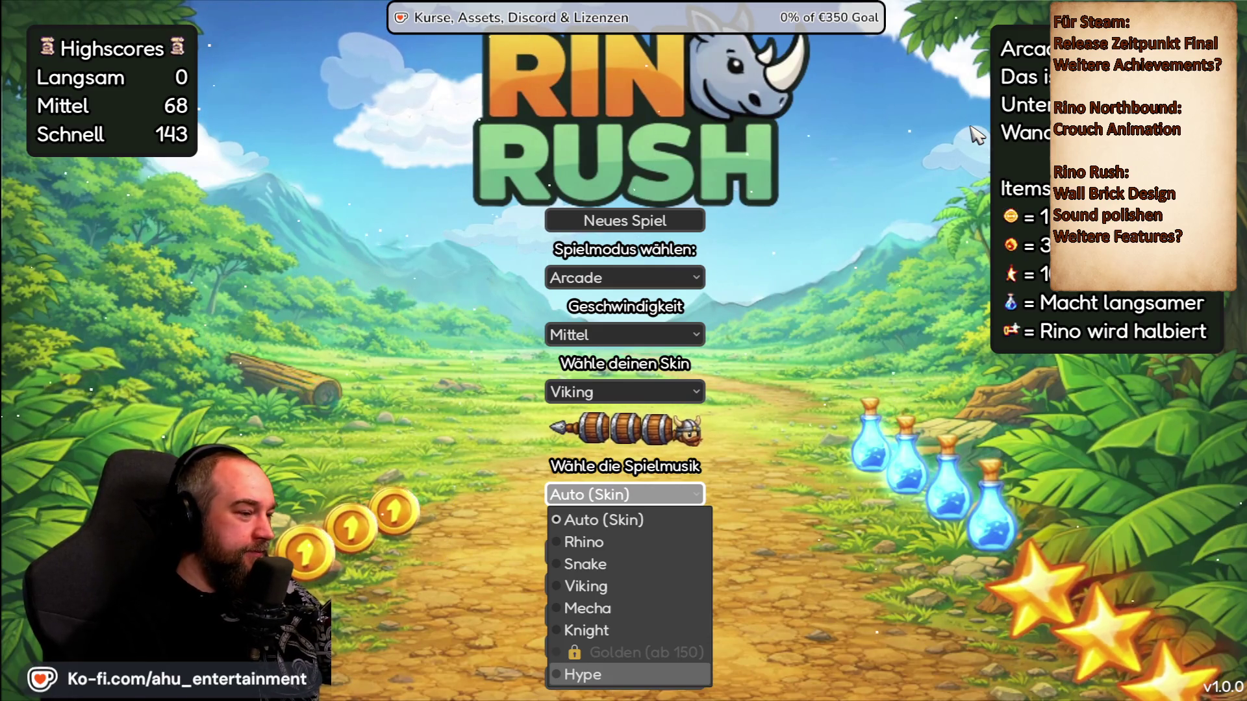
key(Up)
key(Up)
key(Up)
key(Escape)
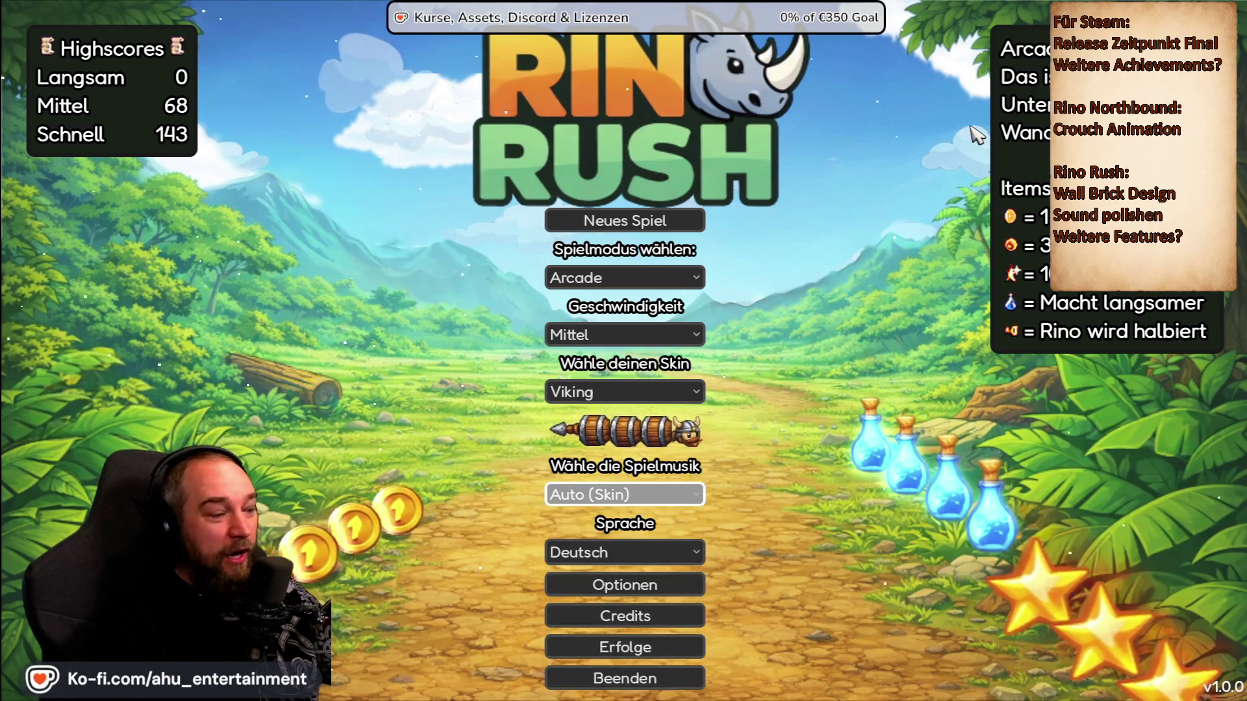
key(Return)
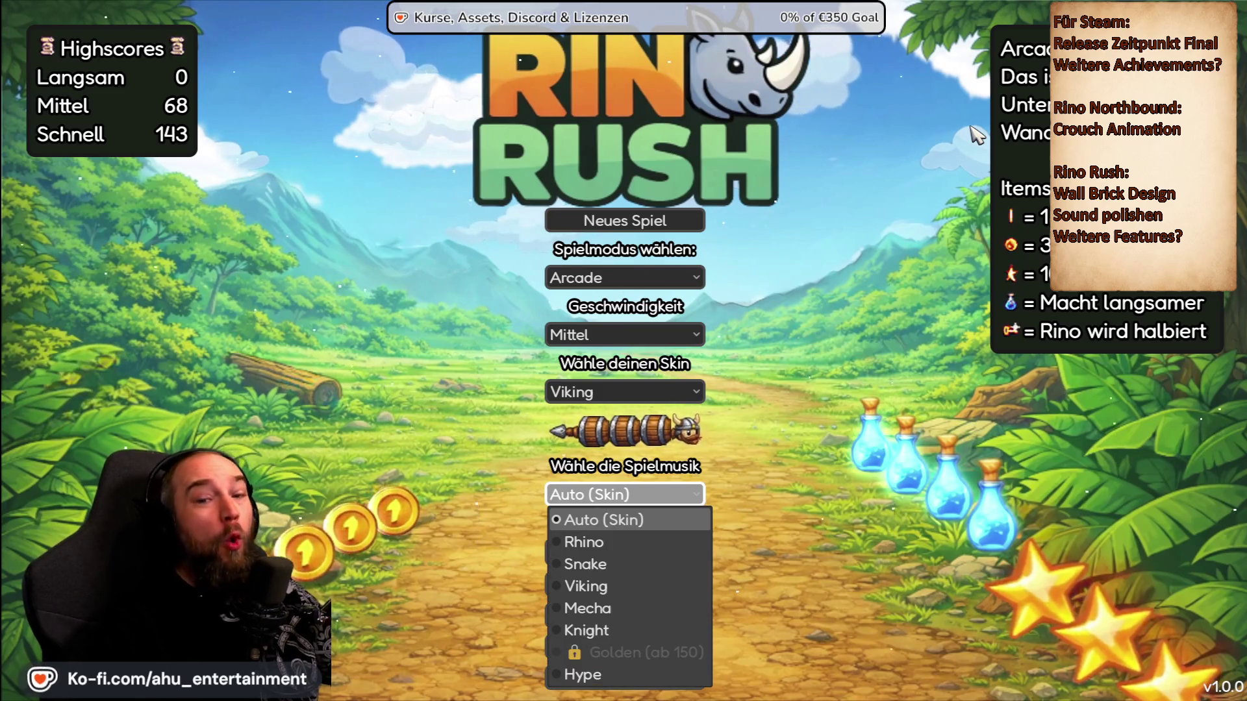
key(Down)
key(Up)
key(Escape)
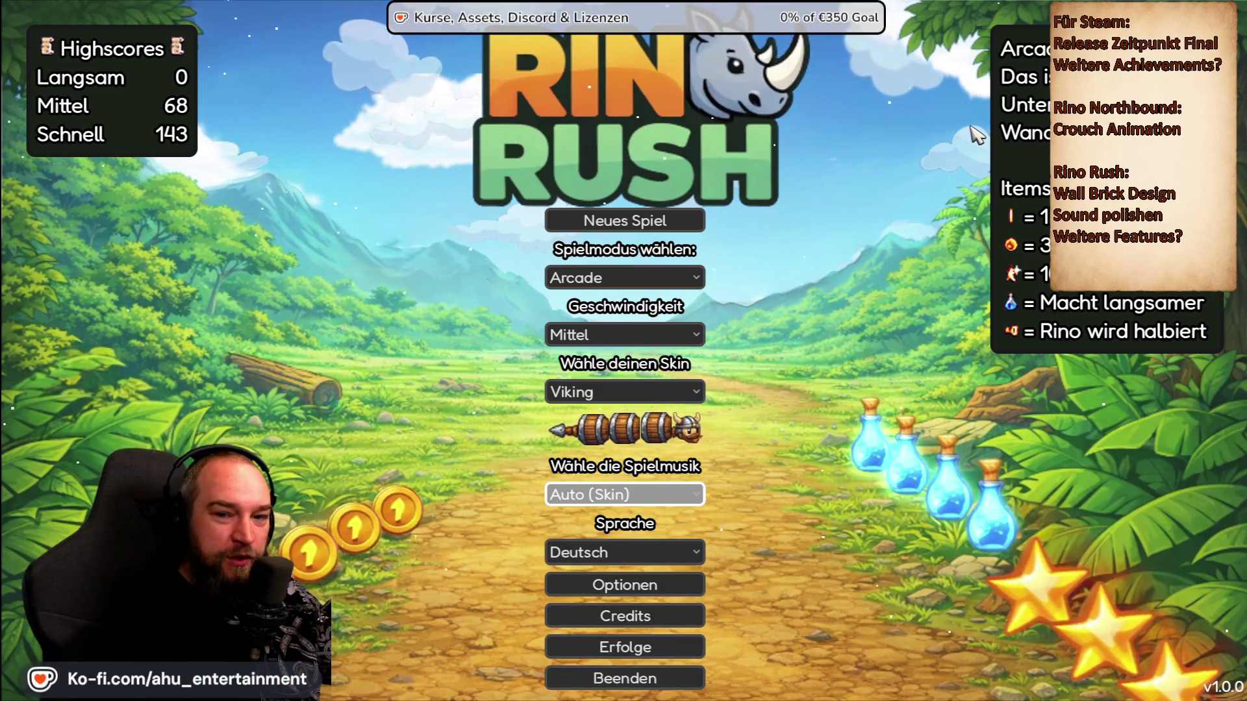
Step: Keep the Viking skin and open the Erfolge achievements overview
key(Up)
key(Return)
key(Escape)
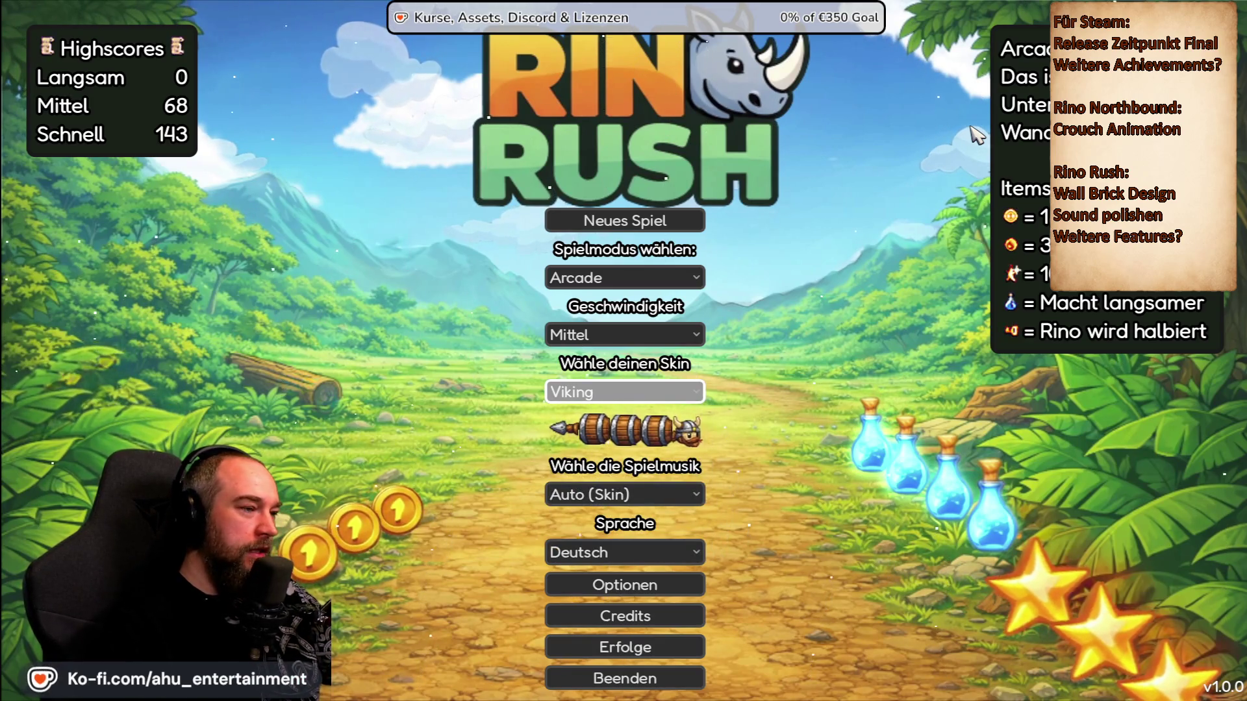
key(Down)
key(Down)
key(Down)
key(Return)
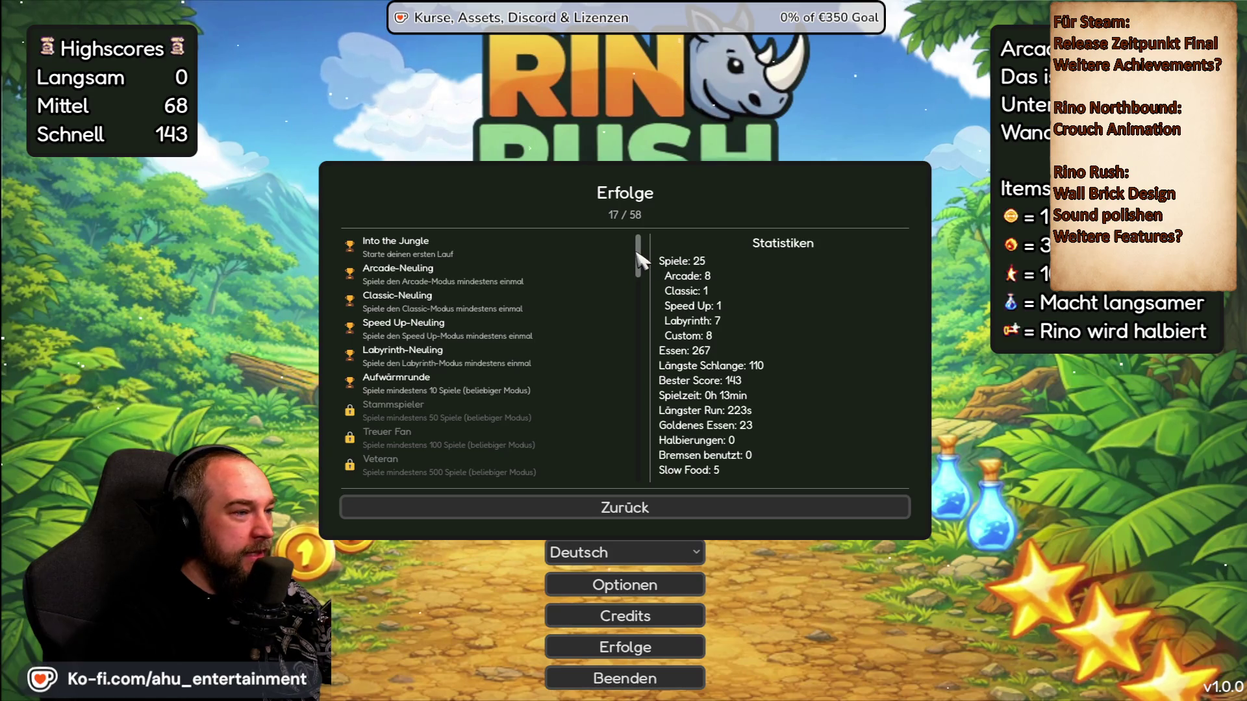
Step: Close the achievements list, choose Classic mode, pick a speed, and start a new game
mouse_move(638, 257)
mouse_down()
mouse_move(643, 434)
mouse_move(648, 422)
mouse_up()
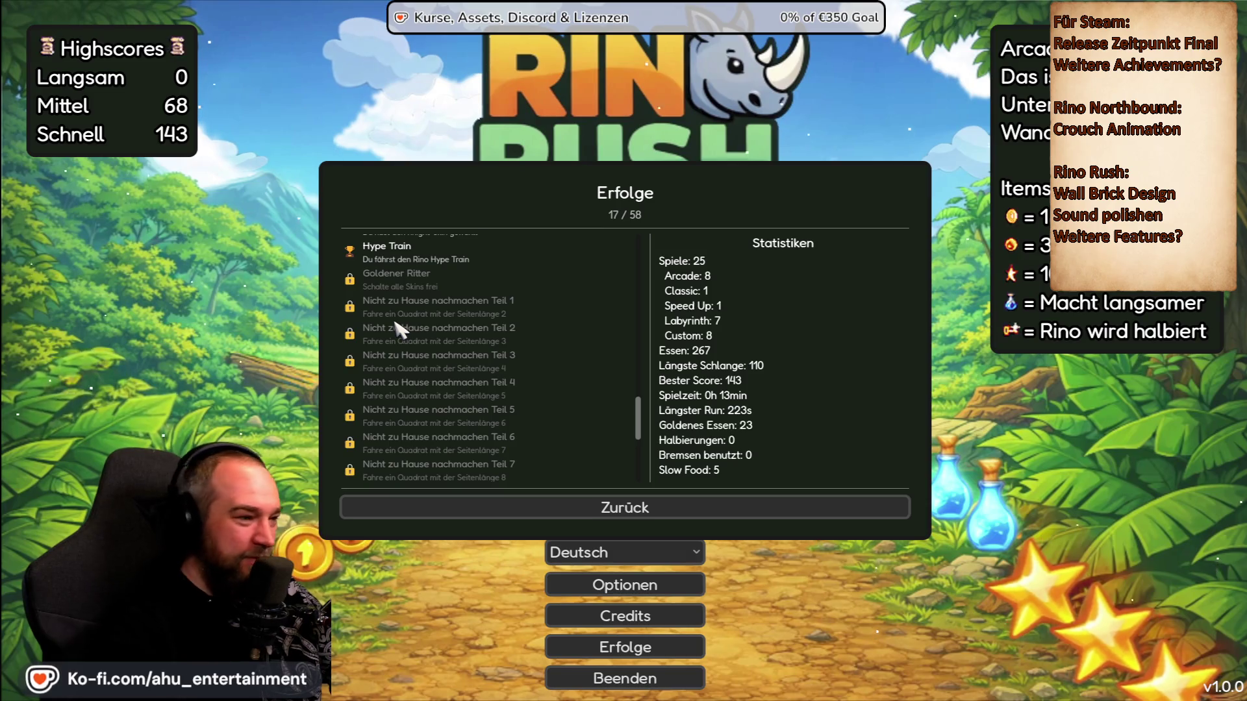
click(560, 507)
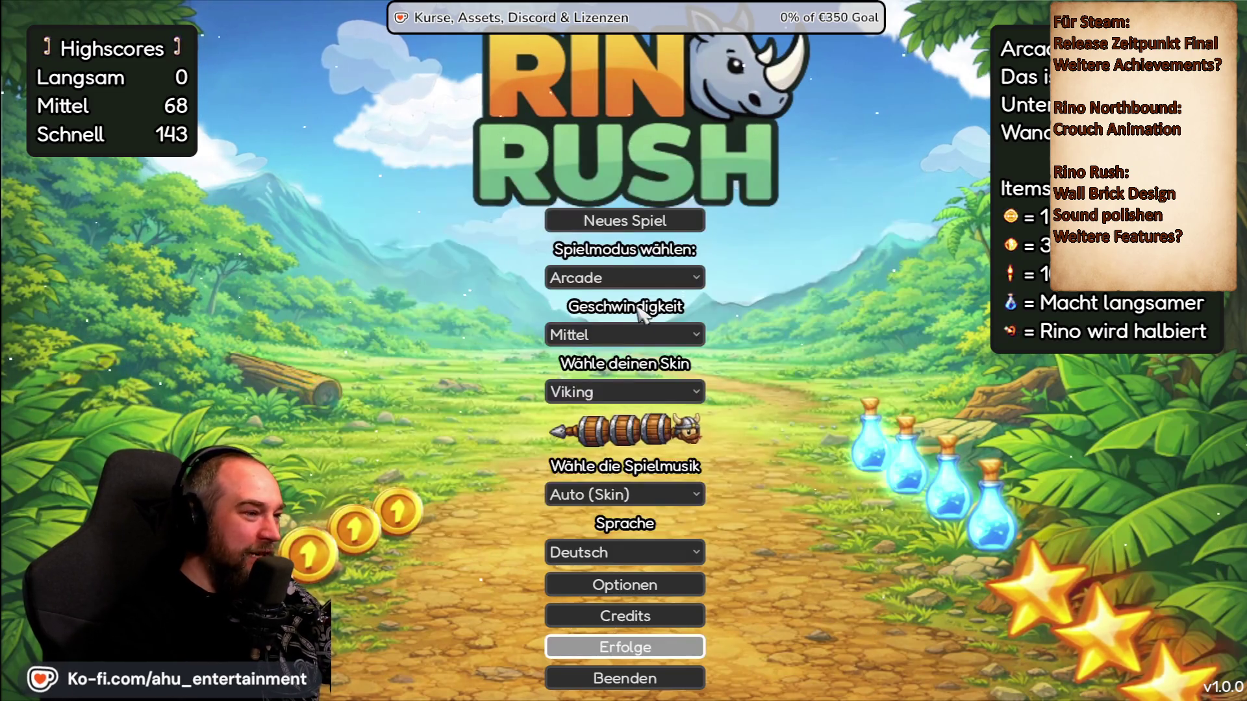
click(639, 278)
click(644, 323)
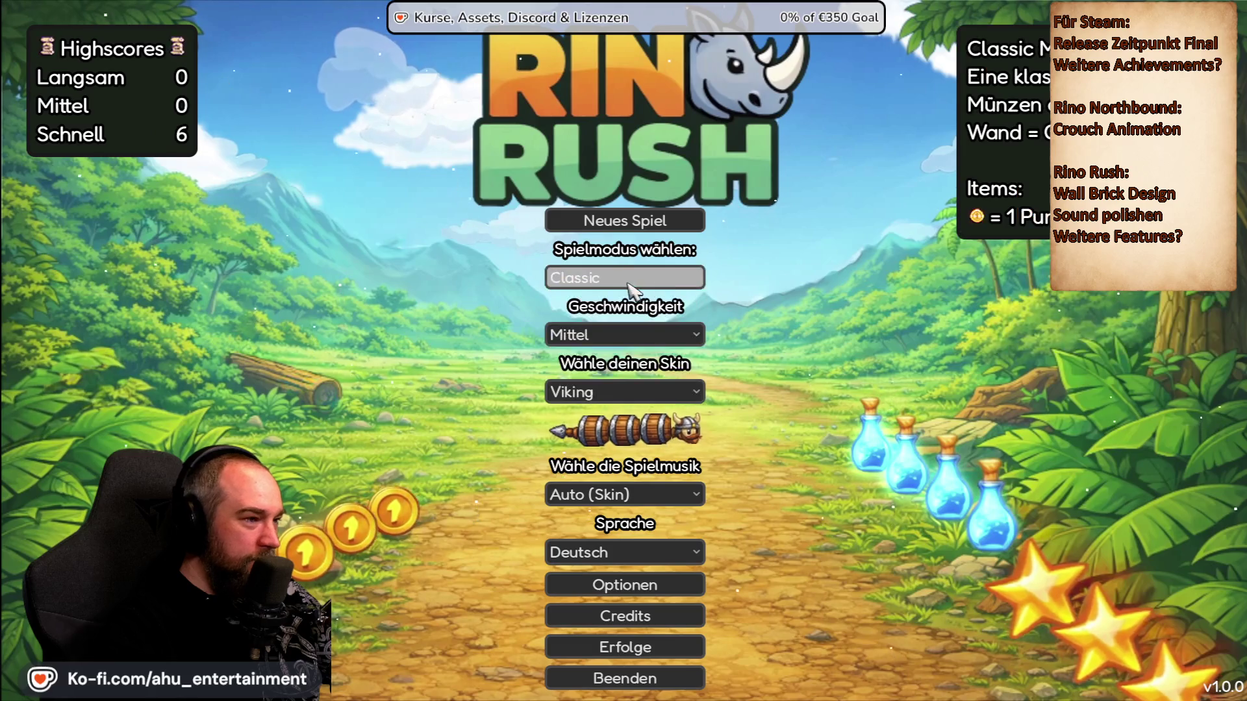
click(627, 336)
click(629, 351)
click(649, 221)
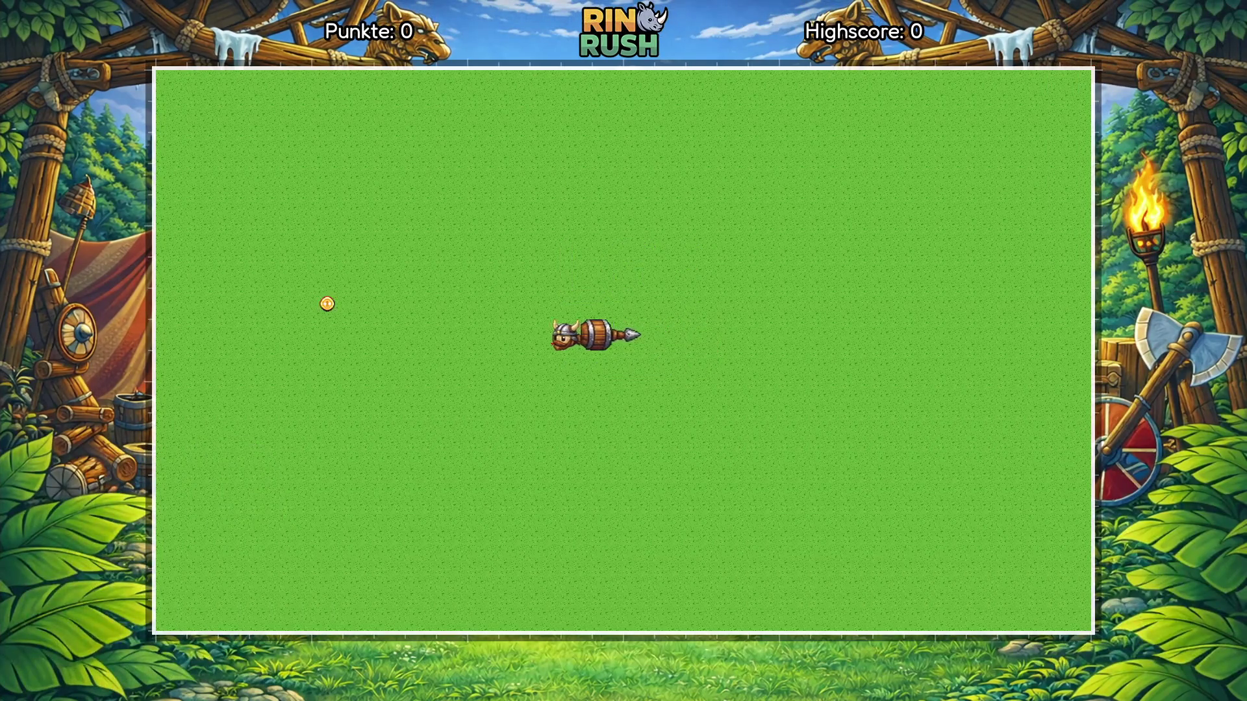
Step: Steer the Viking rino's snake onto coins with the arrow keys, pausing once, until Punkte reaches 5
key(Up)
key(Right)
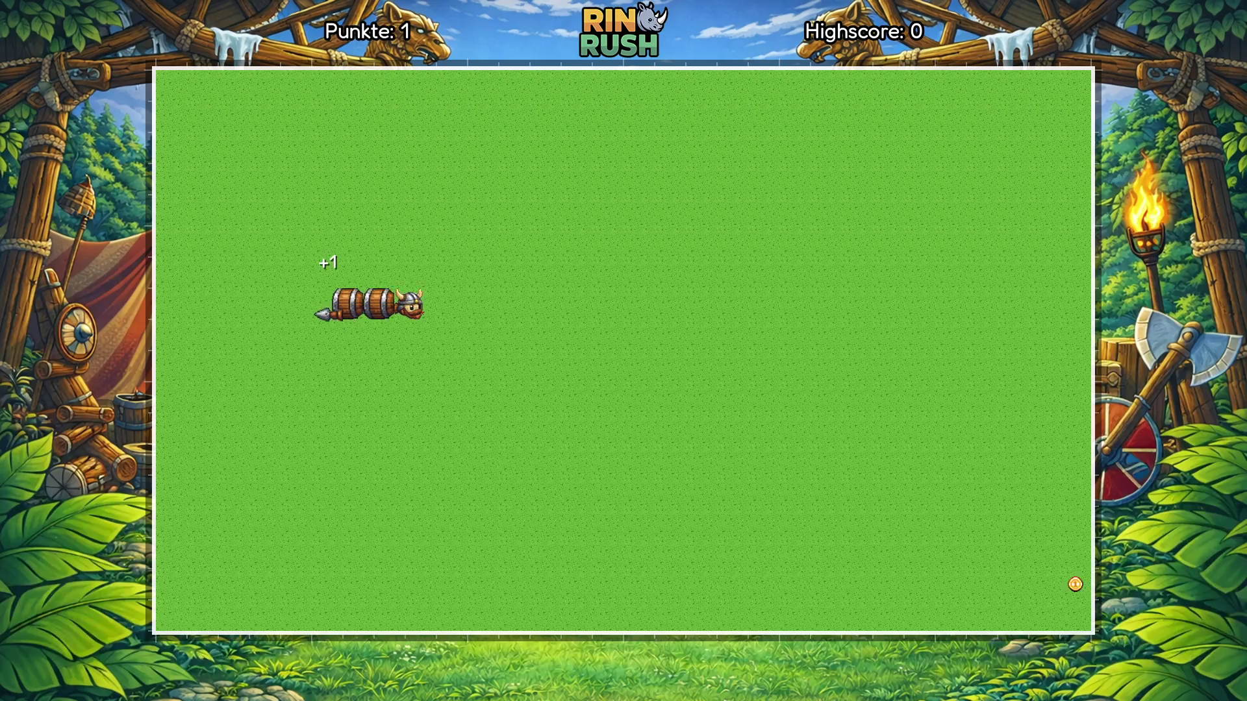
key(Down)
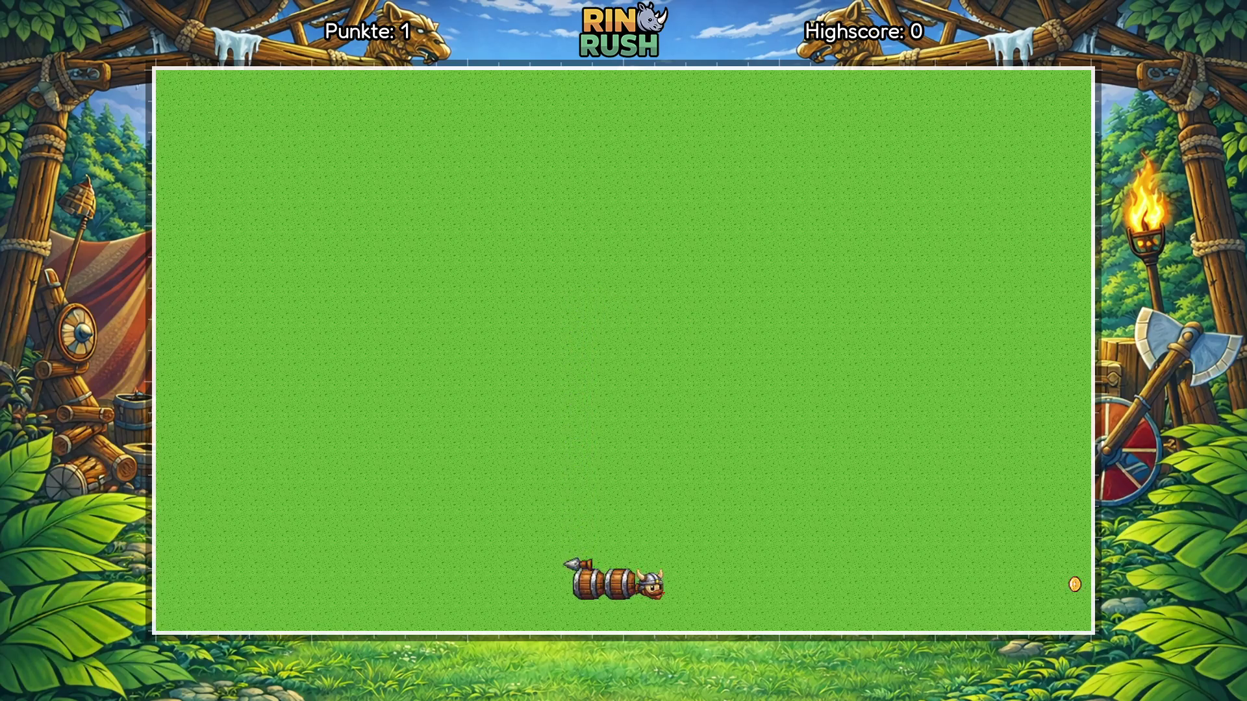
key(Escape)
key(Escape)
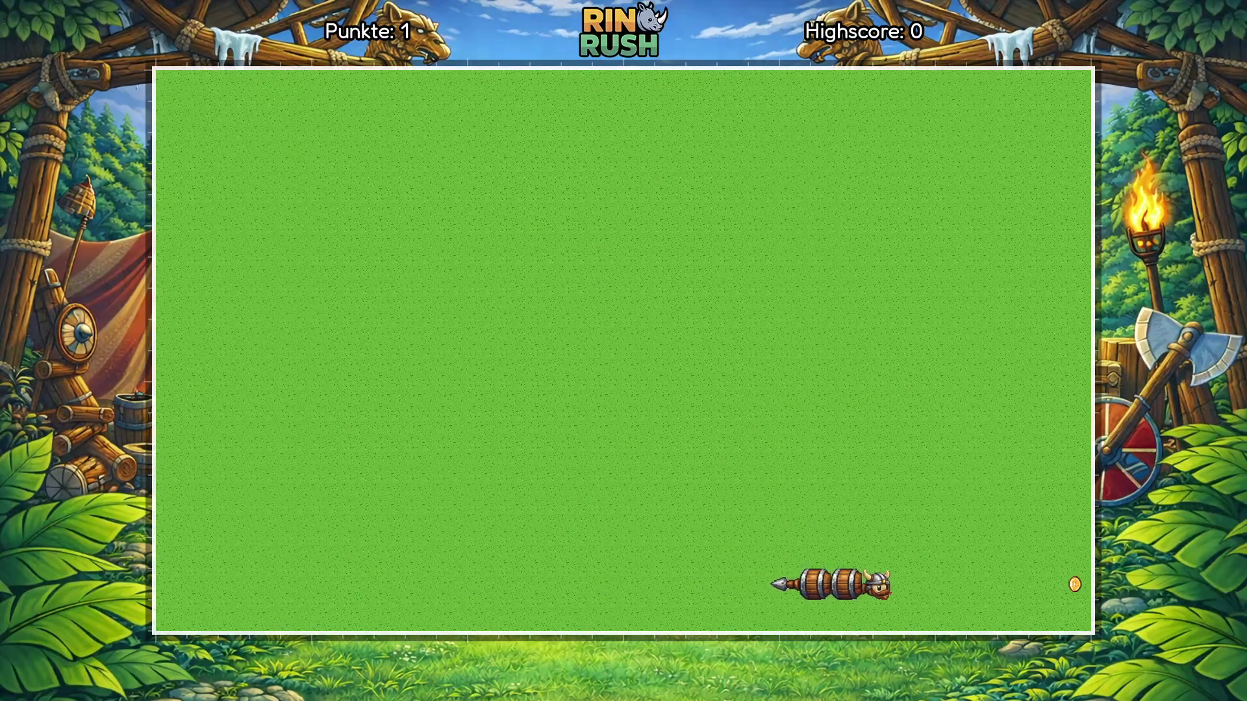
key(Up)
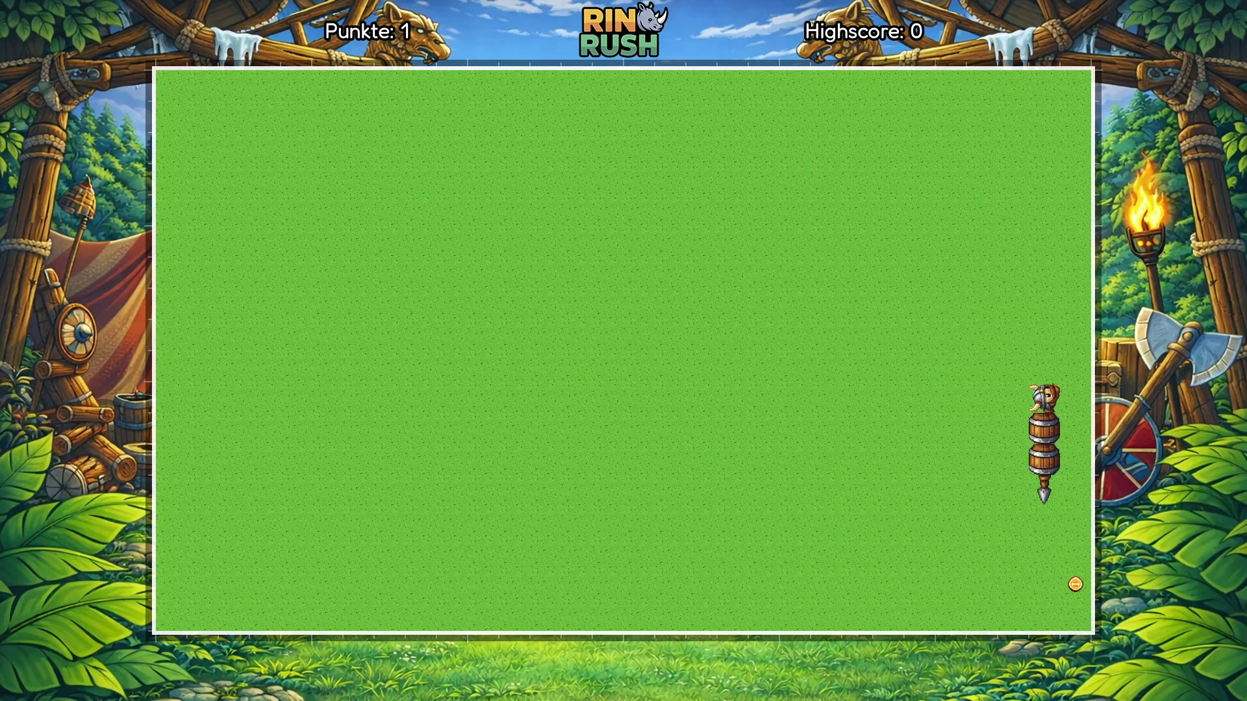
key(Left)
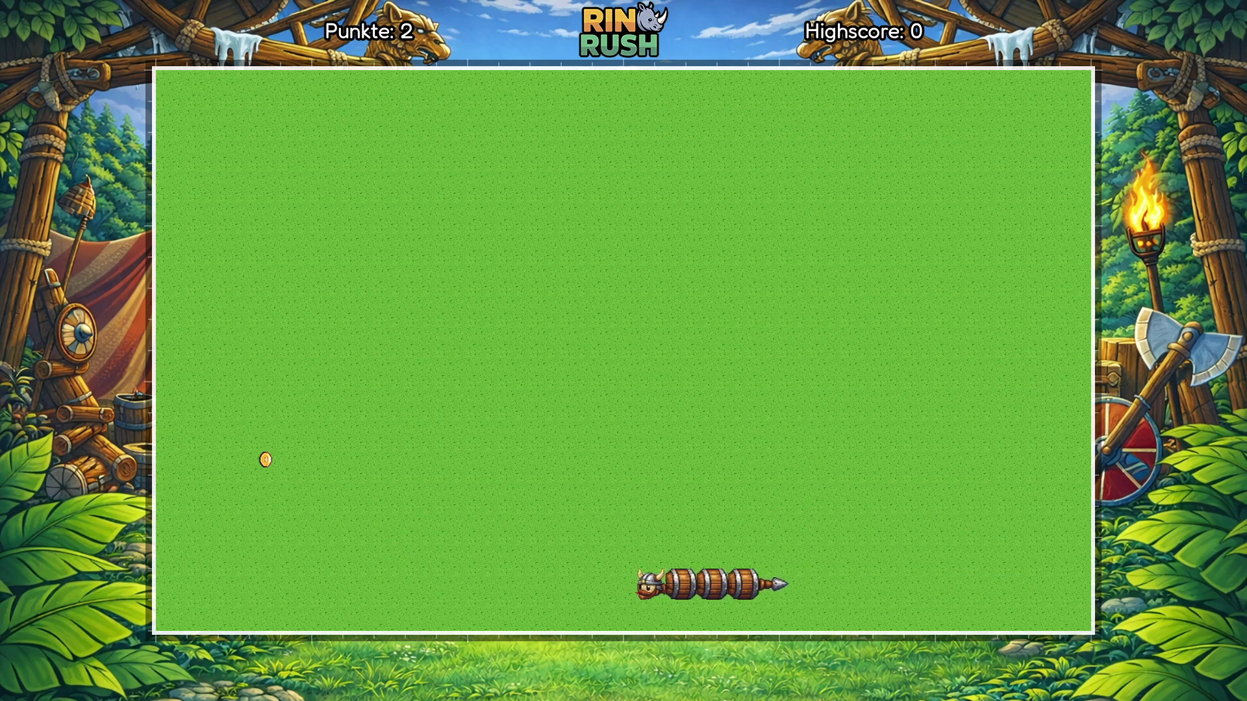
key(Up)
key(Right)
key(Down)
key(Left)
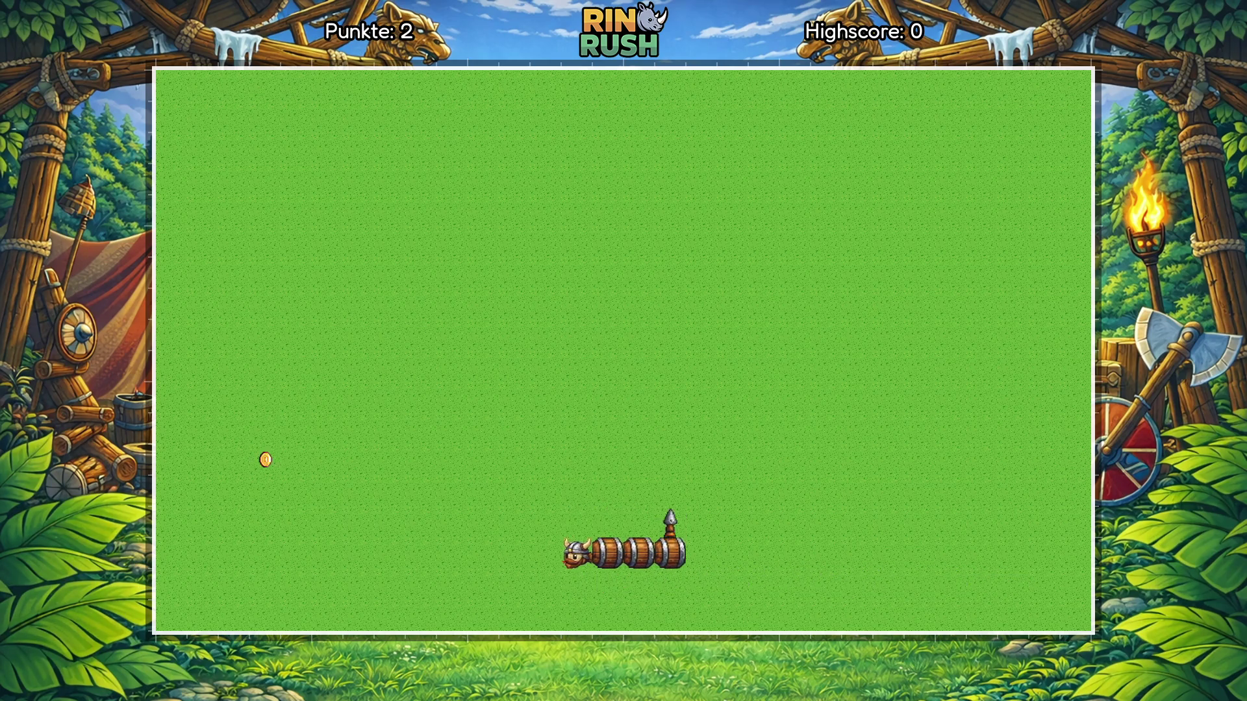
key(Up)
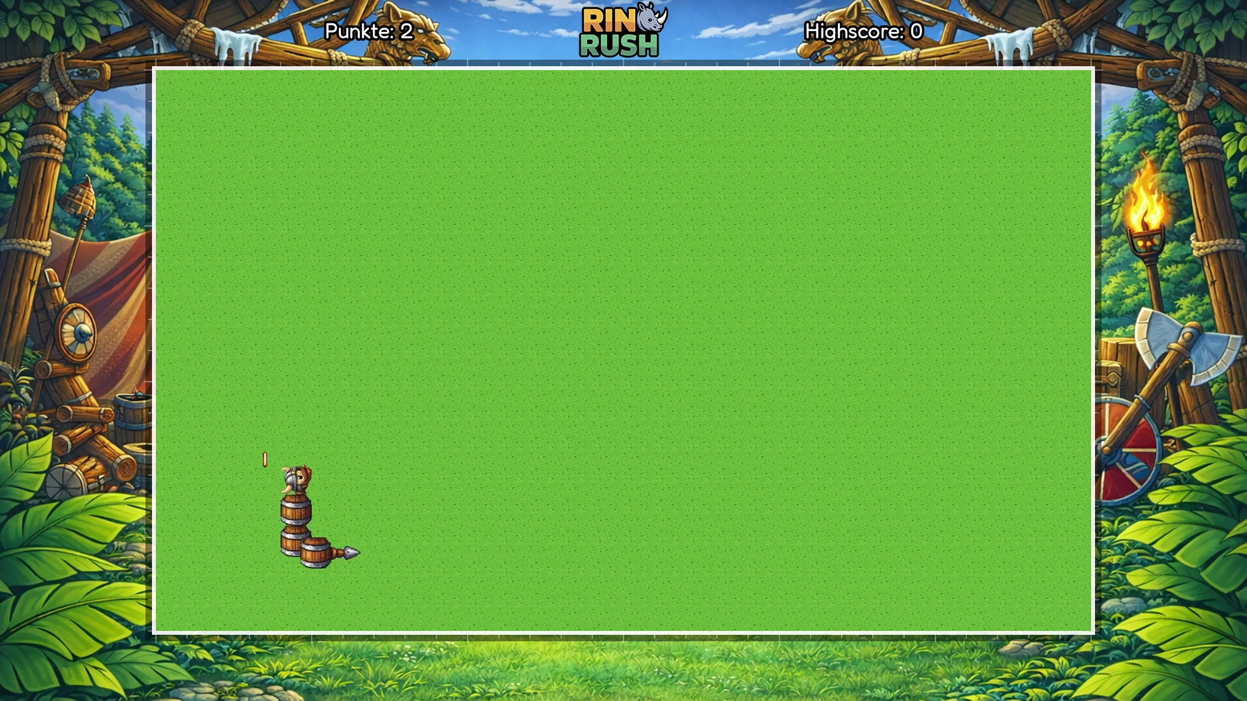
key(Left)
key(Up)
key(Right)
key(Up)
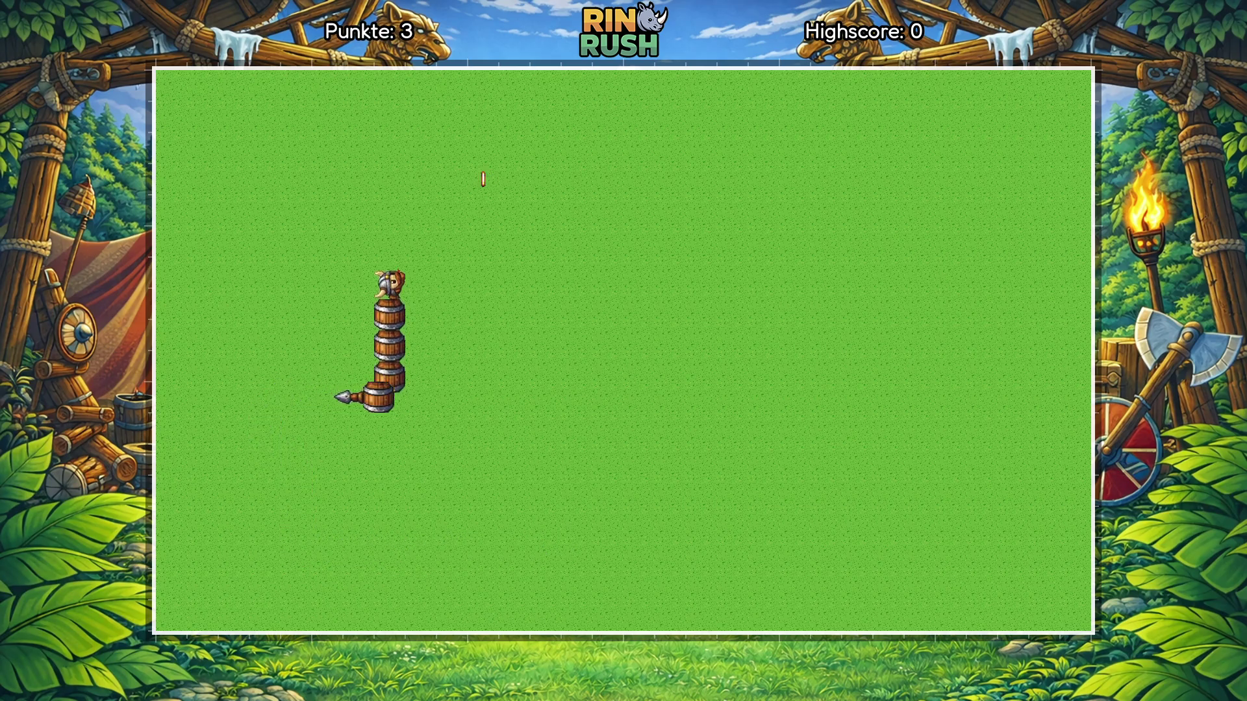
key(Right)
key(Down)
key(Left)
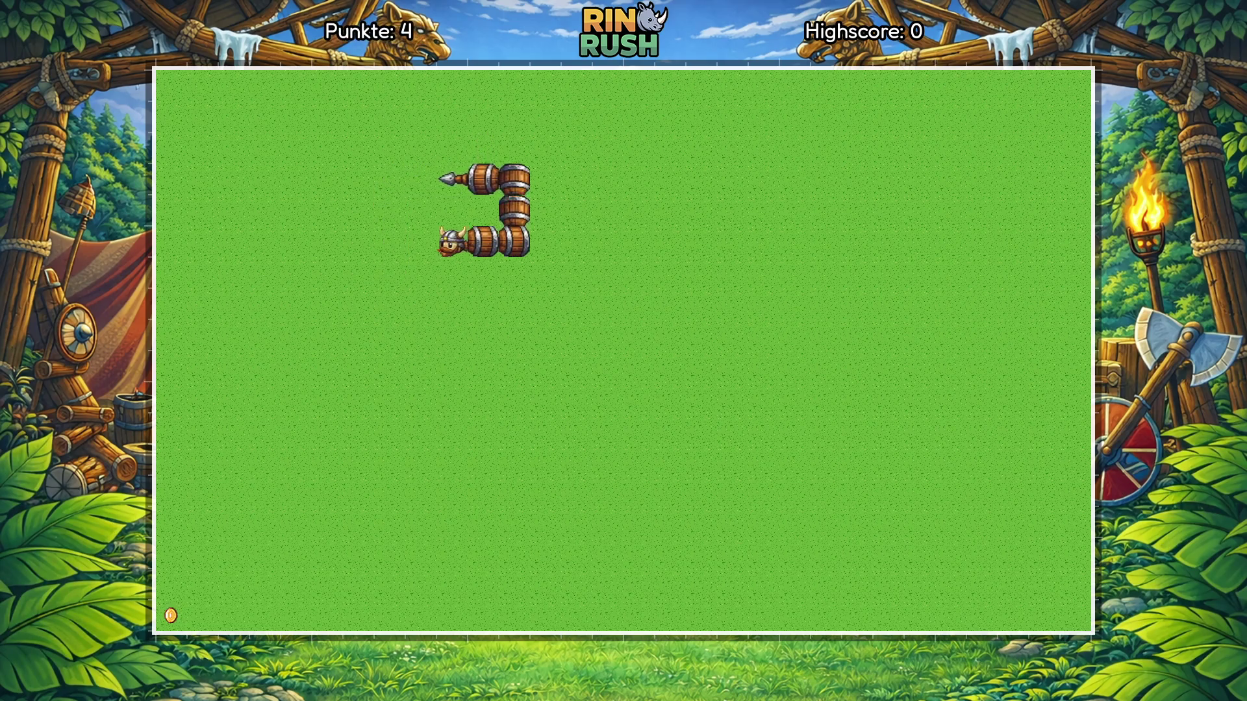
key(Up)
key(Right)
key(Down)
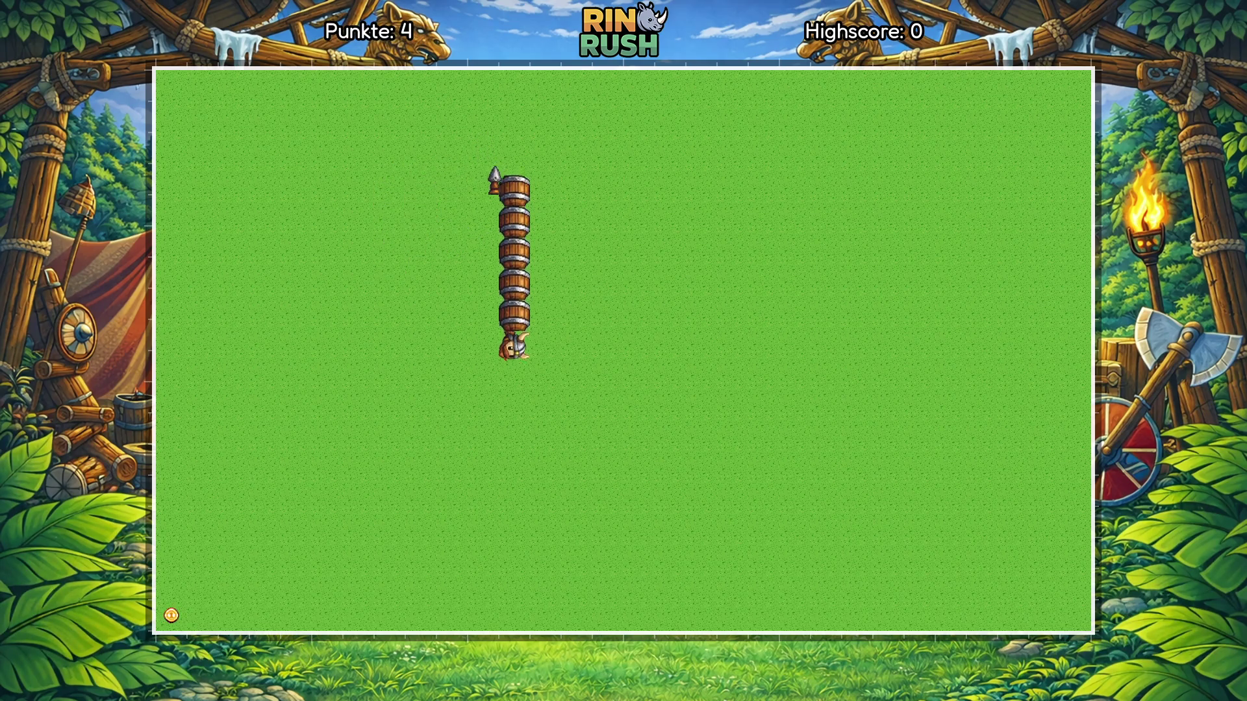
key(Left)
key(Up)
key(Right)
key(Down)
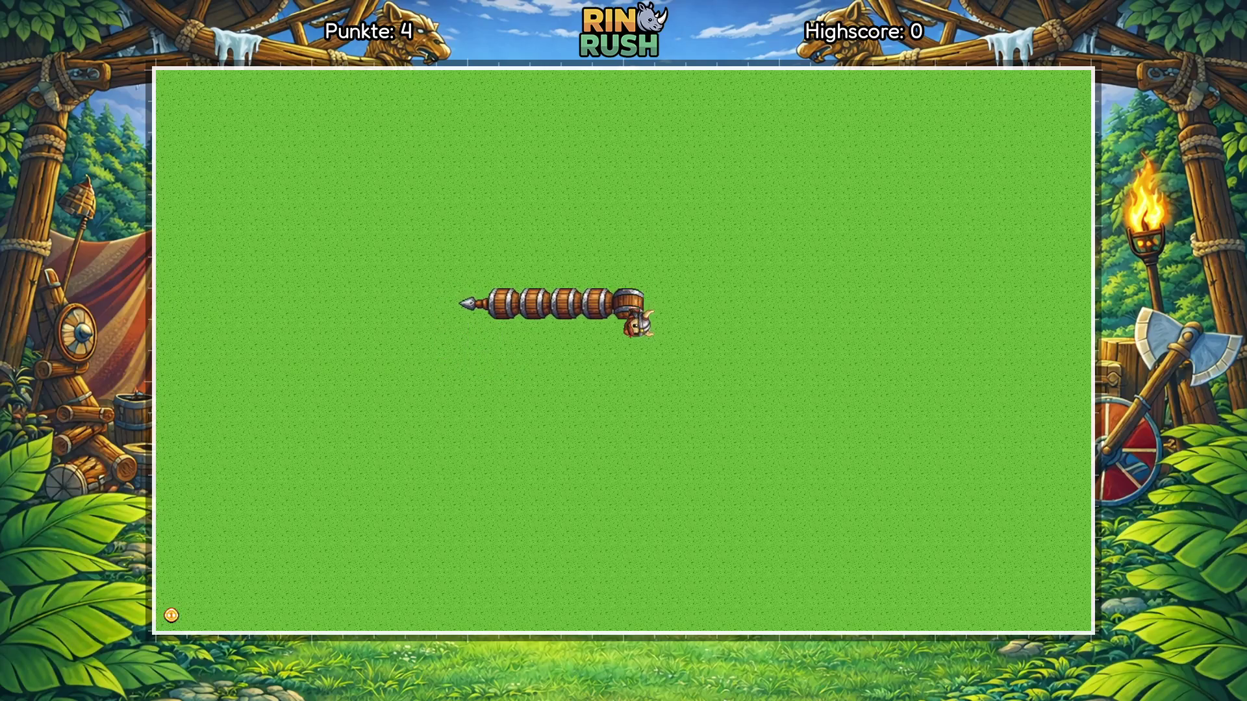
key(Left)
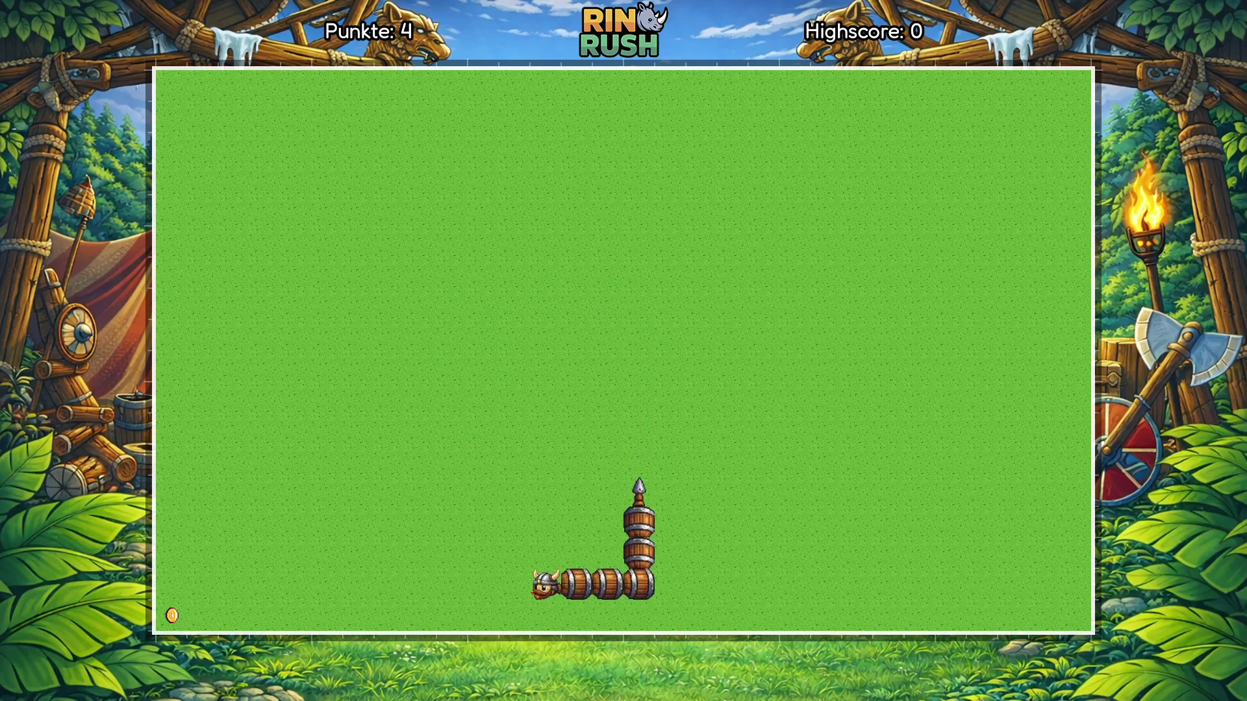
key(Down)
key(Left)
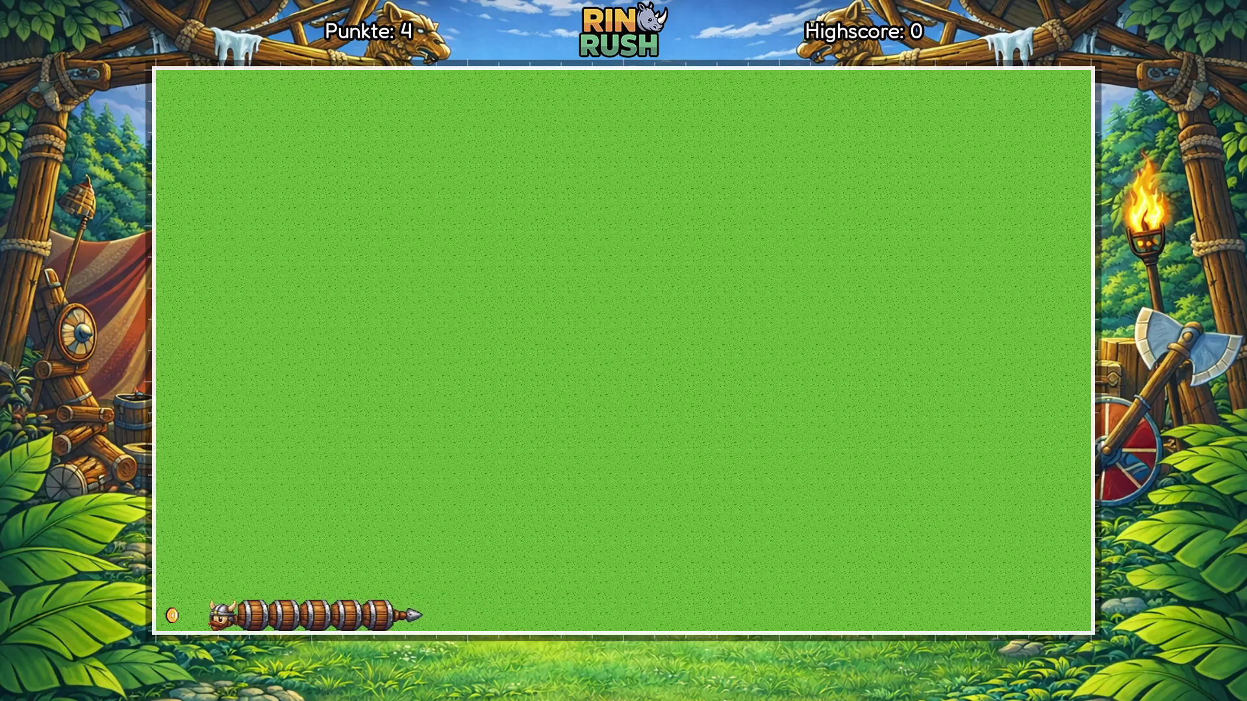
key(Up)
key(Right)
key(Up)
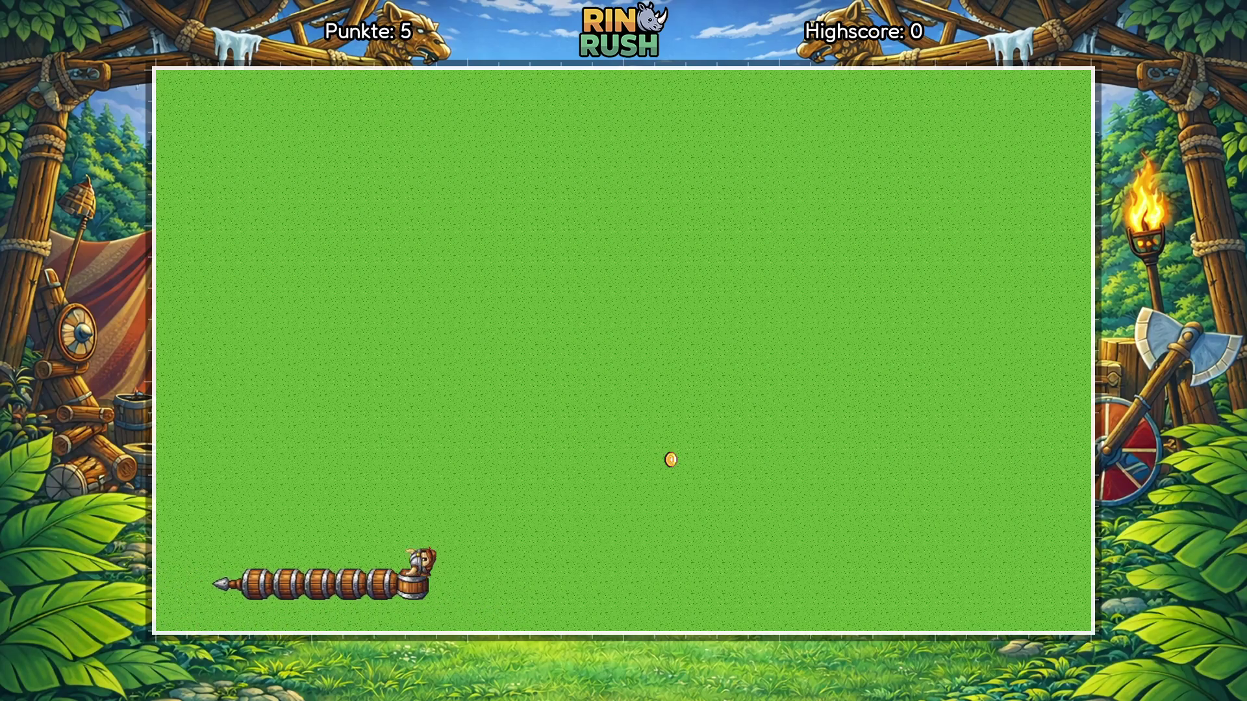
key(Left)
Step: Circle the snake in repeated square loops, then drop down to eat the next coin
key(Down)
key(Right)
key(Up)
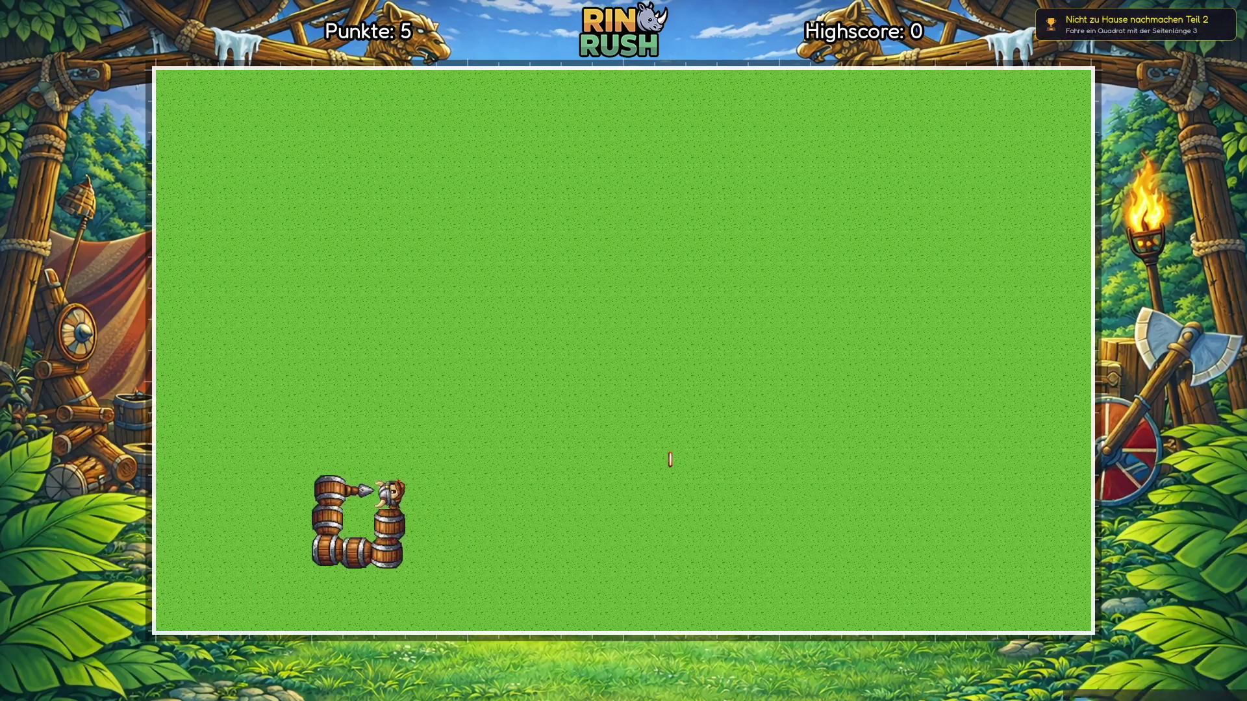
key(Right)
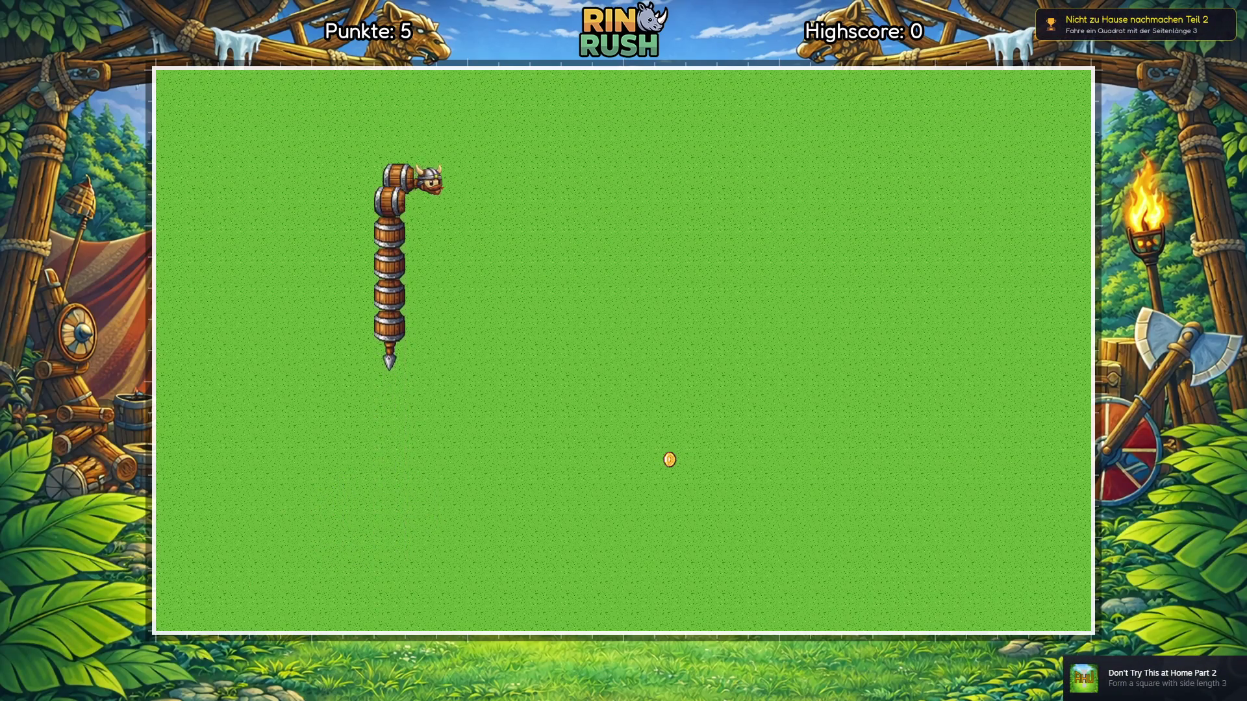
key(Down)
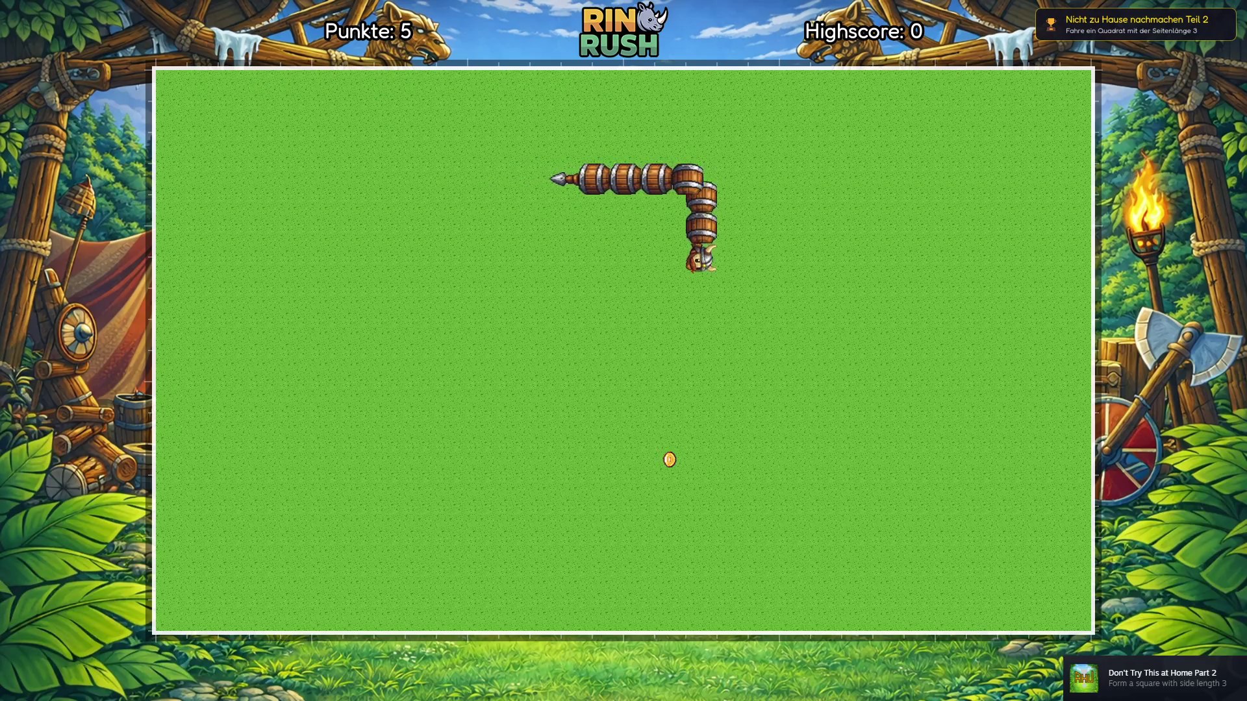
key(Left)
key(Up)
key(Right)
key(Down)
key(Left)
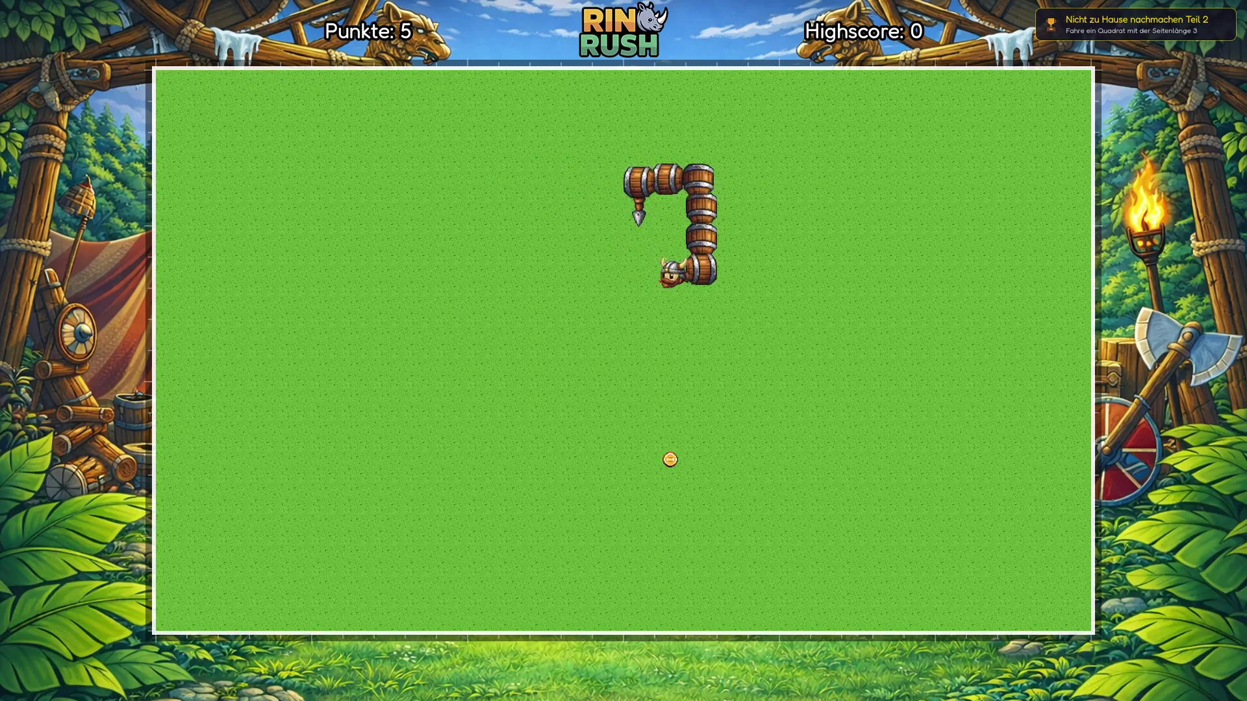
key(Up)
key(Right)
key(Down)
key(Left)
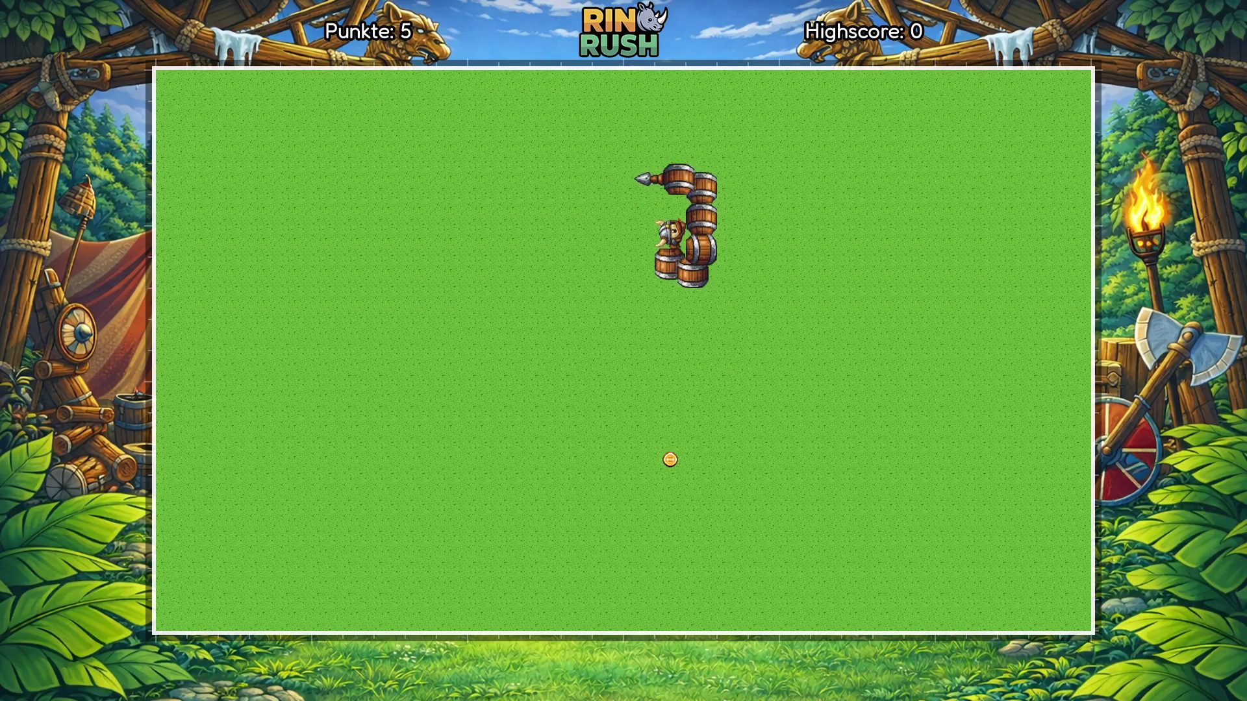
key(Up)
key(Right)
key(Down)
key(Left)
key(Up)
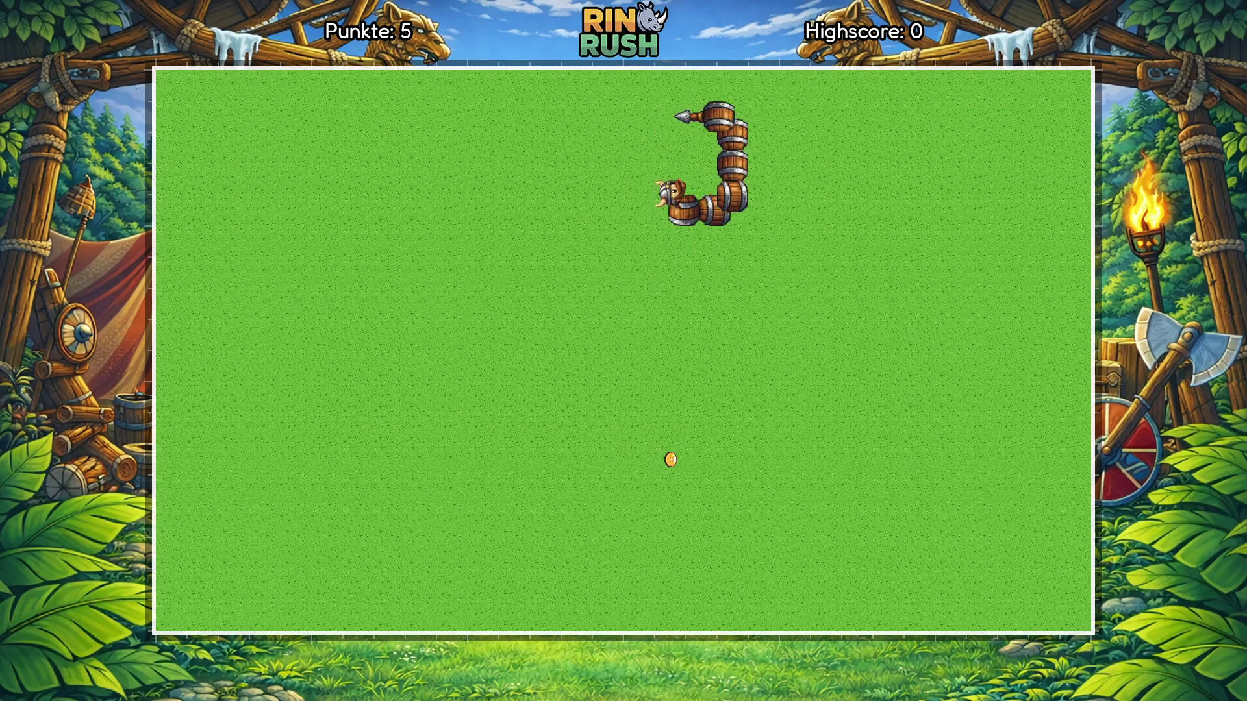
key(Right)
key(Down)
key(Left)
key(Up)
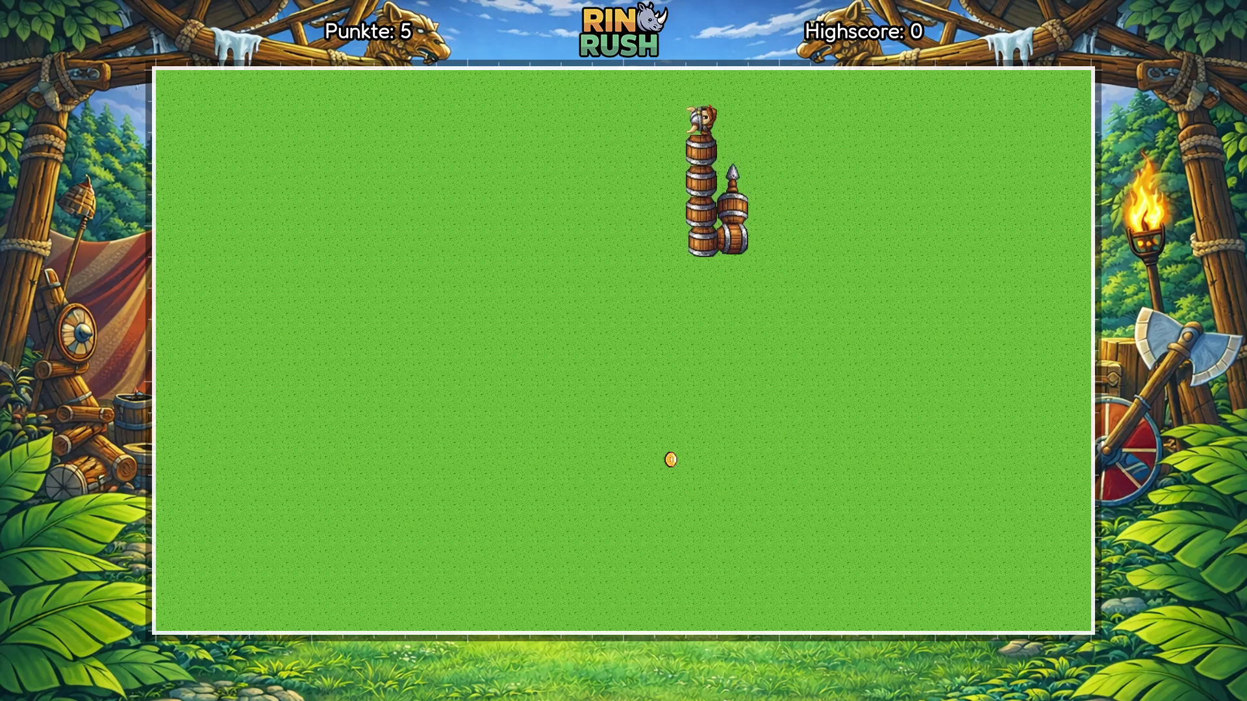
key(Left)
key(Down)
key(Right)
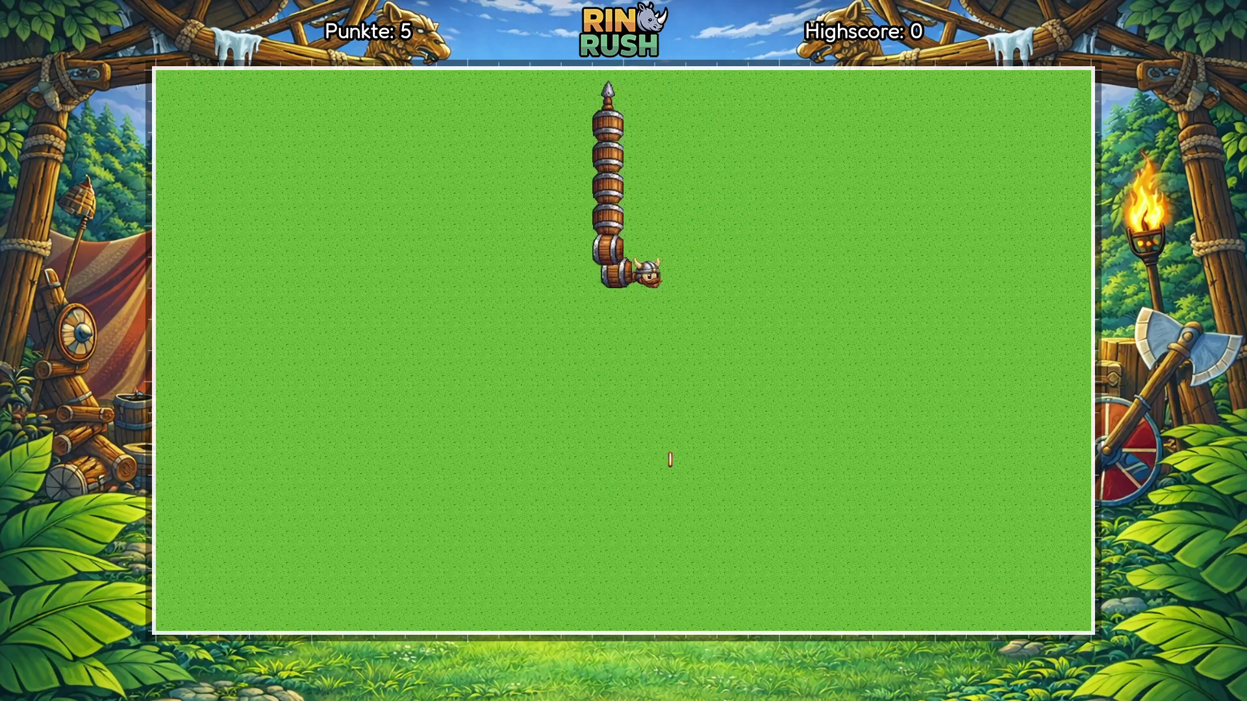
key(Up)
key(Left)
key(Down)
key(Right)
key(Up)
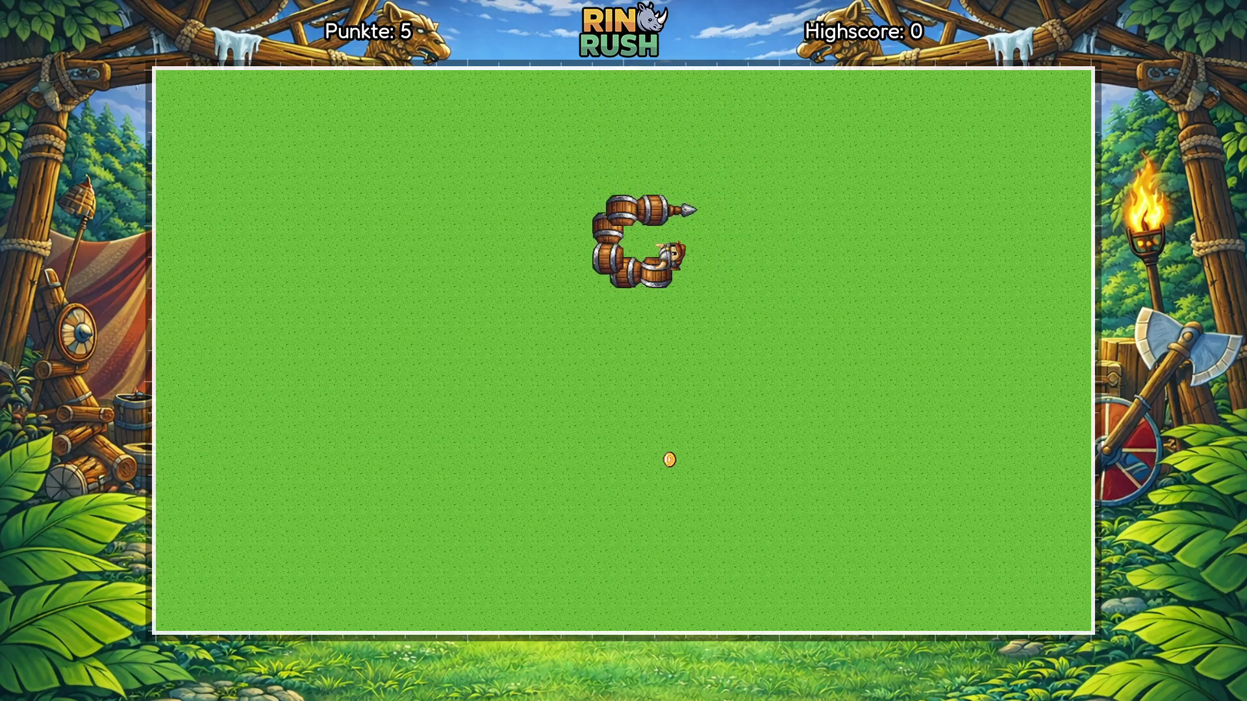
key(Left)
key(Down)
key(Right)
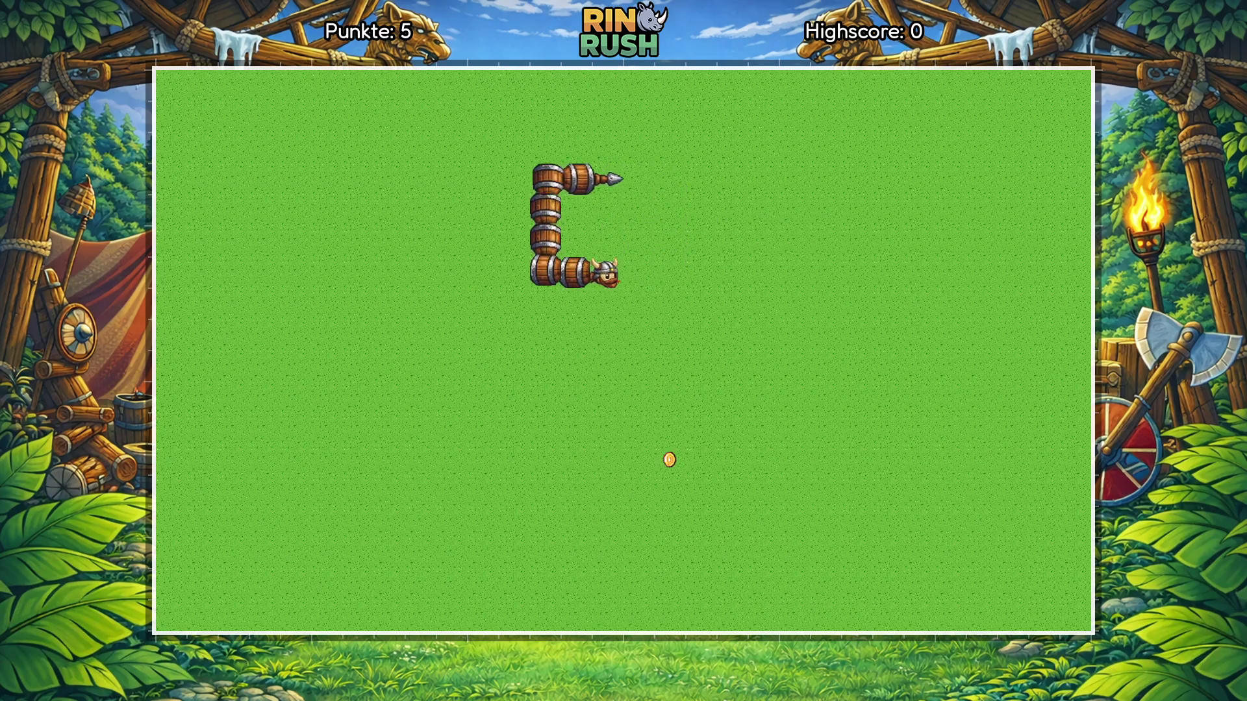
key(Up)
key(Left)
key(Down)
key(Right)
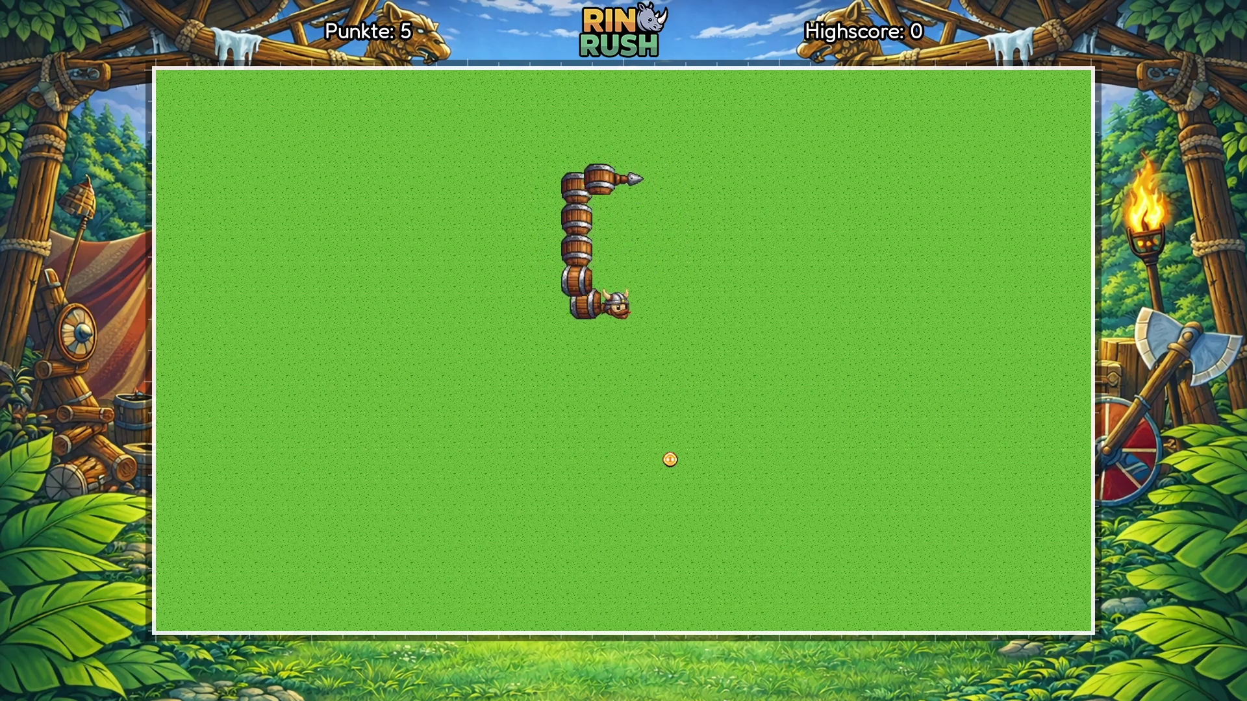
key(Up)
key(Left)
key(Down)
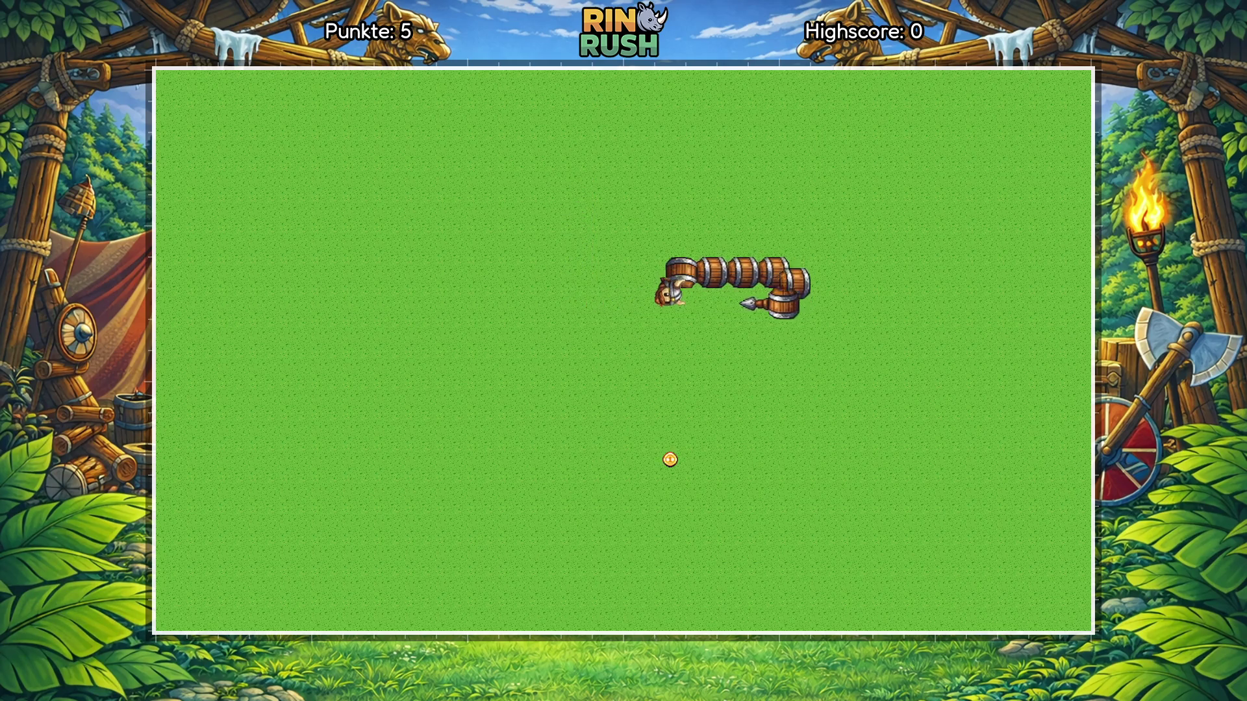
Step: Keep collecting coins and close a 4-by-4 square, bringing the score to 9
key(Left)
key(Up)
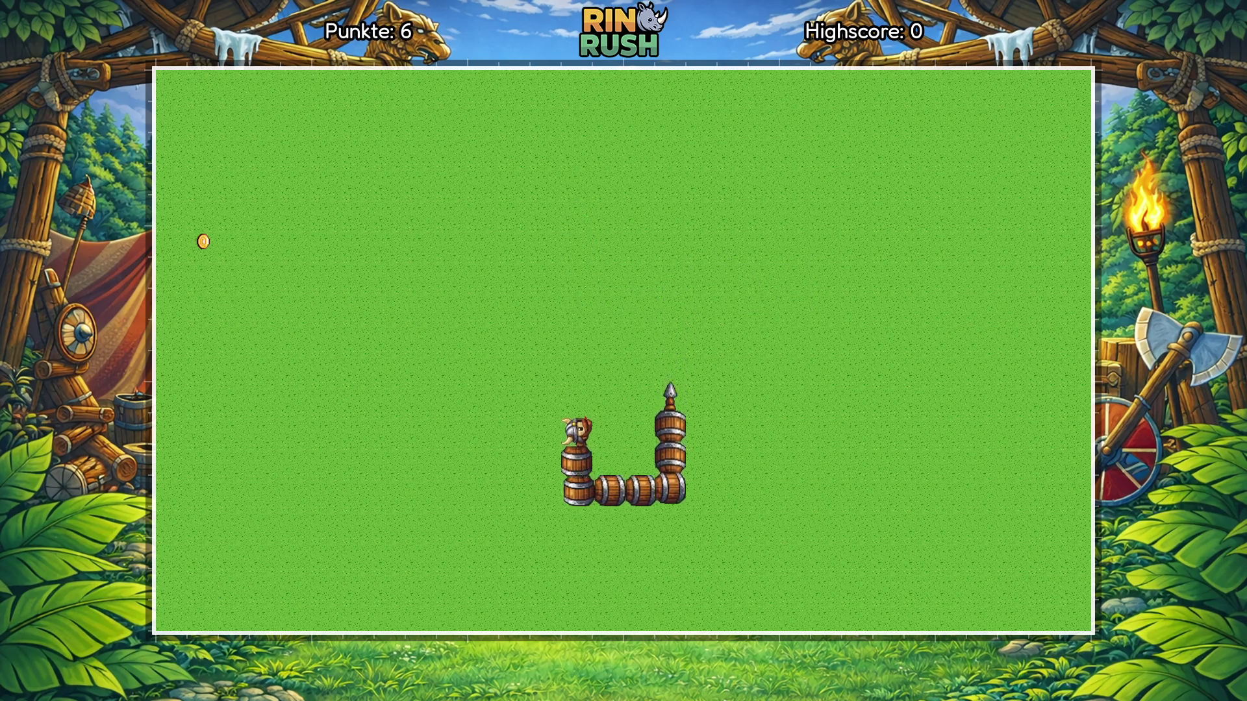
key(Right)
key(Down)
key(Left)
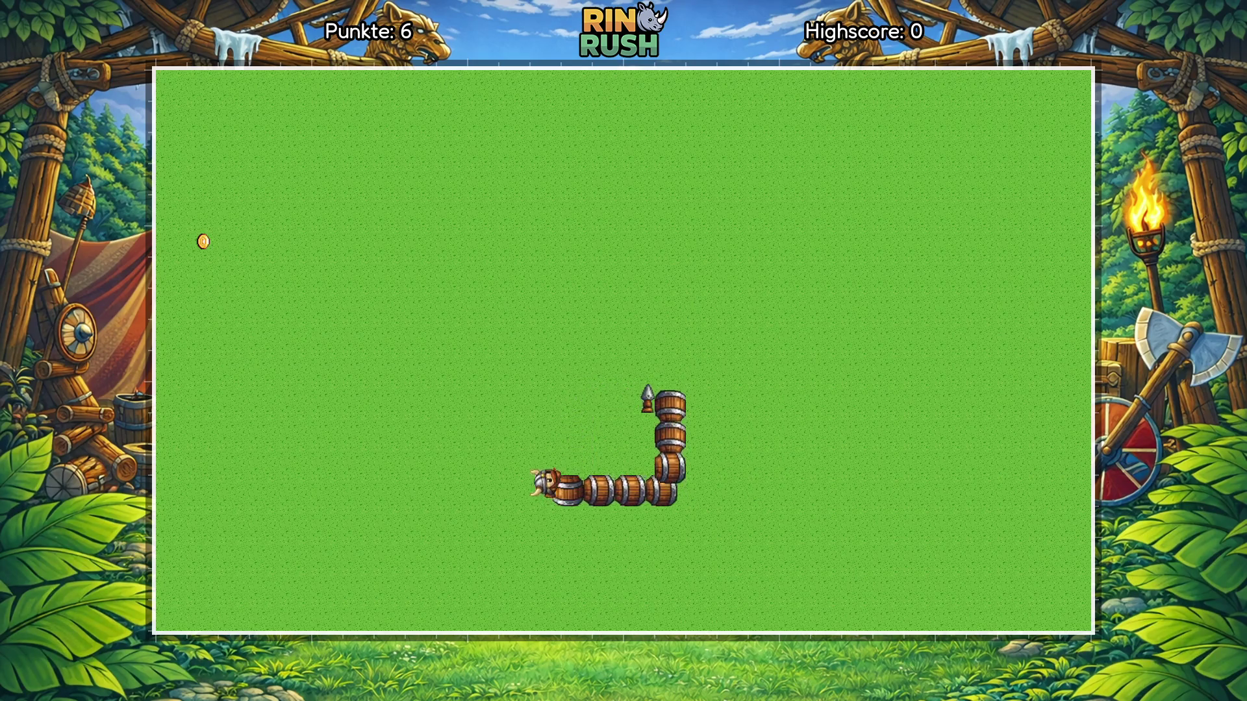
key(Up)
key(Left)
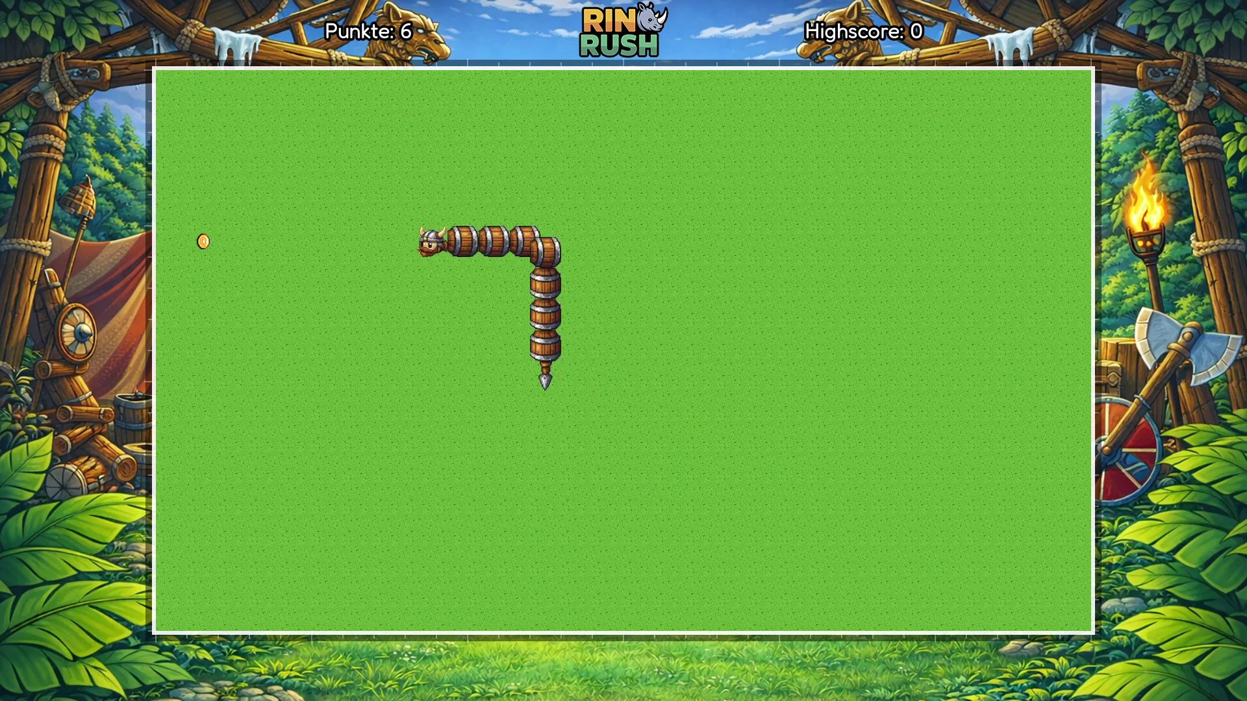
key(Down)
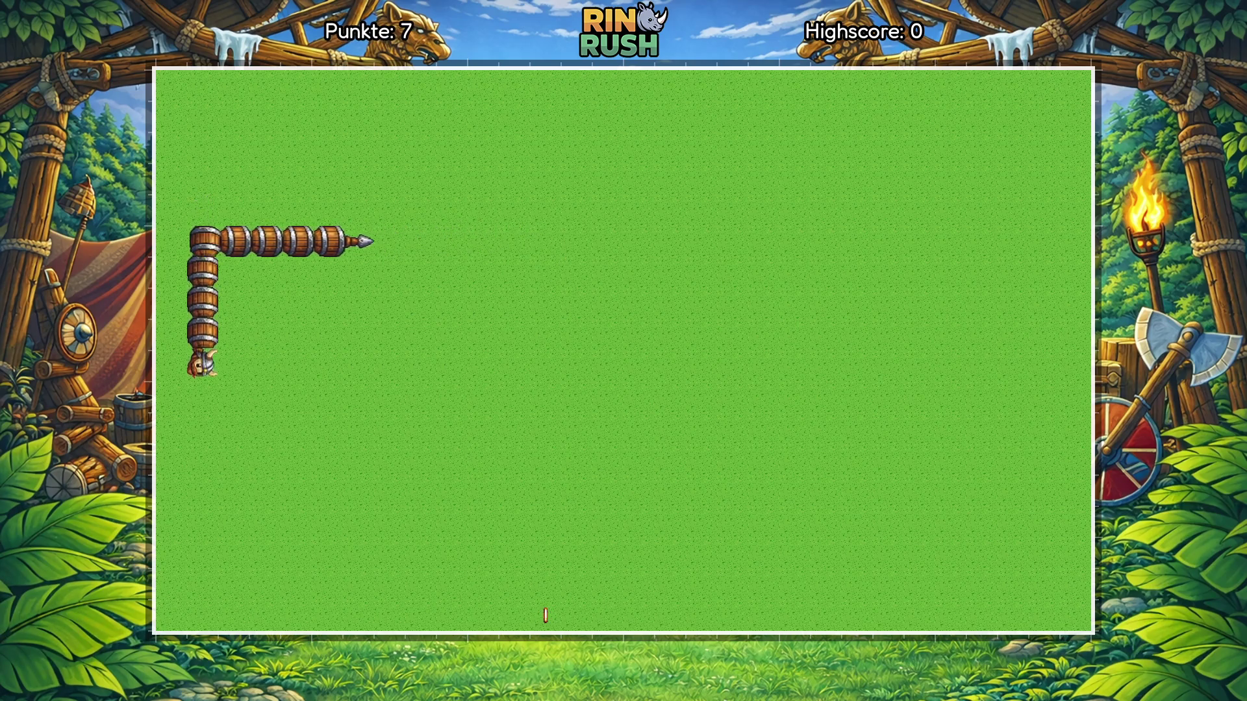
key(Right)
key(Up)
key(Left)
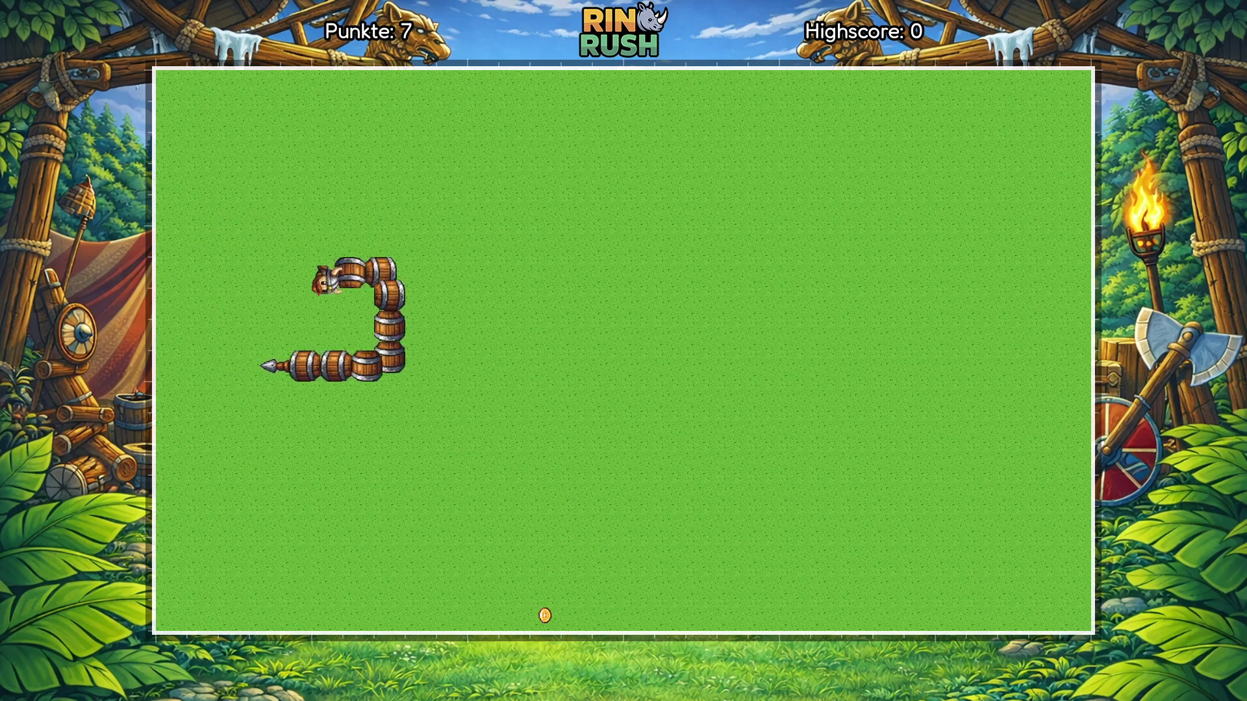
key(Down)
key(Left)
key(Down)
key(Right)
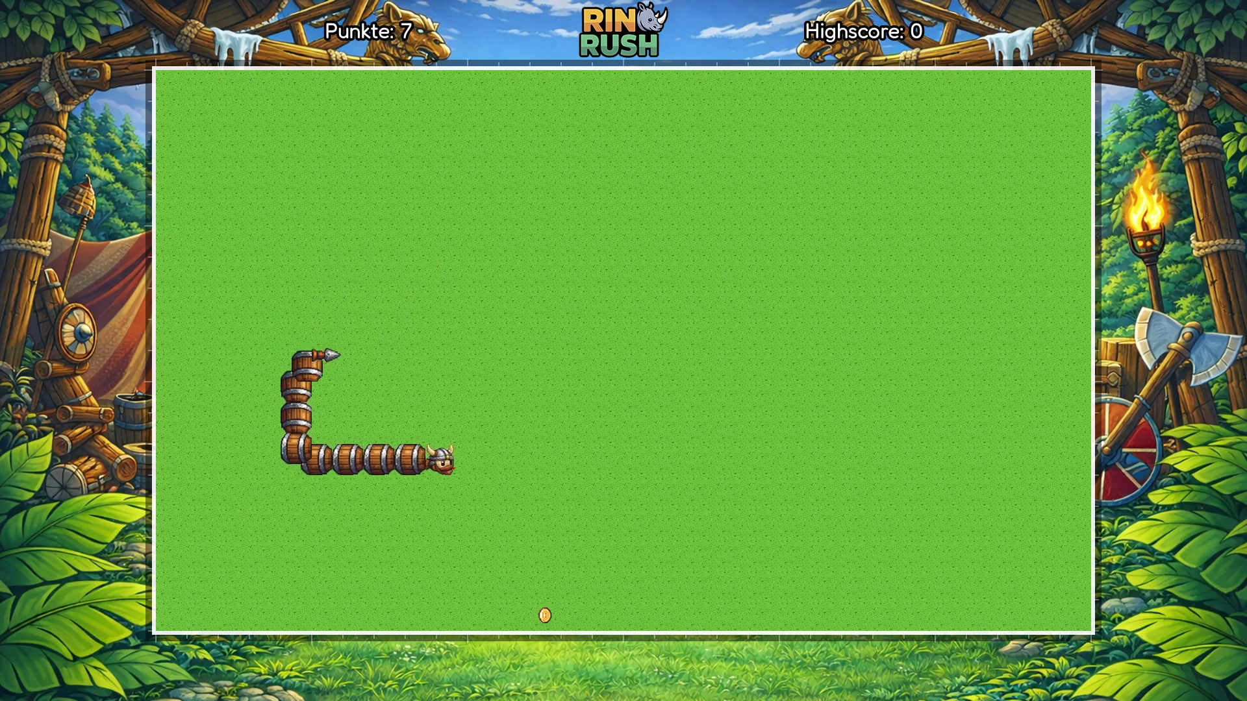
key(Down)
key(Right)
key(Up)
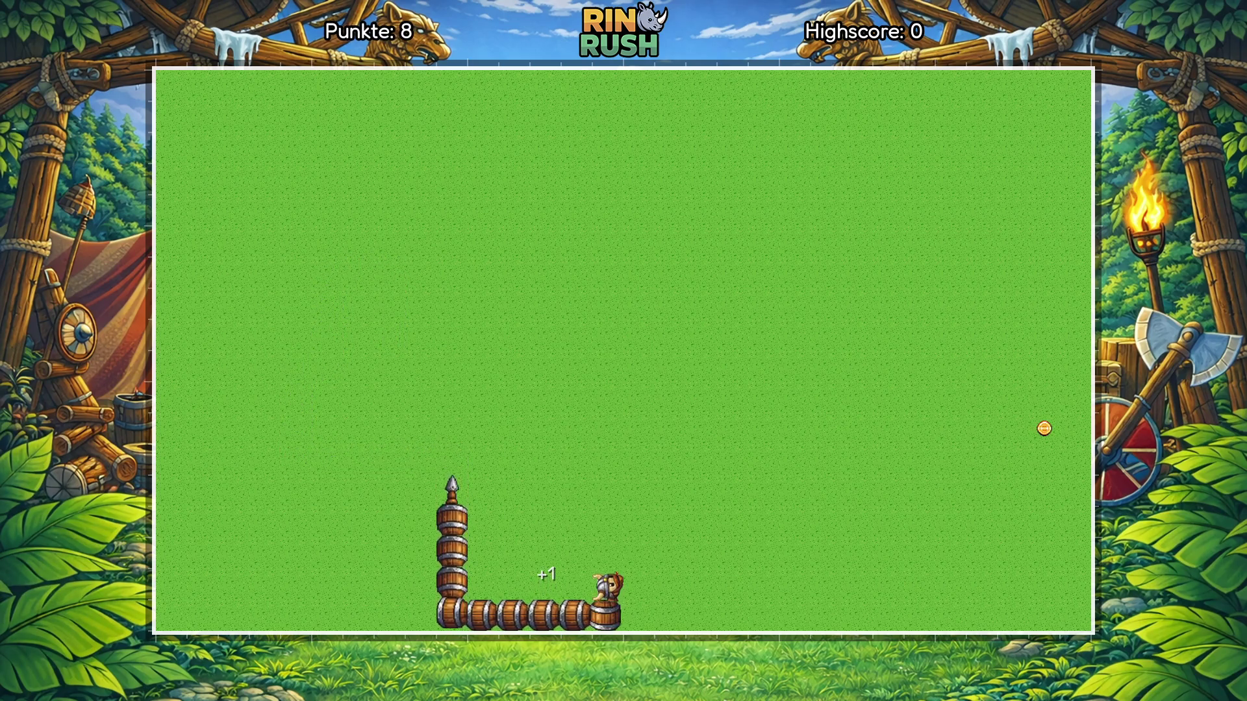
key(Left)
key(Down)
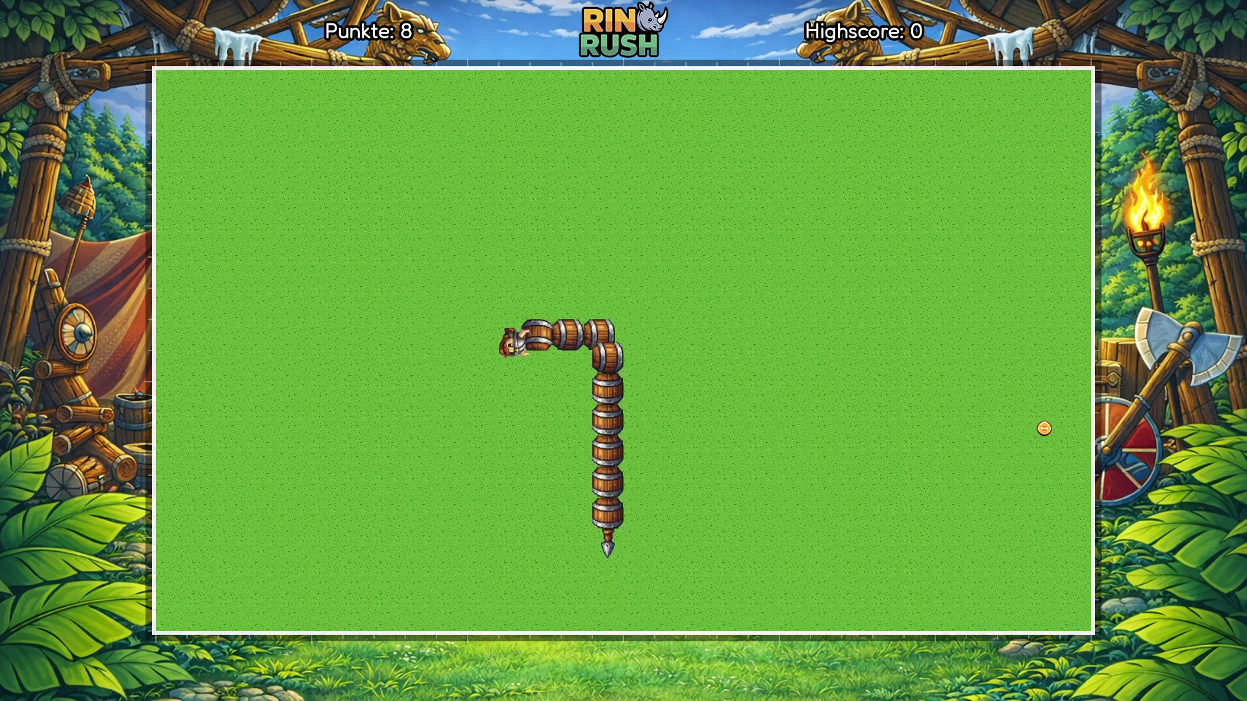
key(Right)
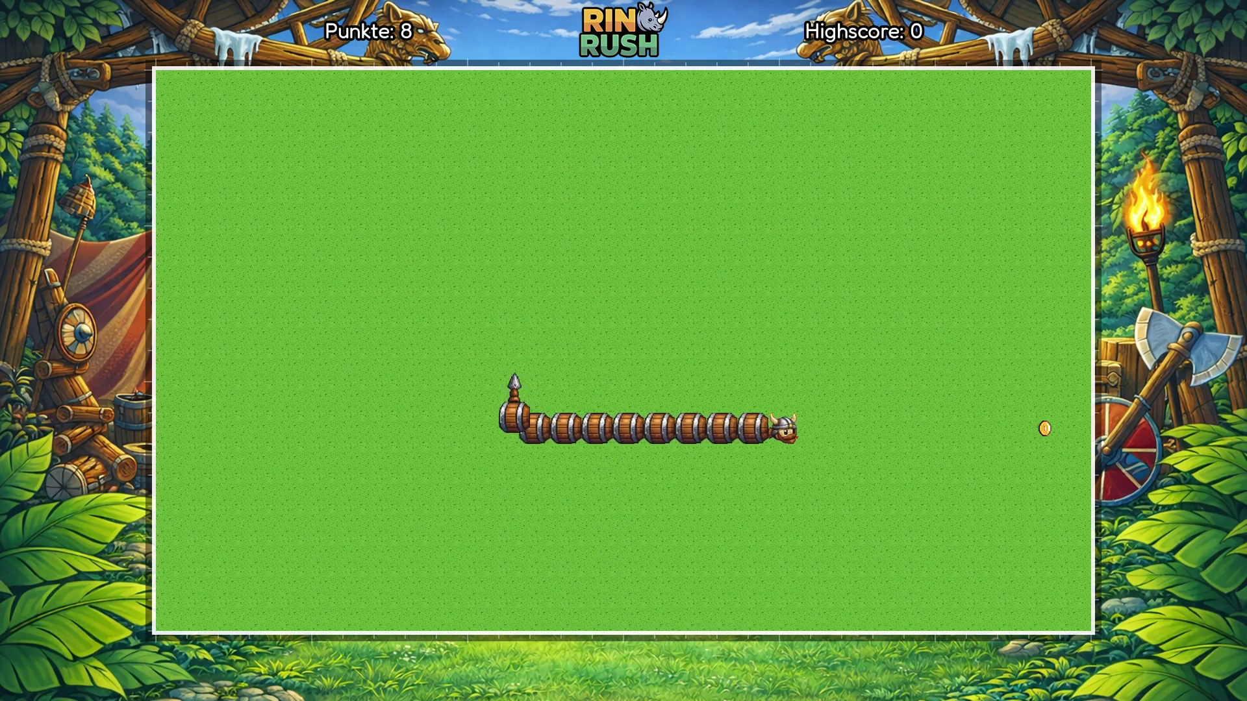
key(Up)
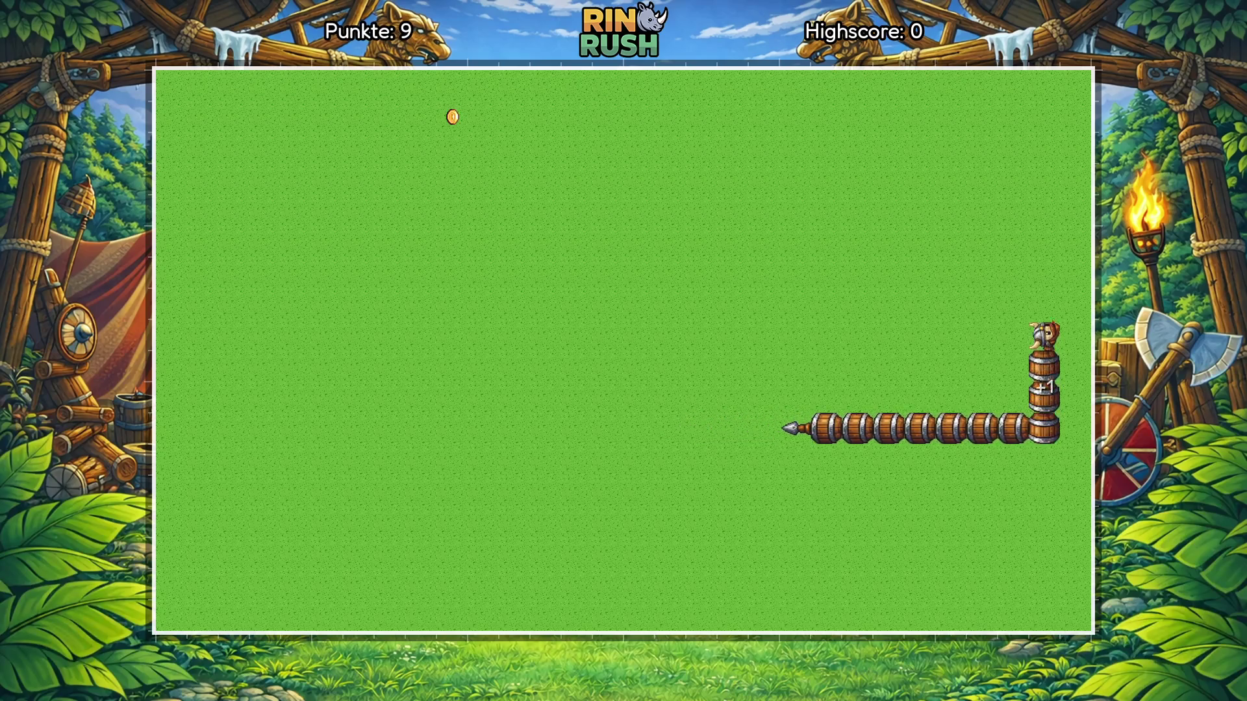
key(Left)
key(Down)
key(Left)
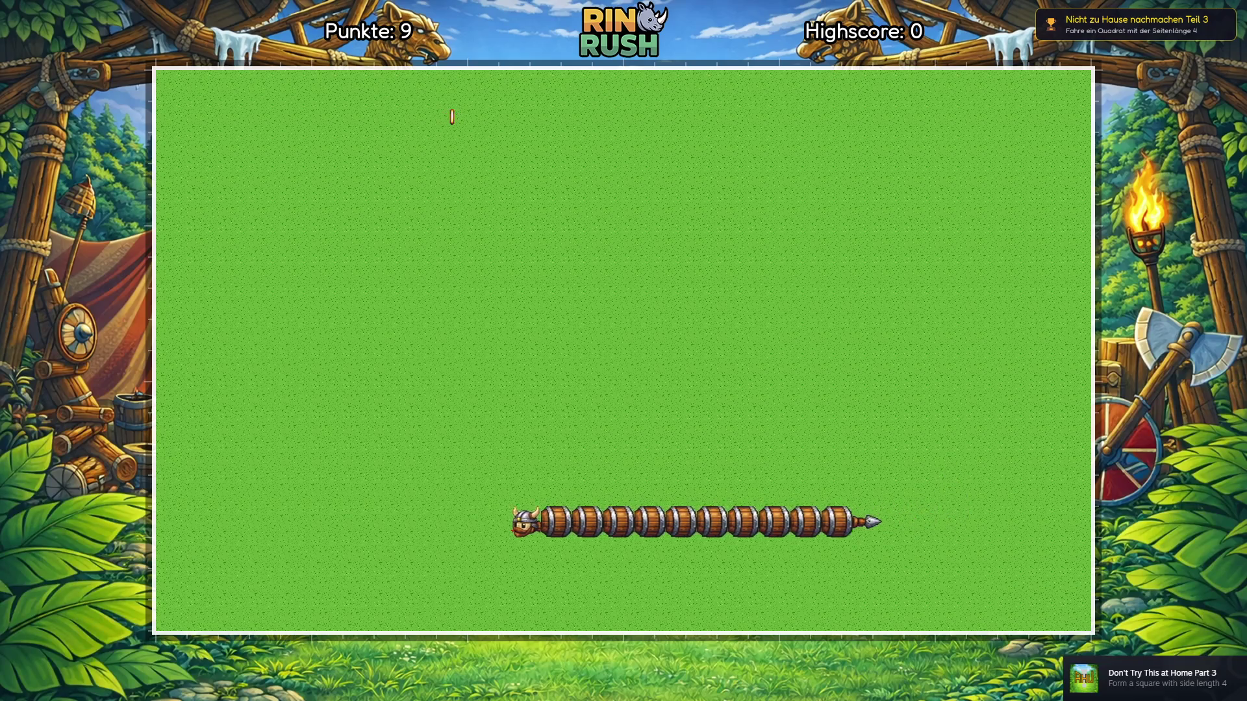
key(Up)
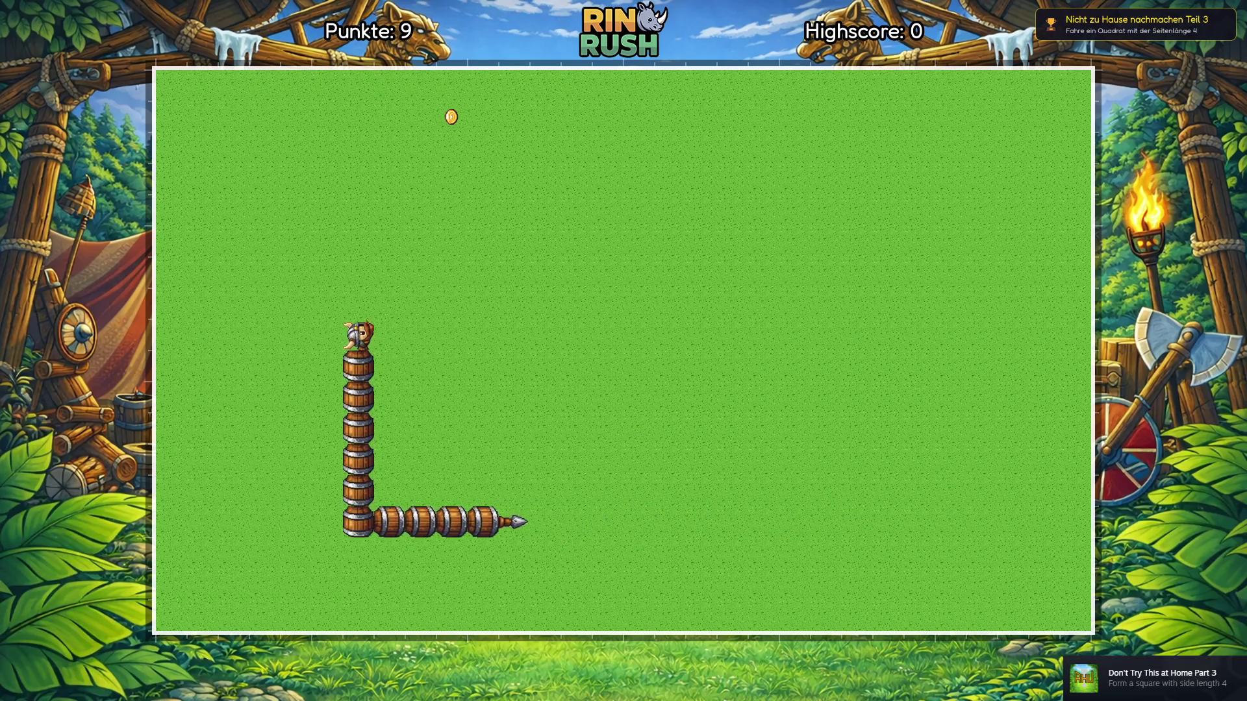
Step: Pause the round and return to the main menu via Zum Hauptmenü, confirming with Ja
key(Escape)
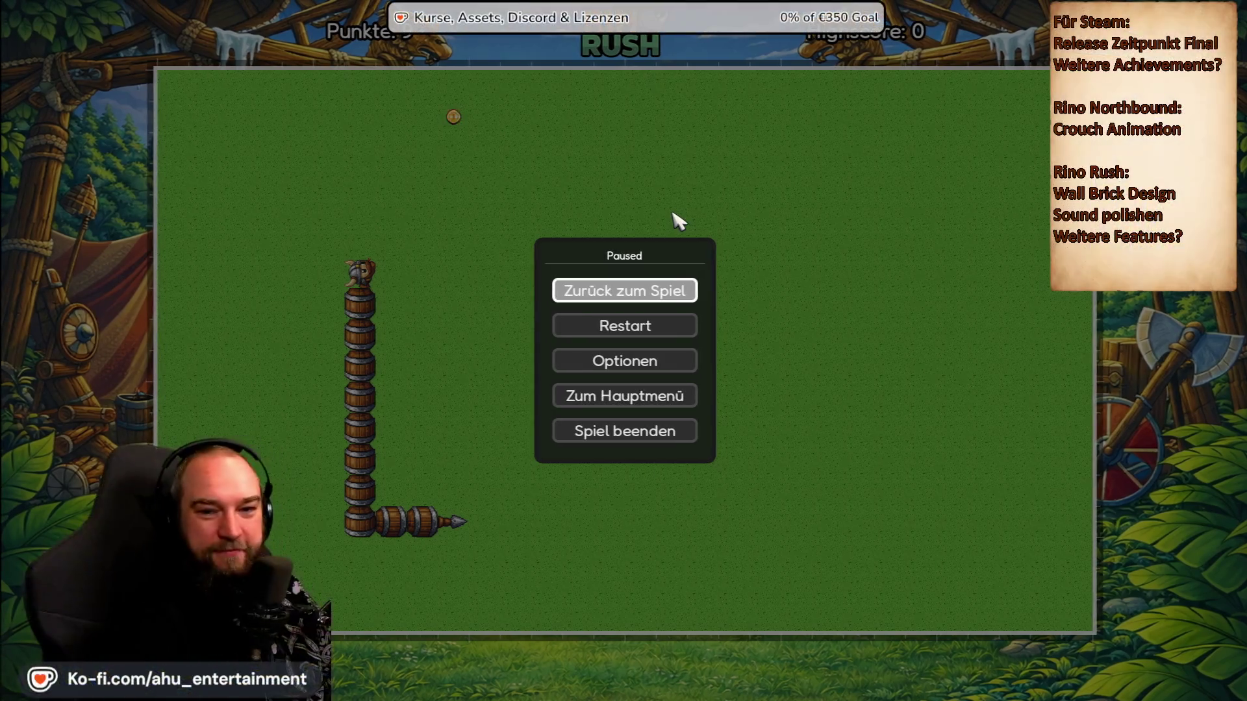
key(Down)
key(Down)
key(Down)
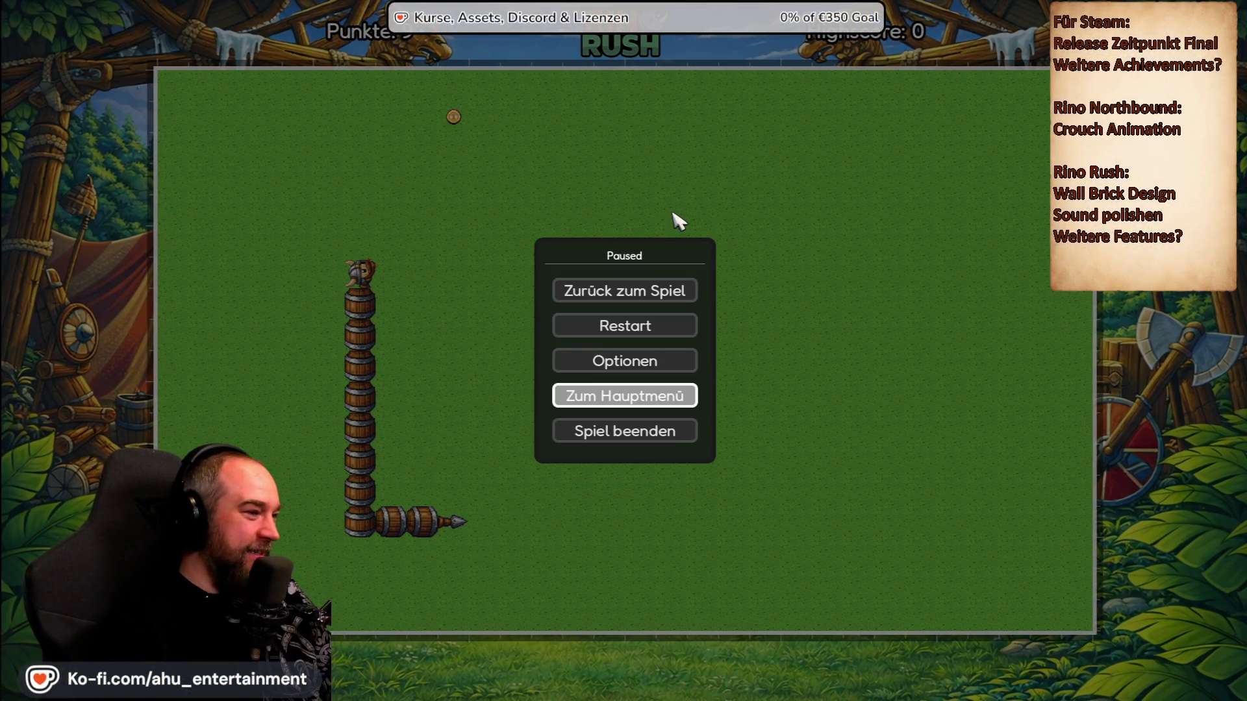
key(Return)
key(Right)
key(Return)
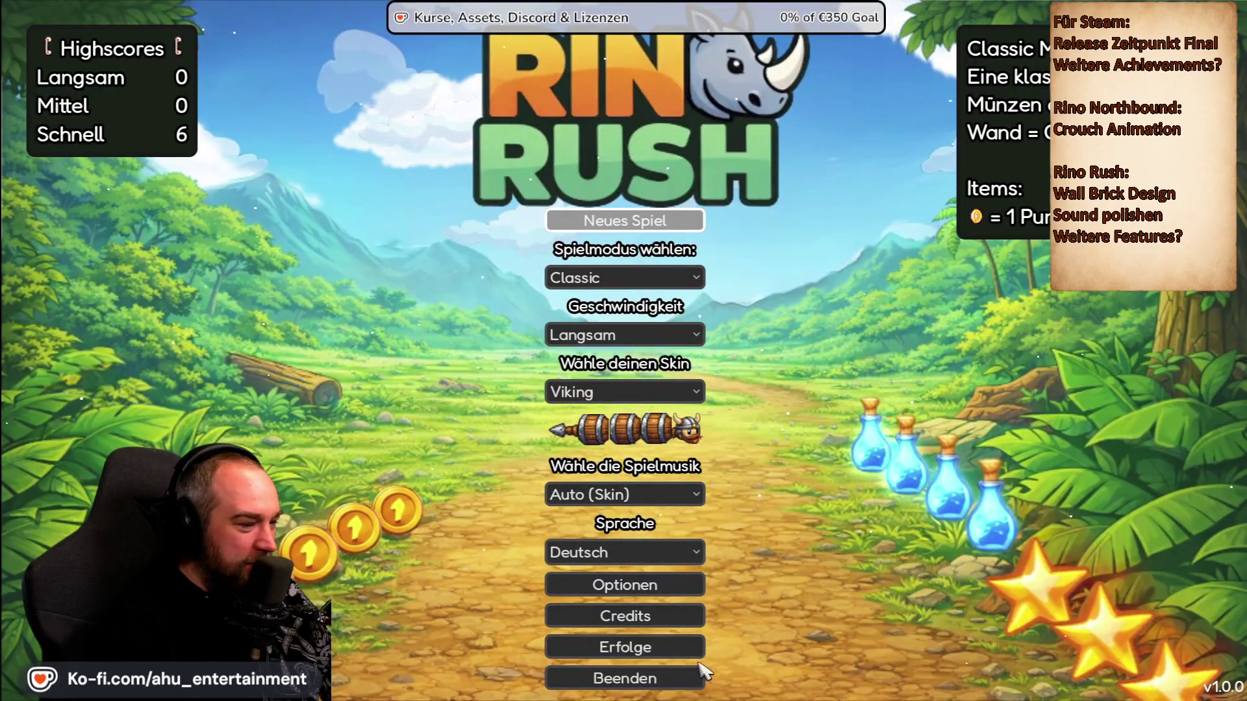
click(682, 647)
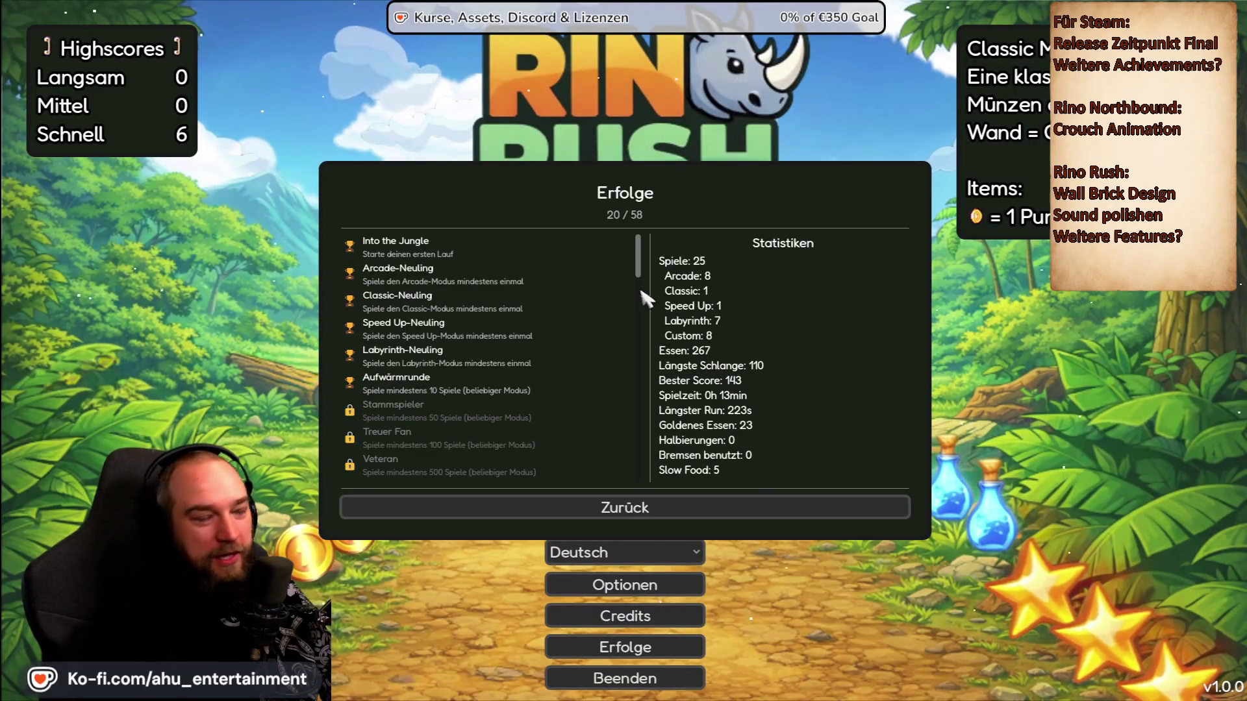
drag(638, 258, 639, 448)
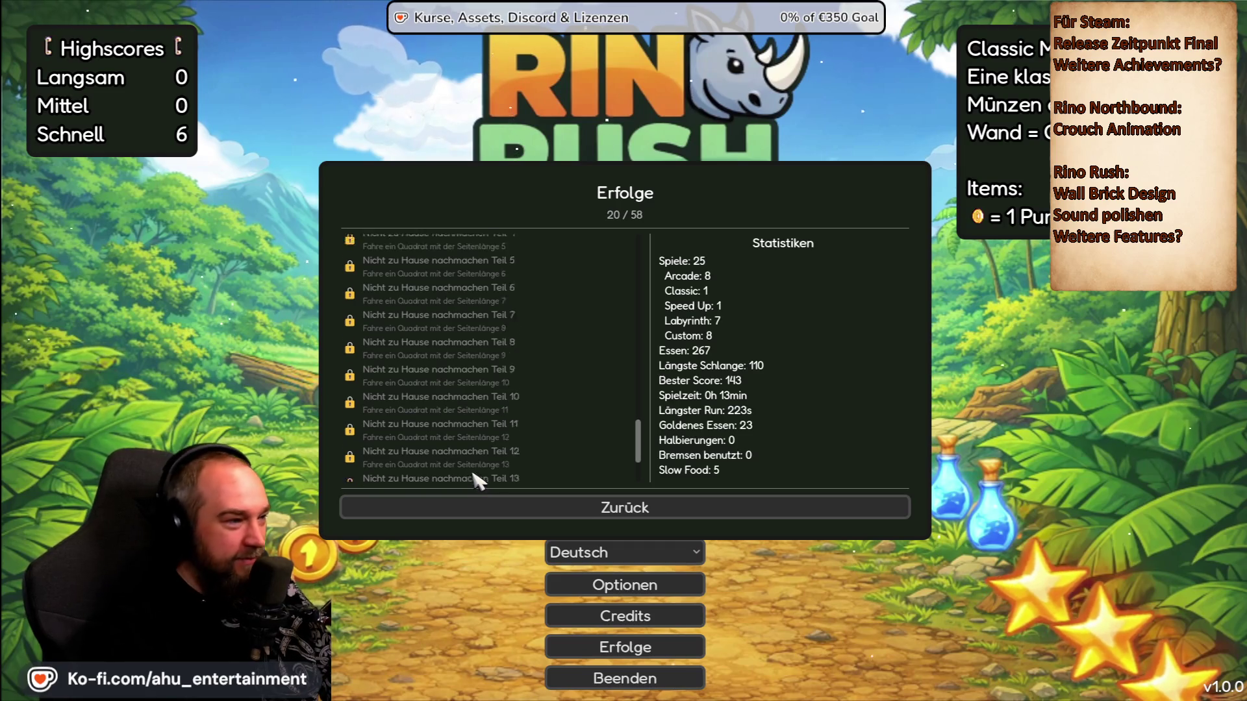
scroll(474, 474, up, 5)
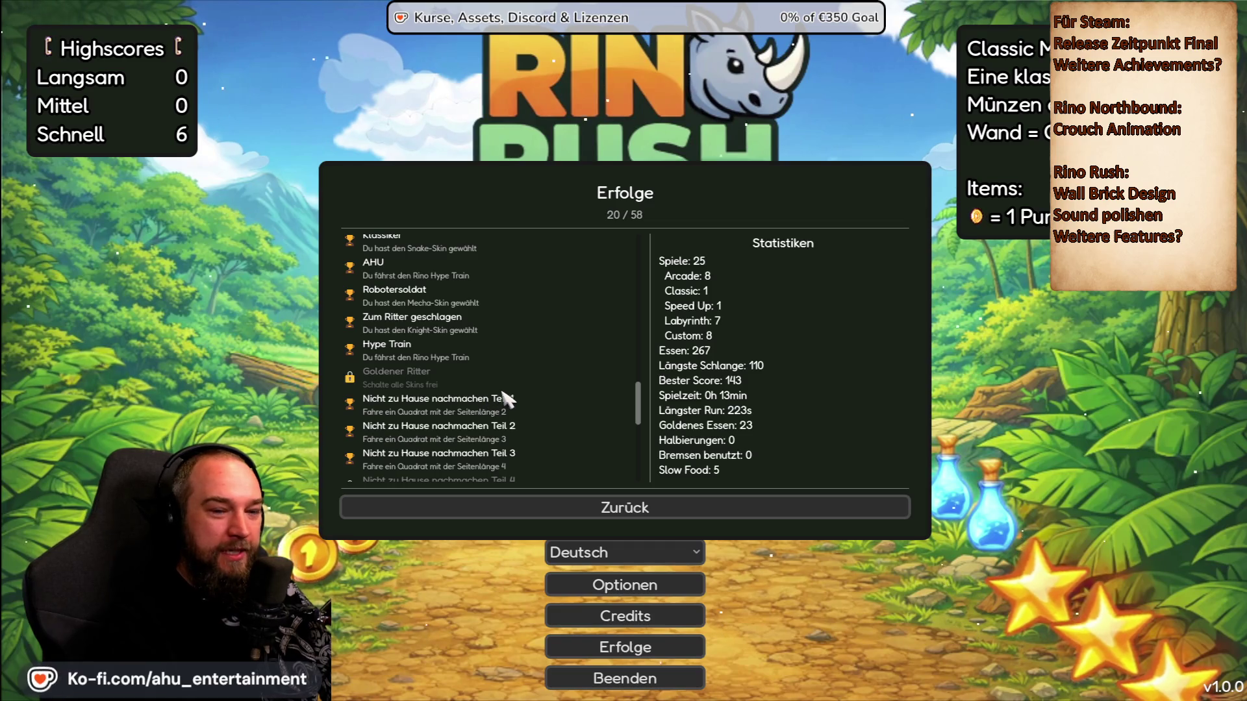
scroll(505, 398, down, 2)
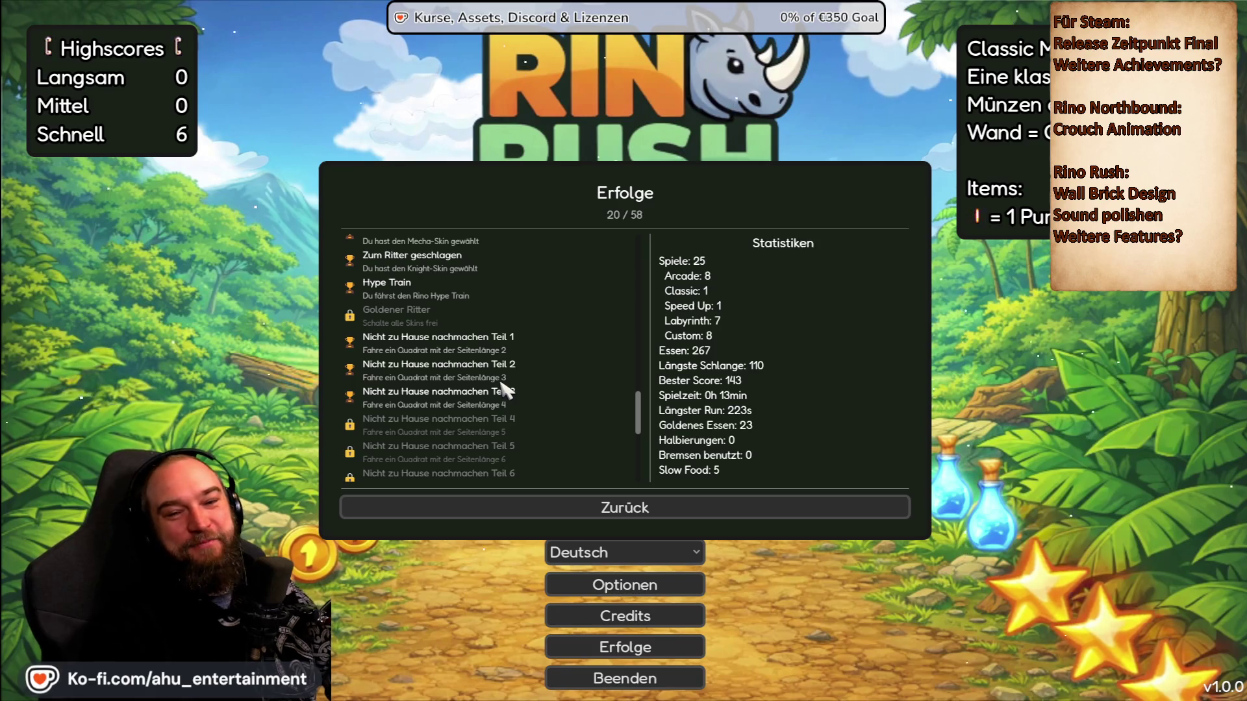
scroll(505, 390, down, 1)
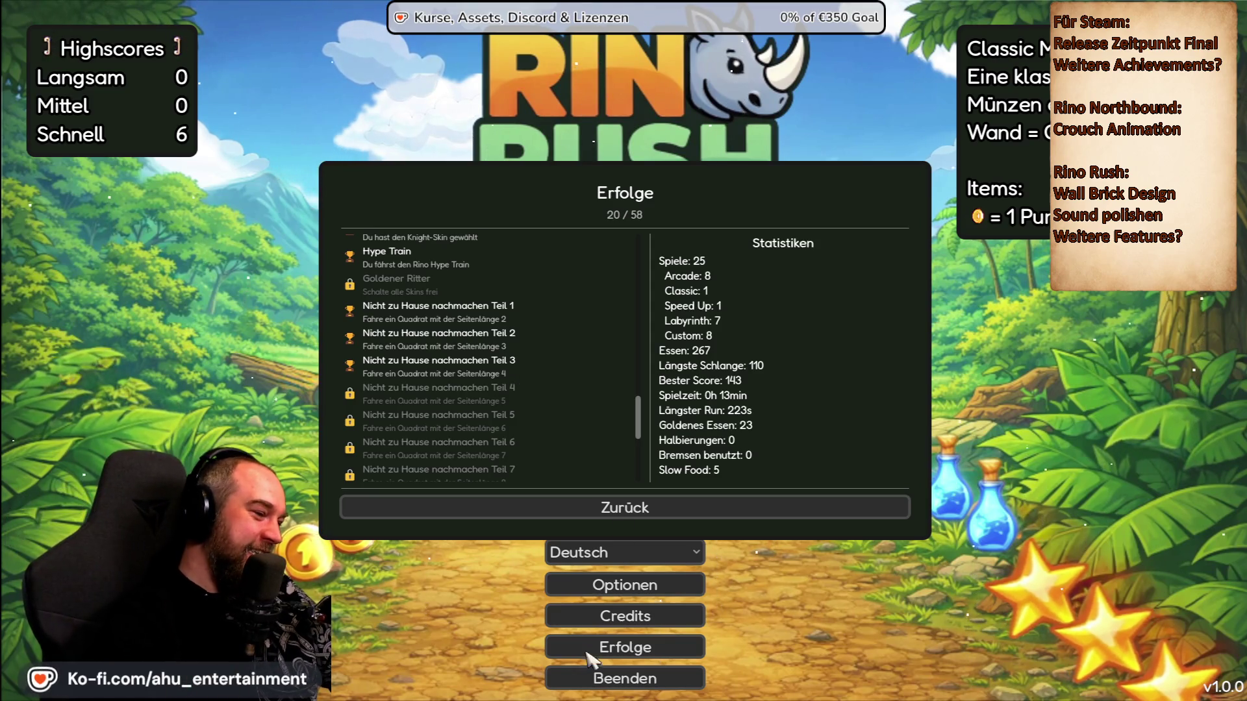
click(639, 508)
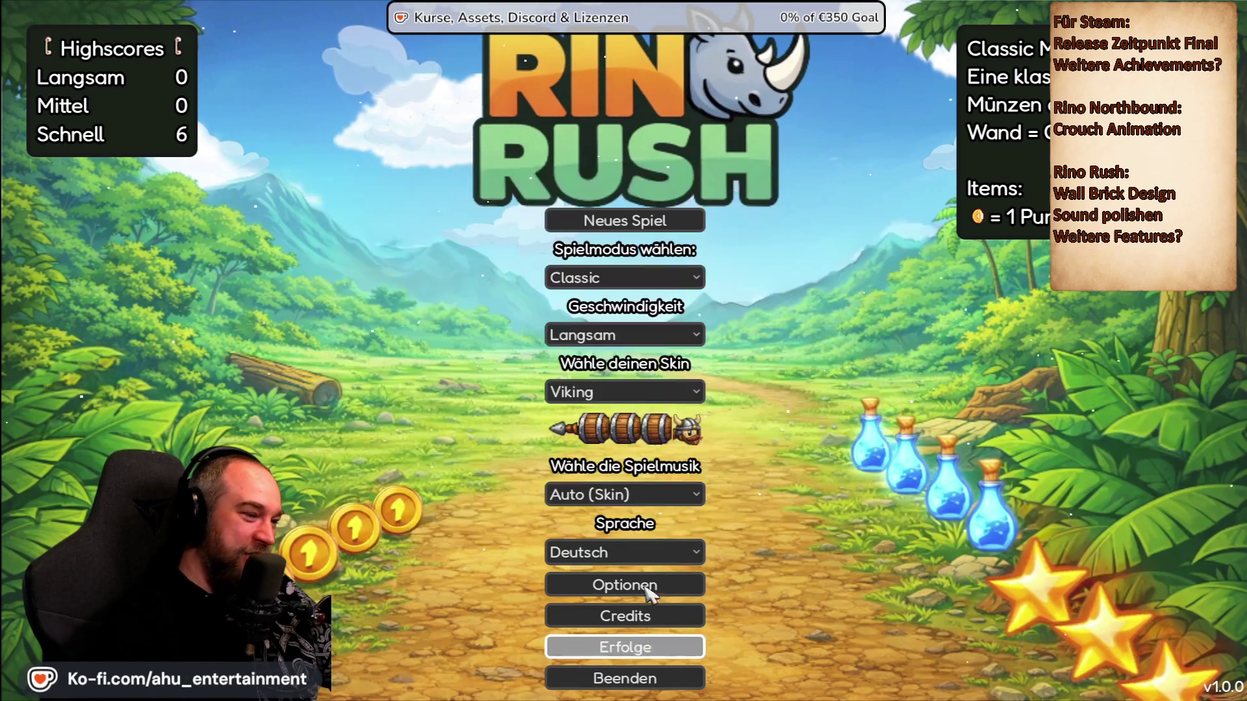
Step: Quit the running game and switch to the Game.gd script editor
click(639, 678)
click(663, 381)
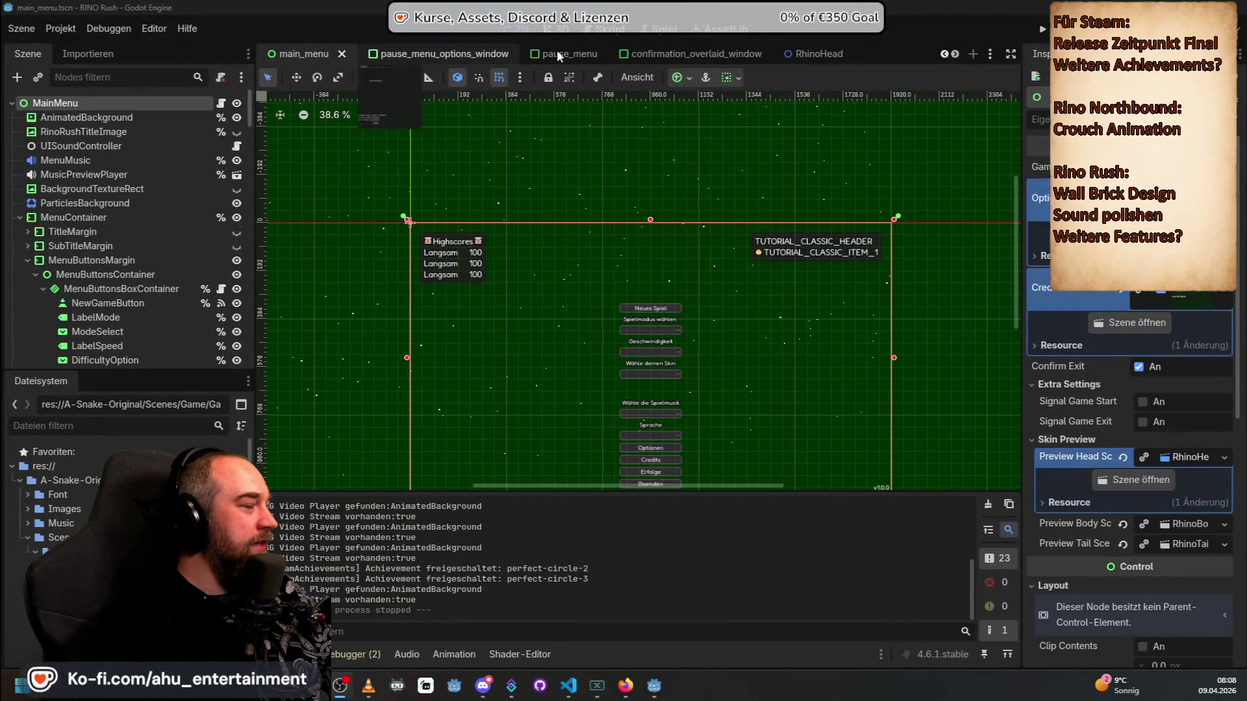
click(608, 33)
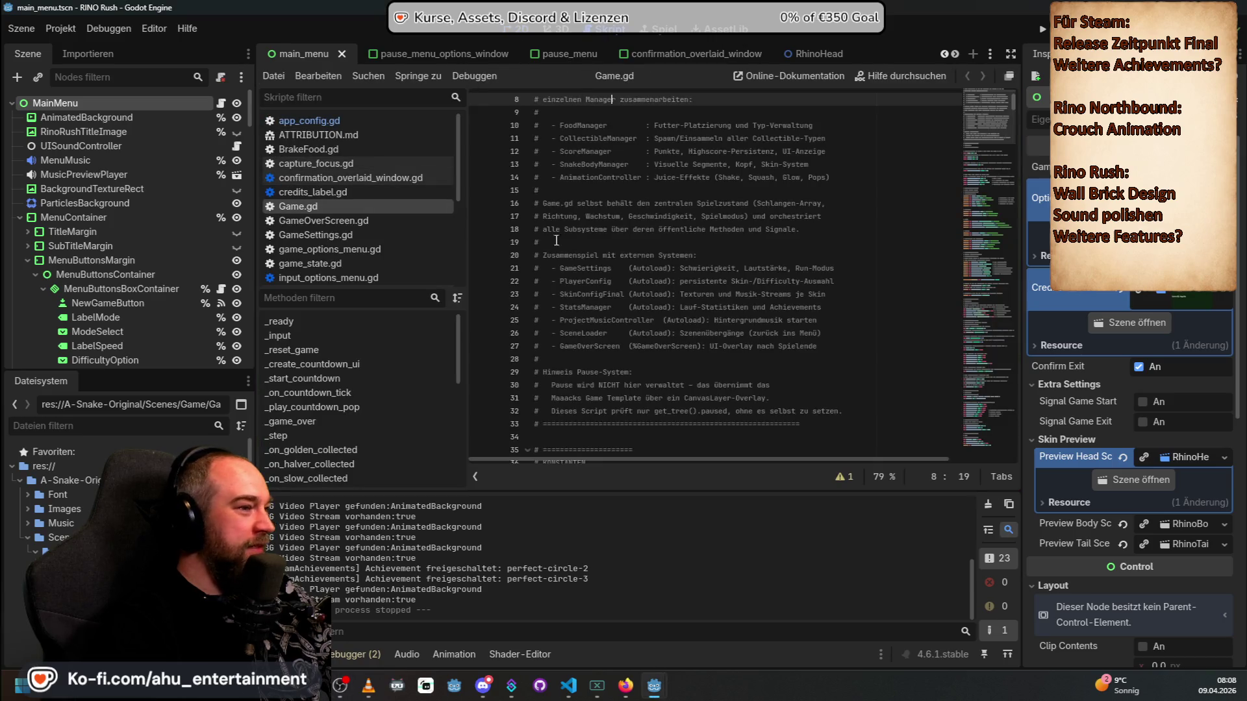
Step: Search Game.gd for 'circle' and select the lines that store and save completed squares
click(603, 219)
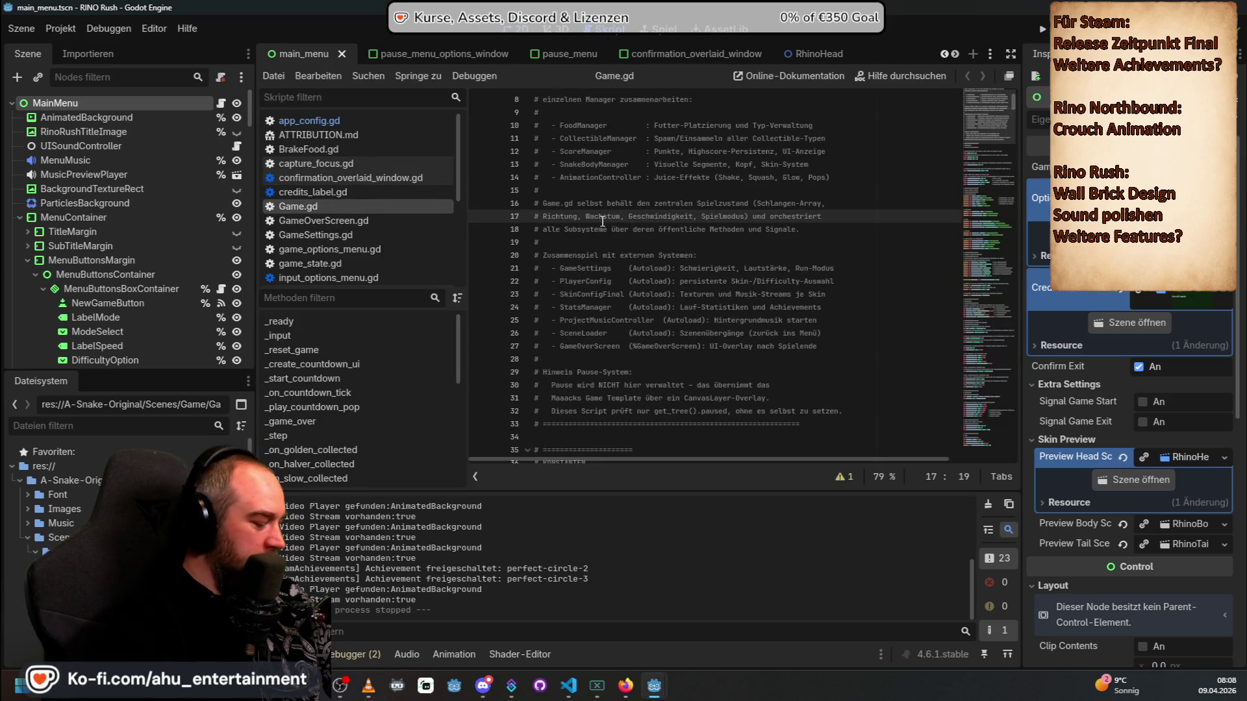
key(ctrl+f)
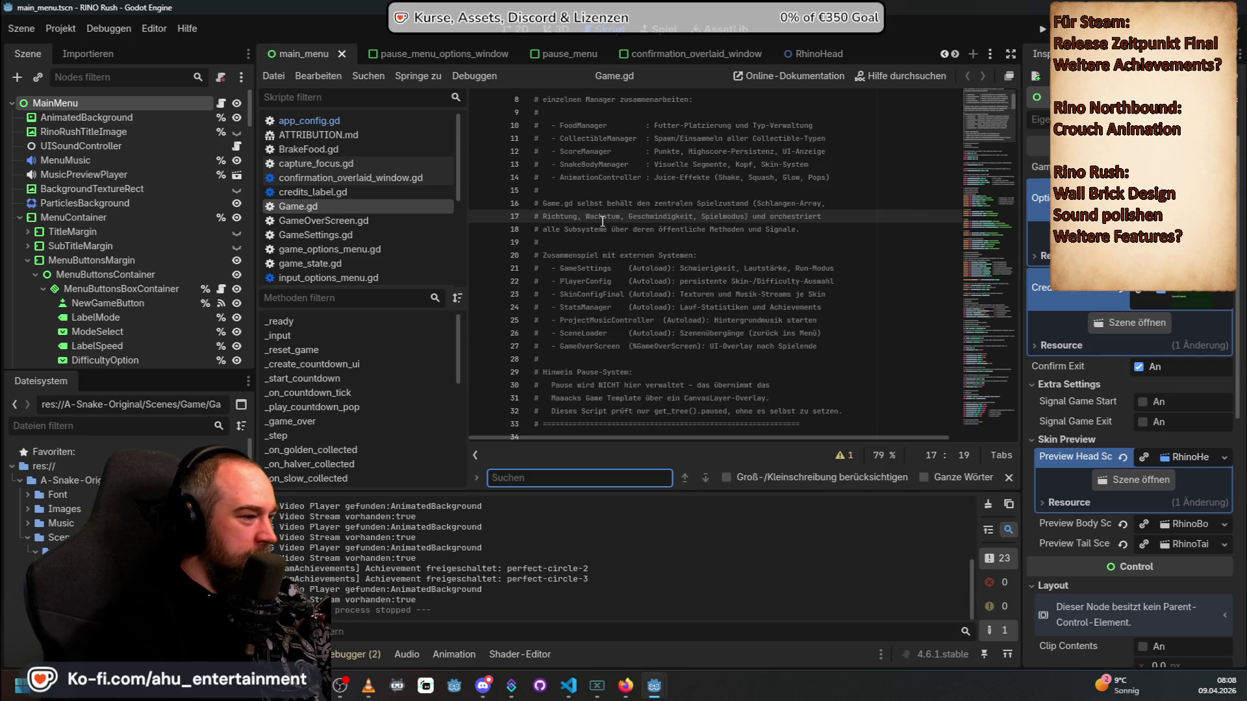
text(circle)
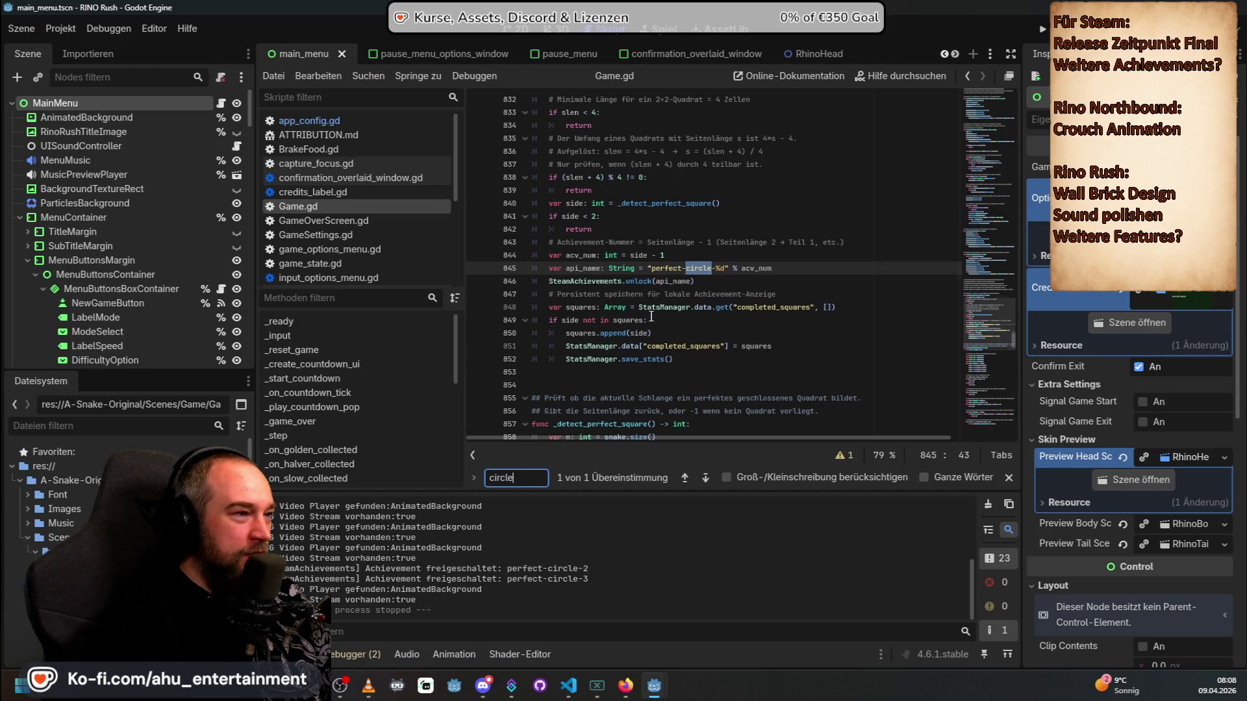
scroll(651, 317, up, 4)
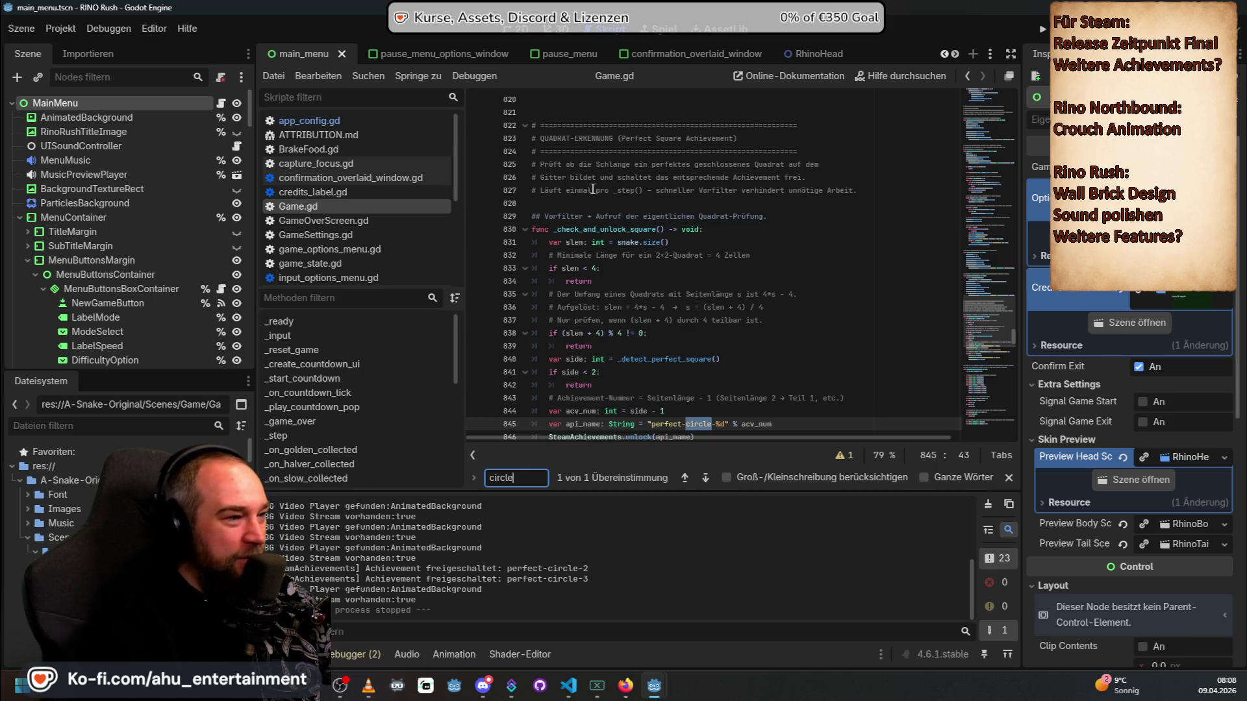
scroll(592, 189, down, 1)
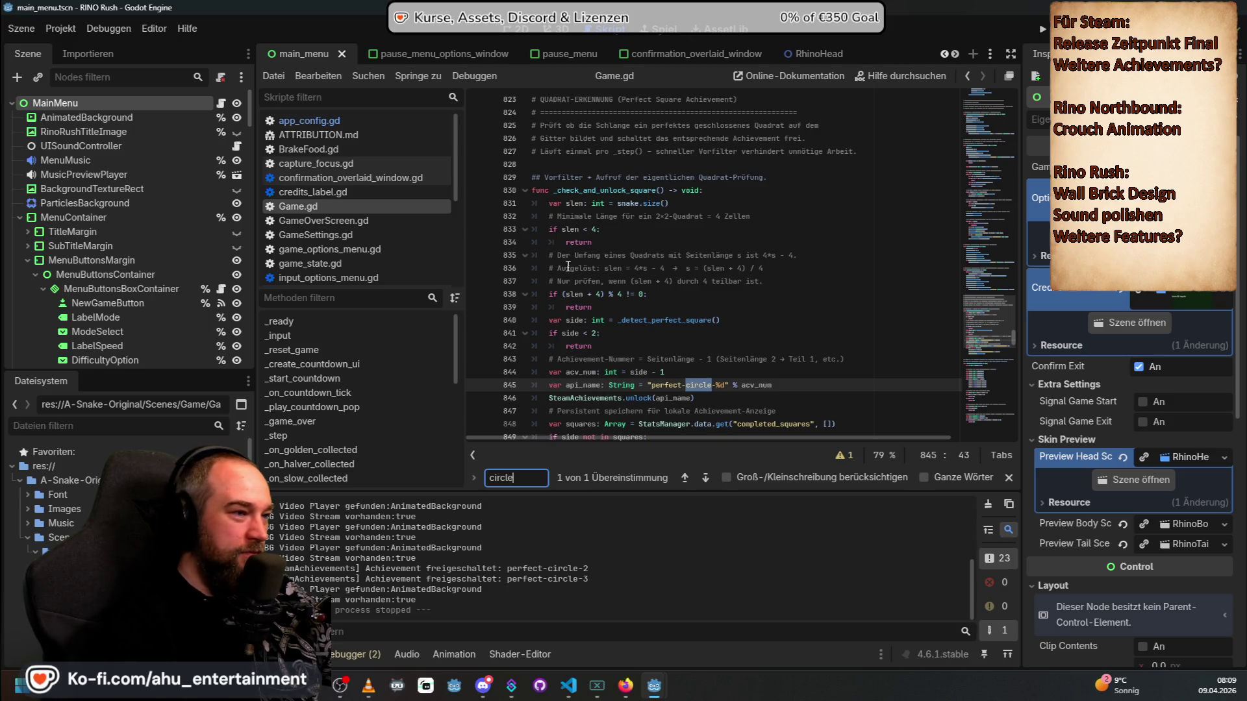
scroll(607, 274, down, 2)
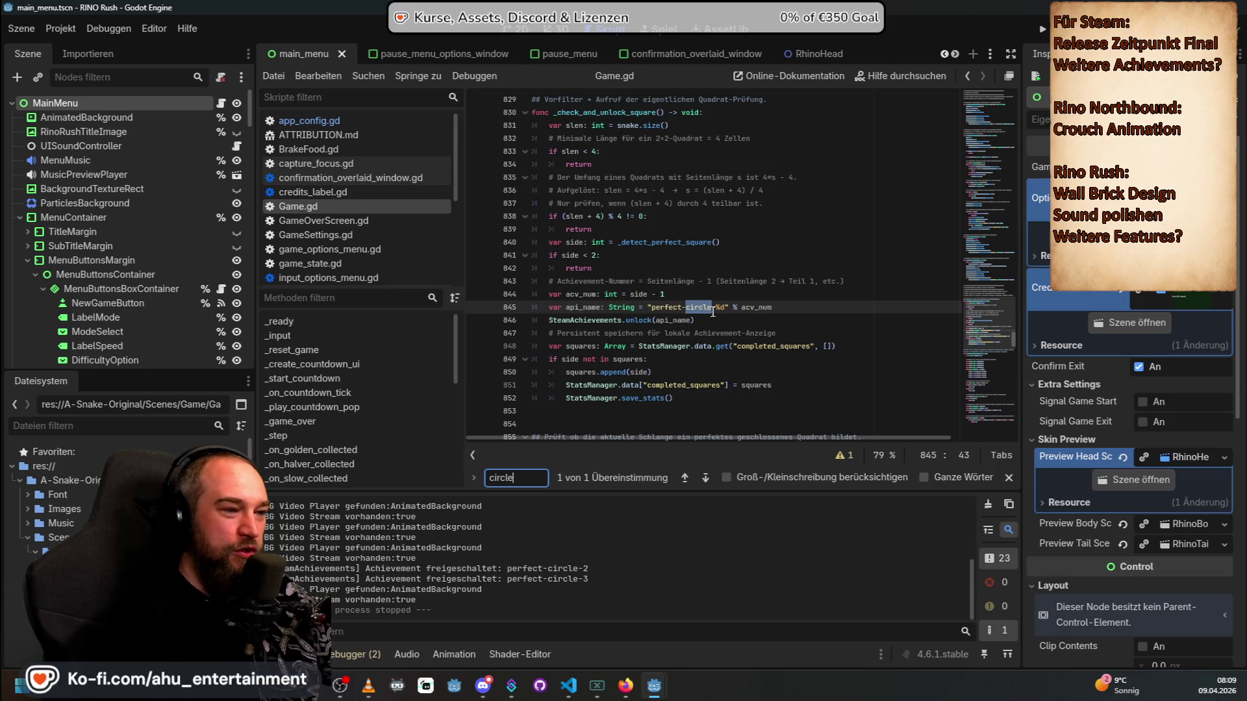
scroll(713, 313, down, 1)
drag(700, 366, 563, 350)
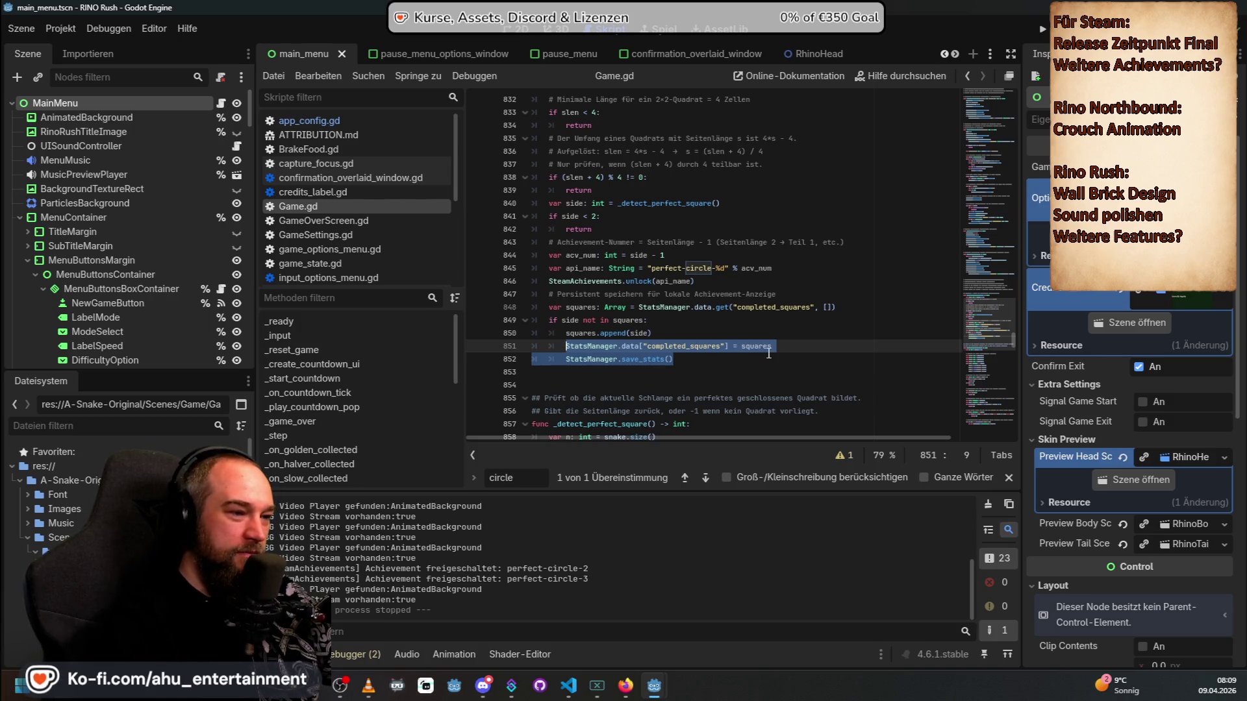
scroll(768, 354, down, 5)
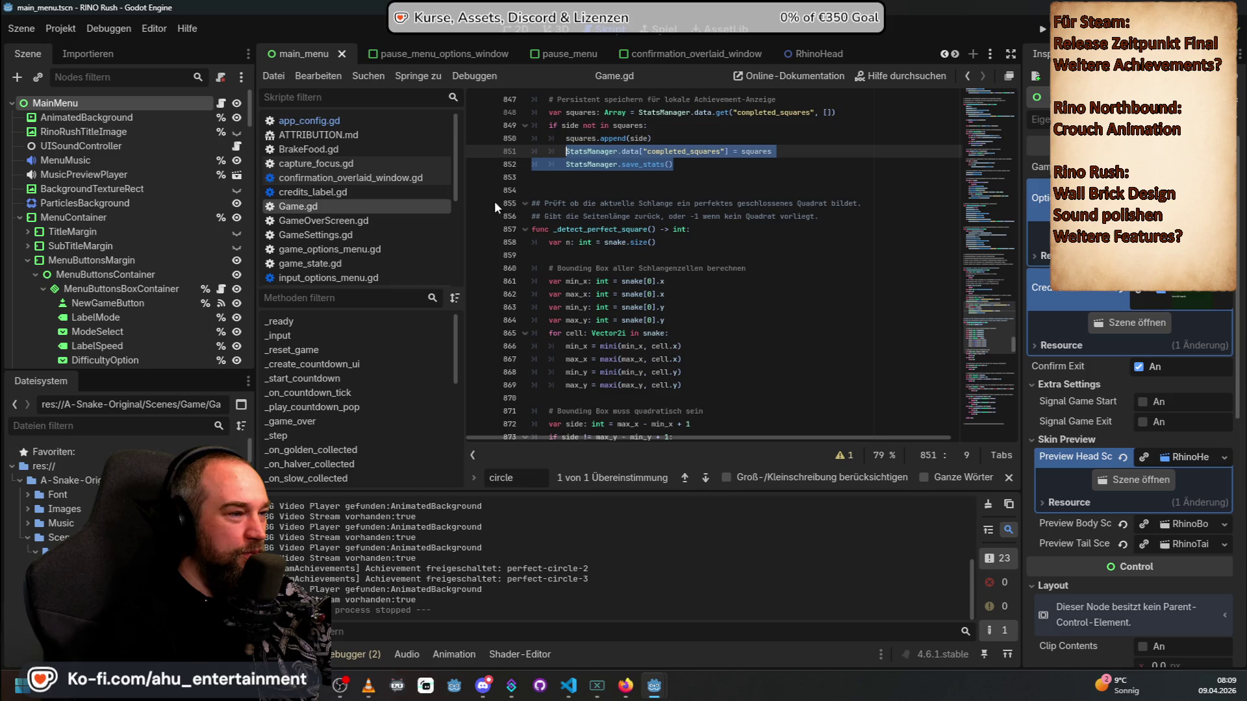
Step: Select the min_x declaration on line 861 of _detect_perfect_square
scroll(707, 273, up, 3)
scroll(701, 260, down, 3)
scroll(689, 240, up, 5)
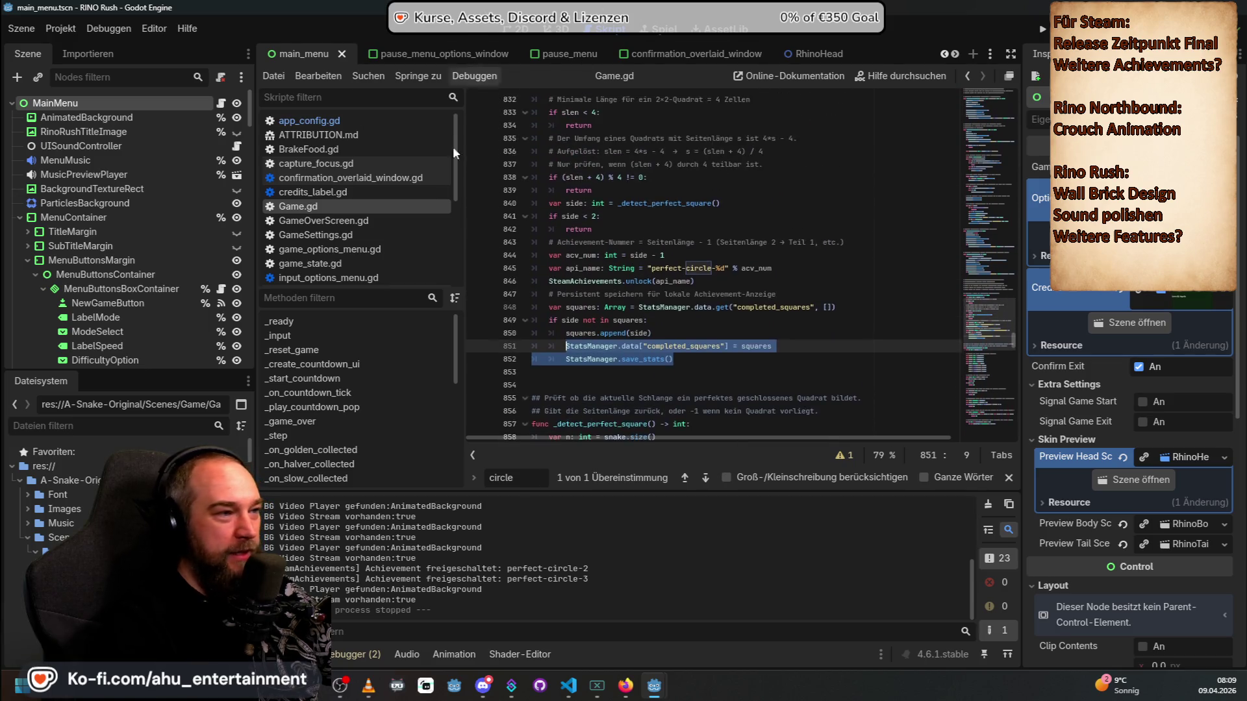
scroll(679, 229, down, 5)
scroll(669, 228, down, 2)
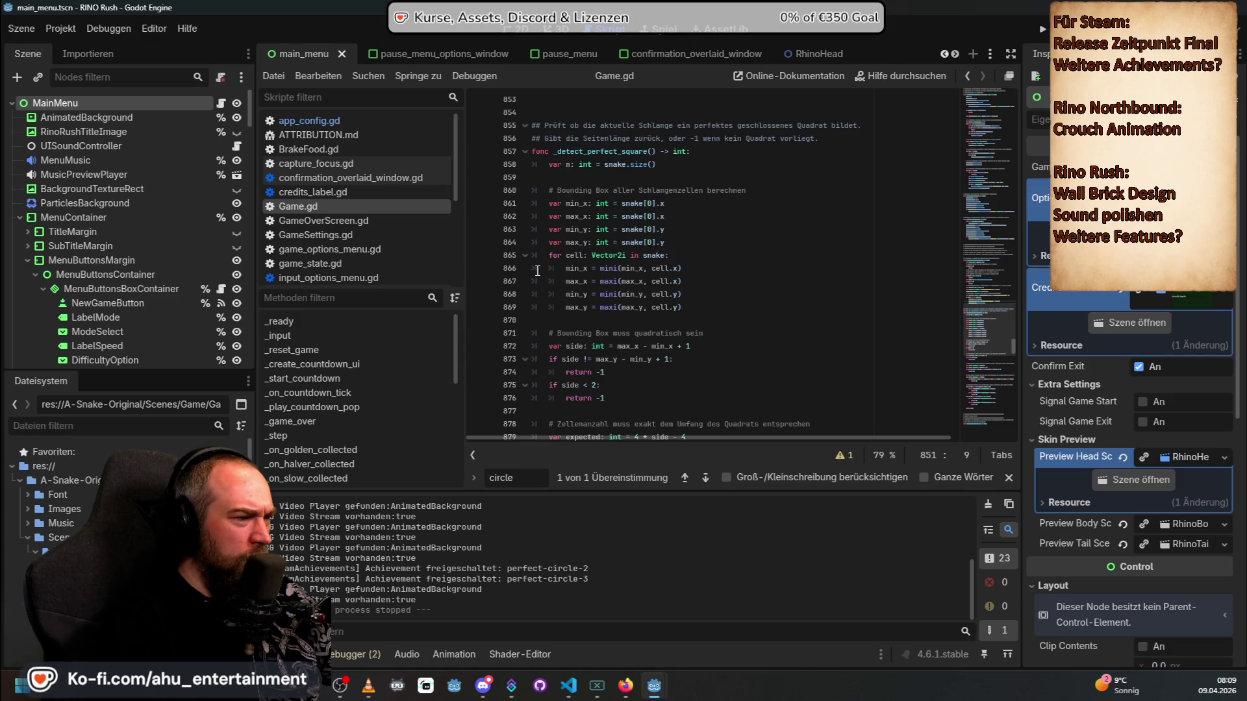
drag(546, 203, 636, 203)
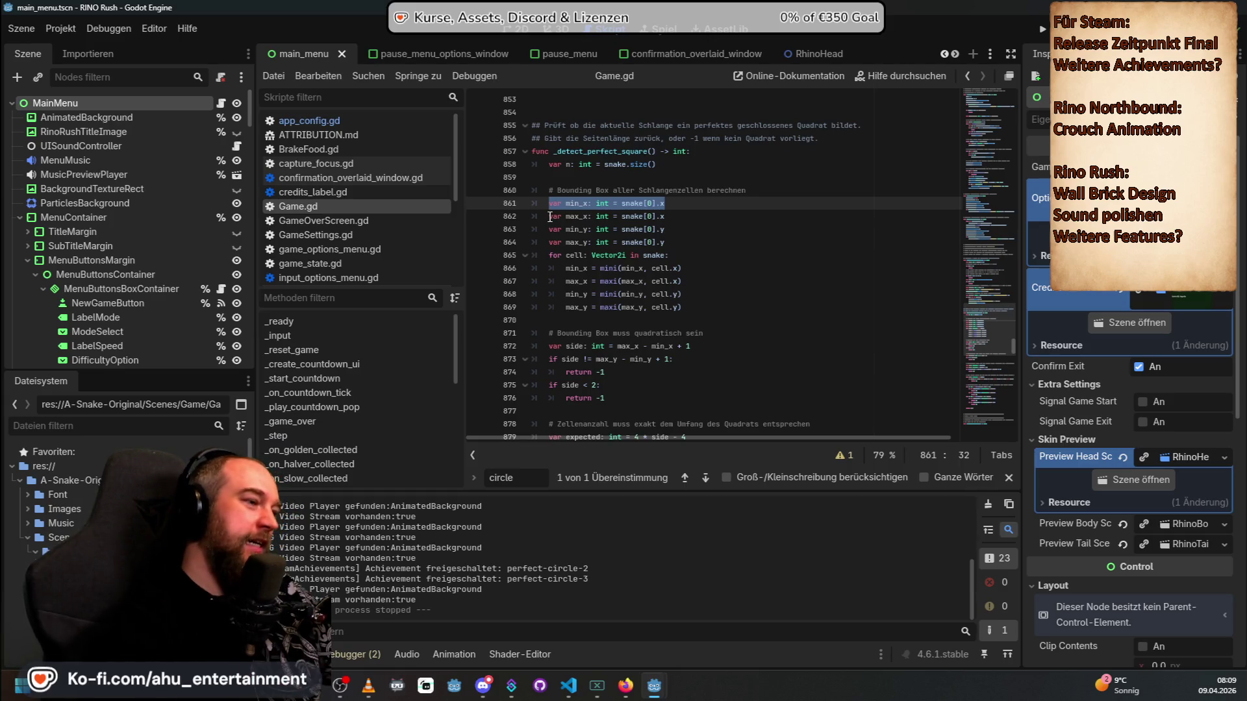
Step: Read the rest of the detection code, then bring the VS Code chat sessions to the front
scroll(551, 217, down, 3)
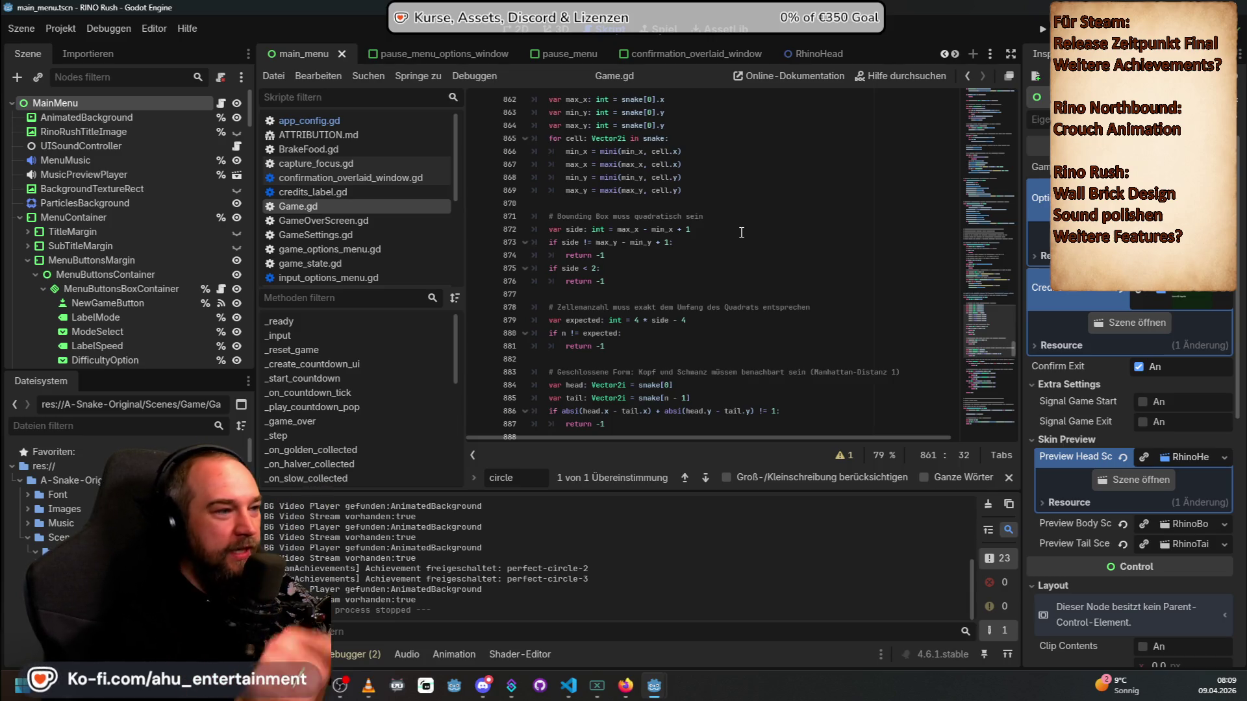
scroll(758, 232, down, 5)
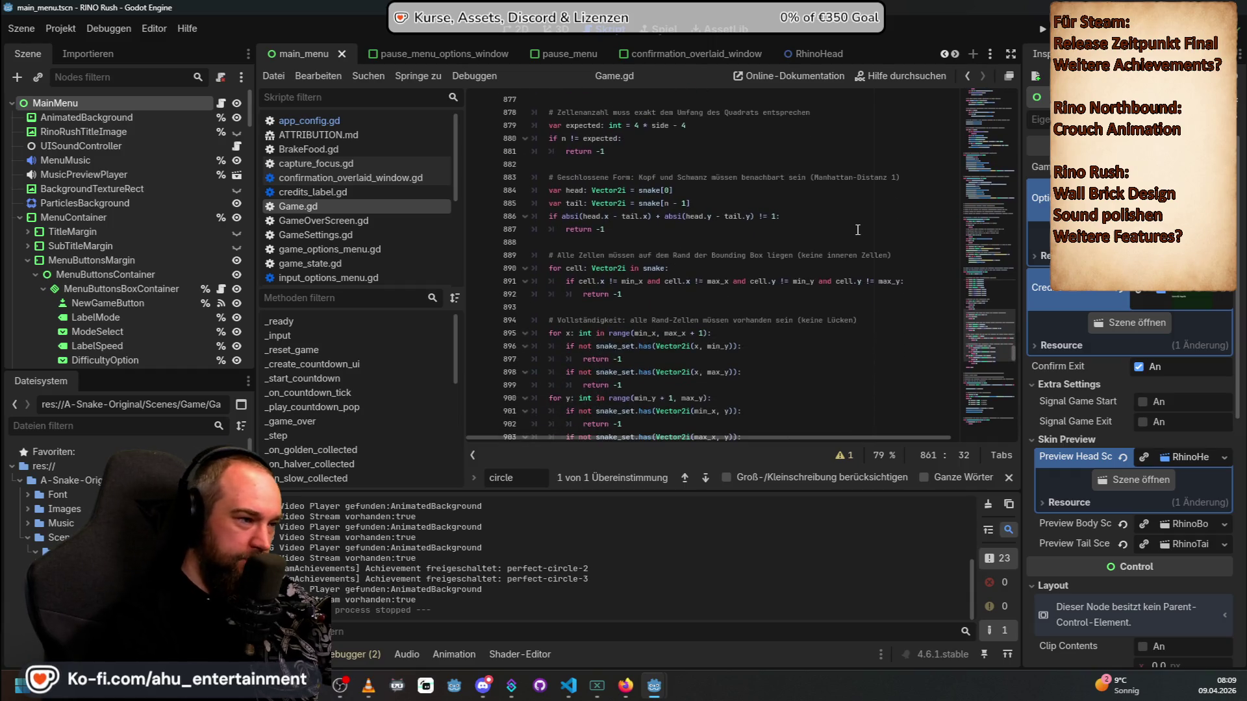
scroll(857, 230, down, 2)
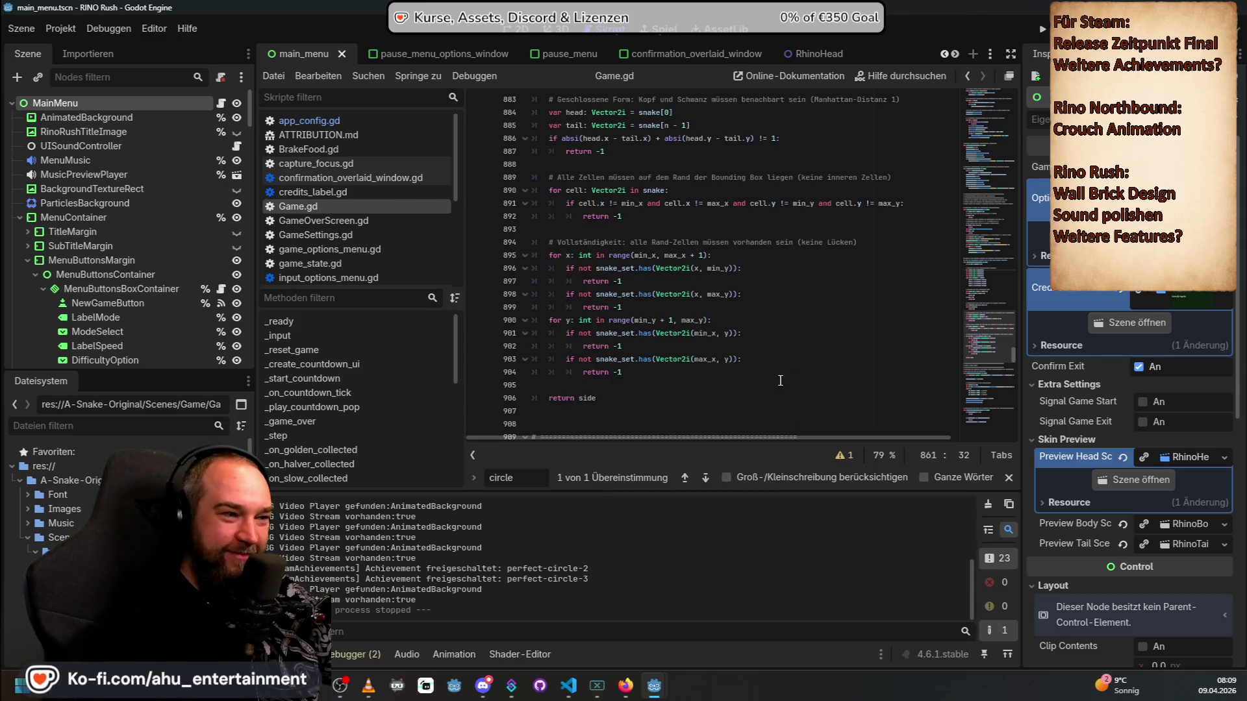
scroll(853, 375, up, 12)
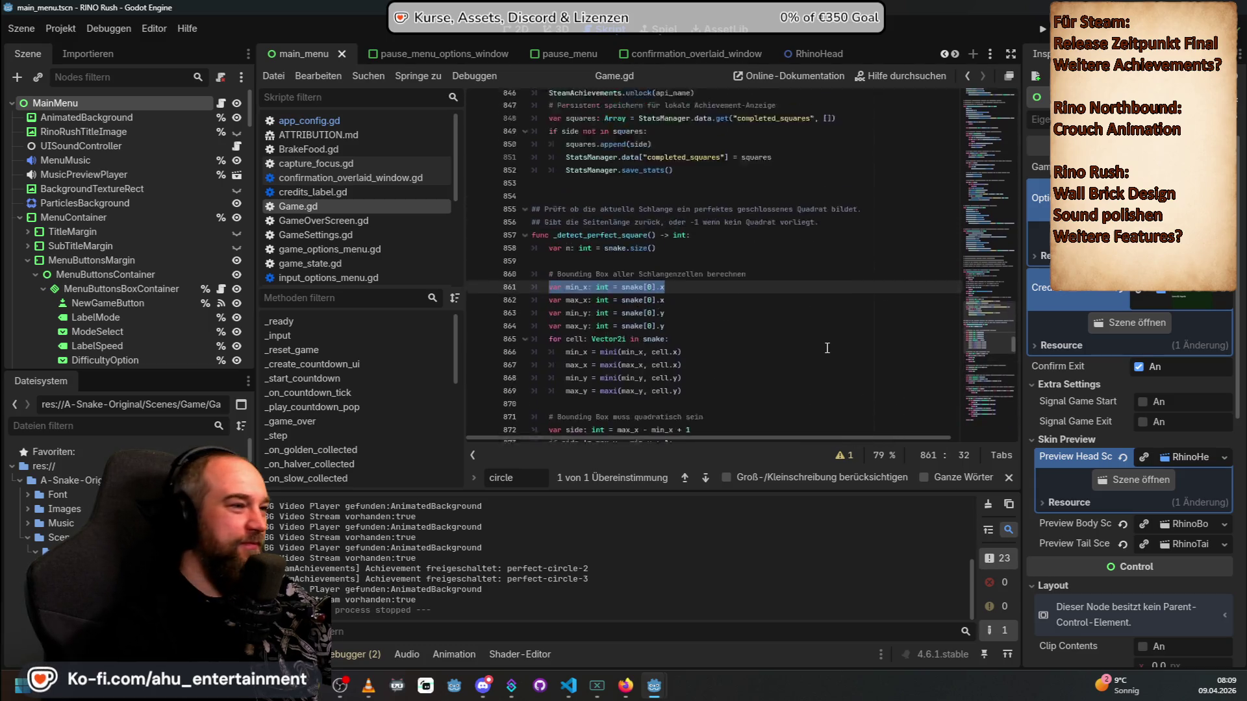
scroll(786, 371, up, 5)
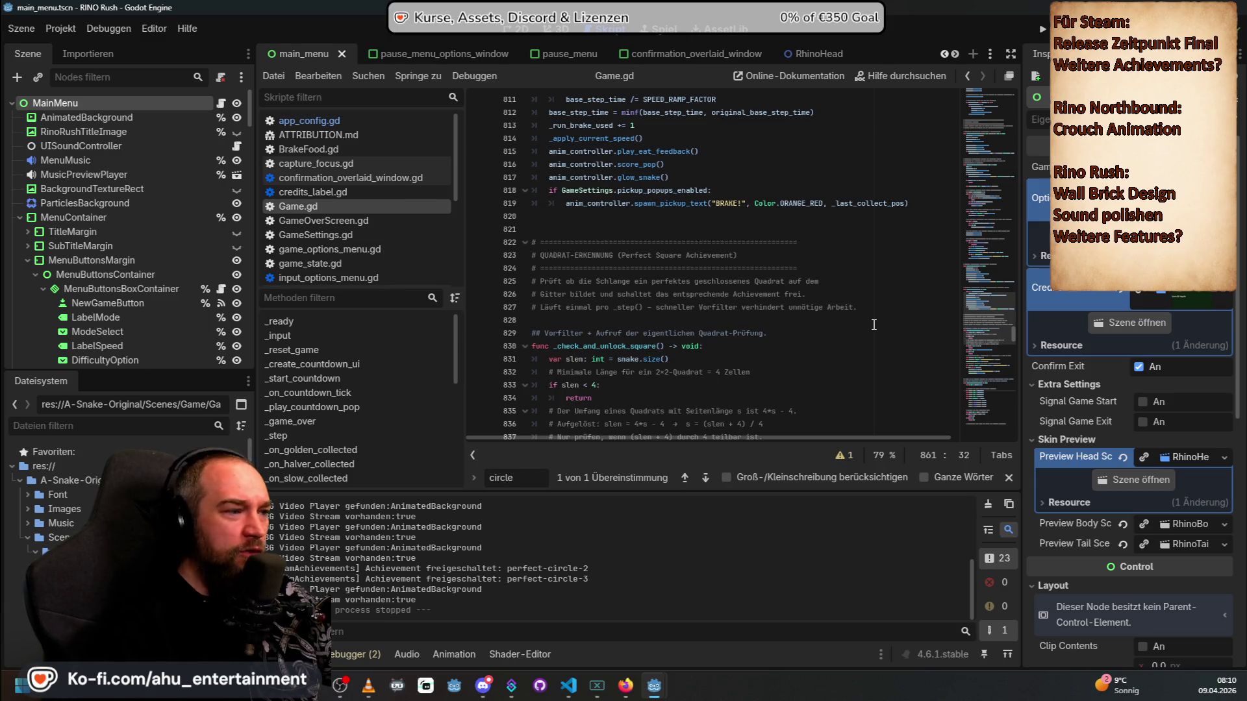
scroll(873, 325, down, 5)
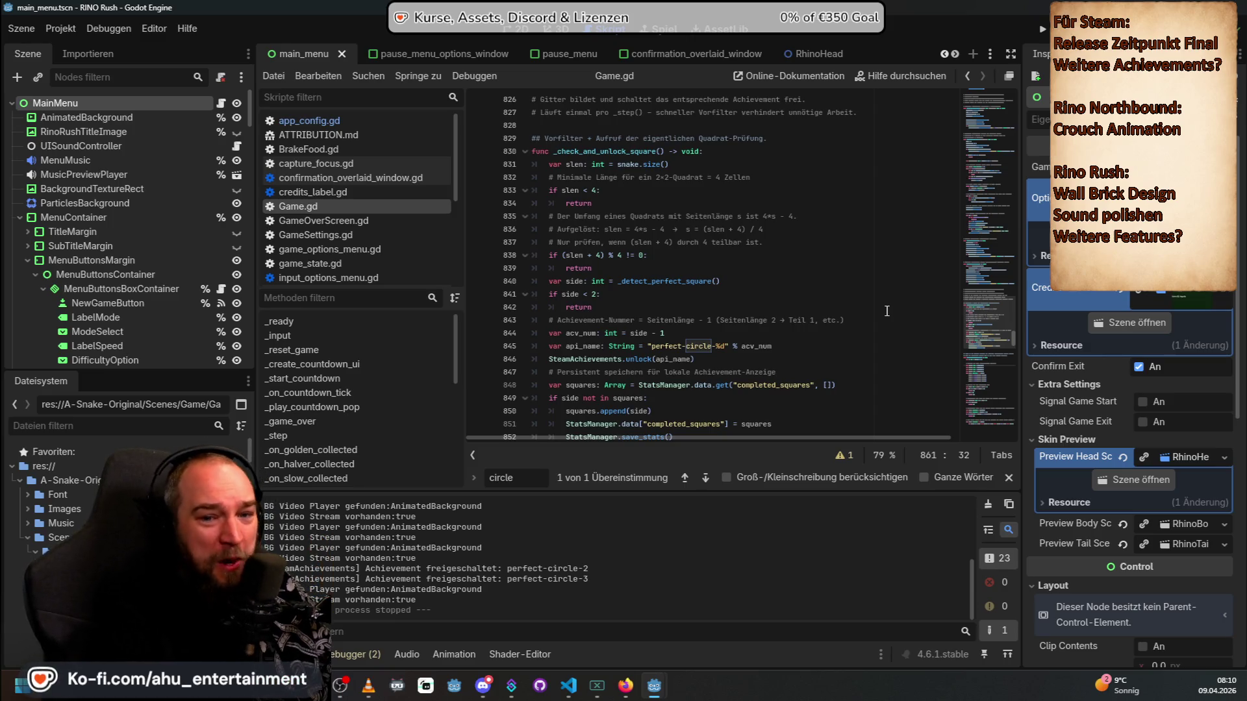
scroll(651, 277, up, 7)
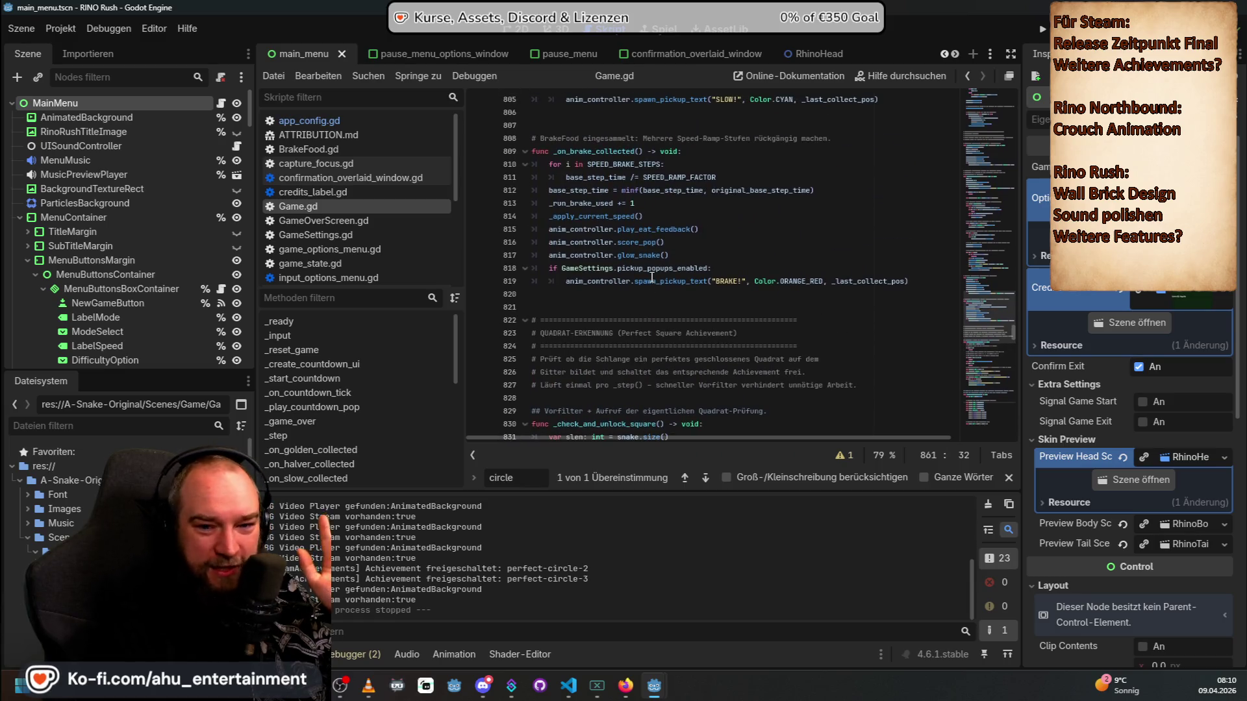
scroll(654, 278, down, 2)
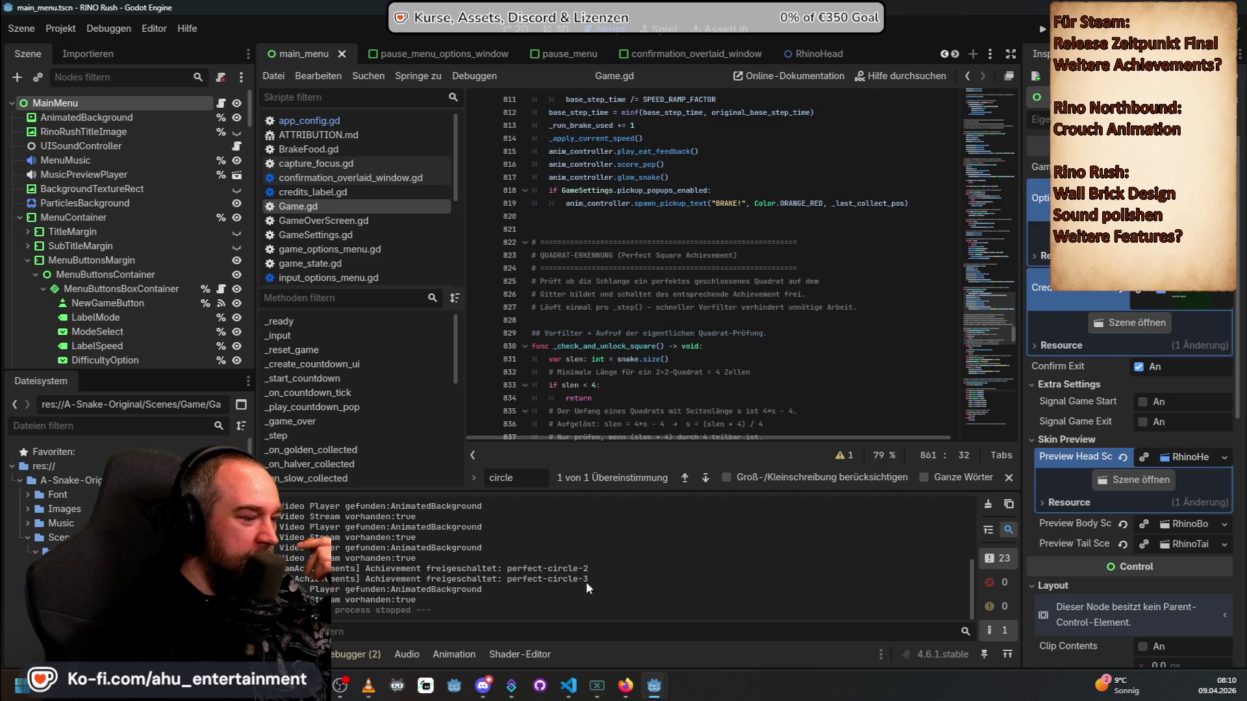
click(567, 688)
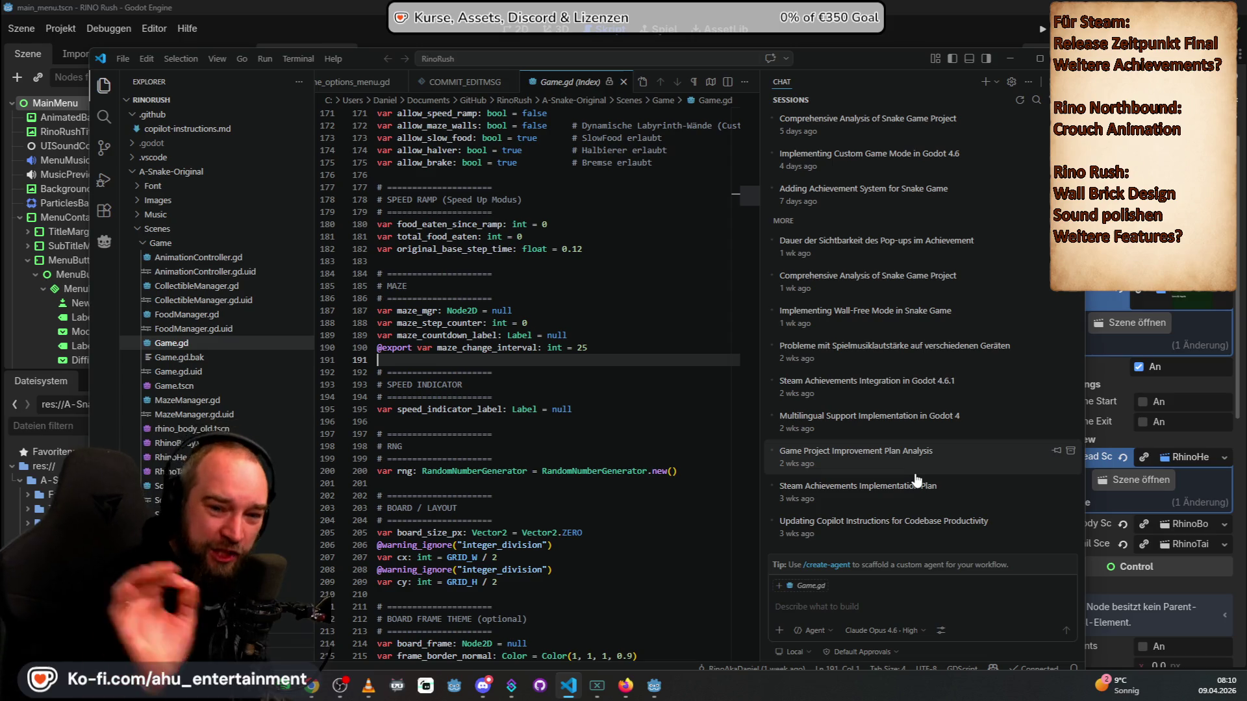
Step: Bring Godot back in front of VS Code, opening and then dismissing its window menu
click(586, 6)
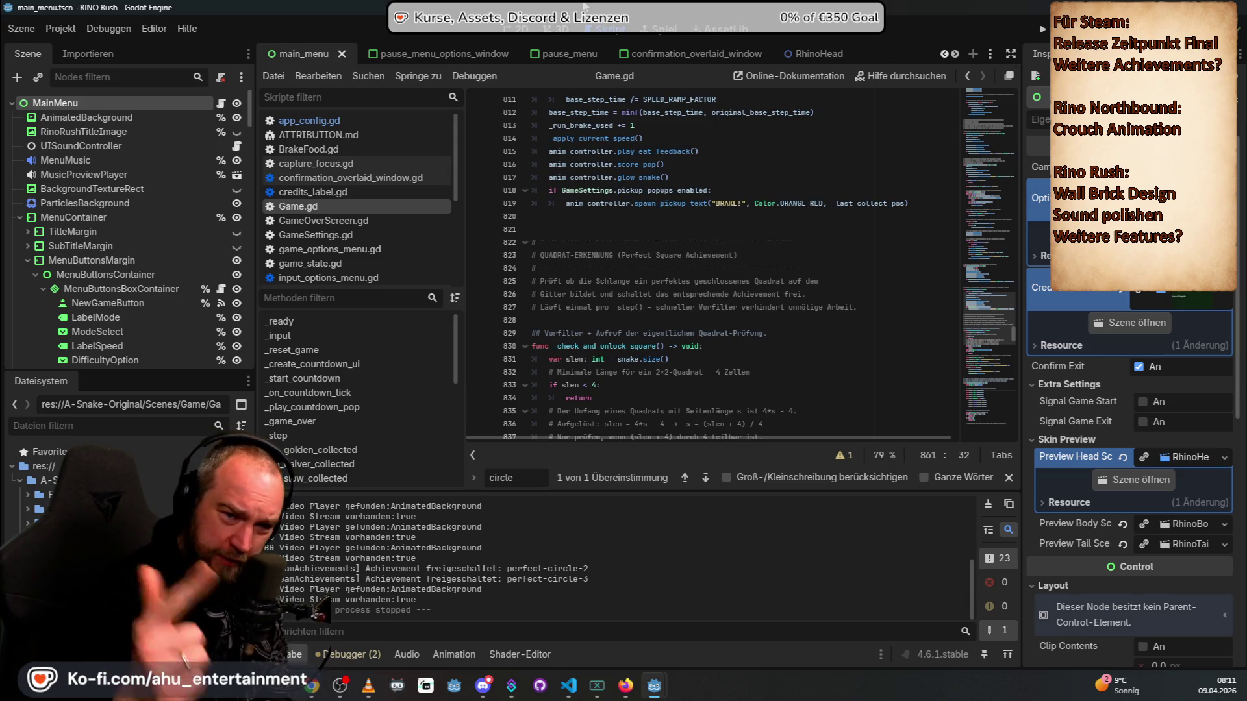
right_click(588, 7)
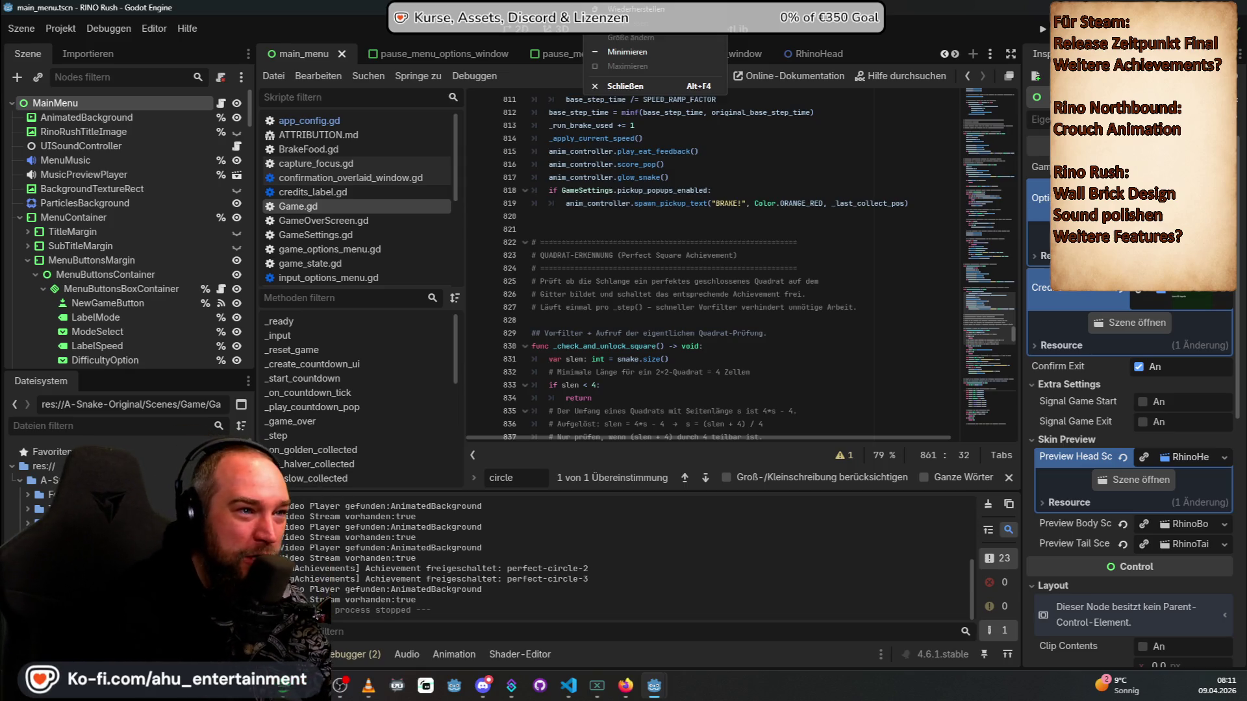
key(Escape)
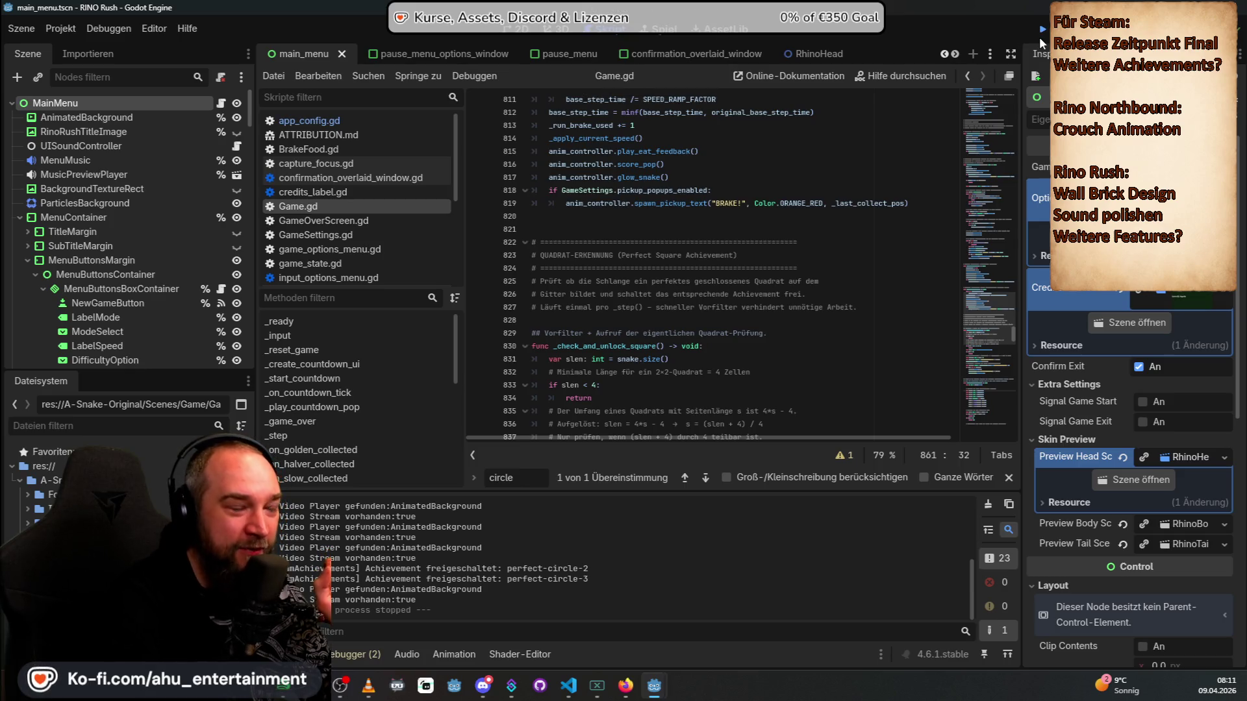
Step: Run Rino Rush from Godot and switch the game language to Français
click(1040, 37)
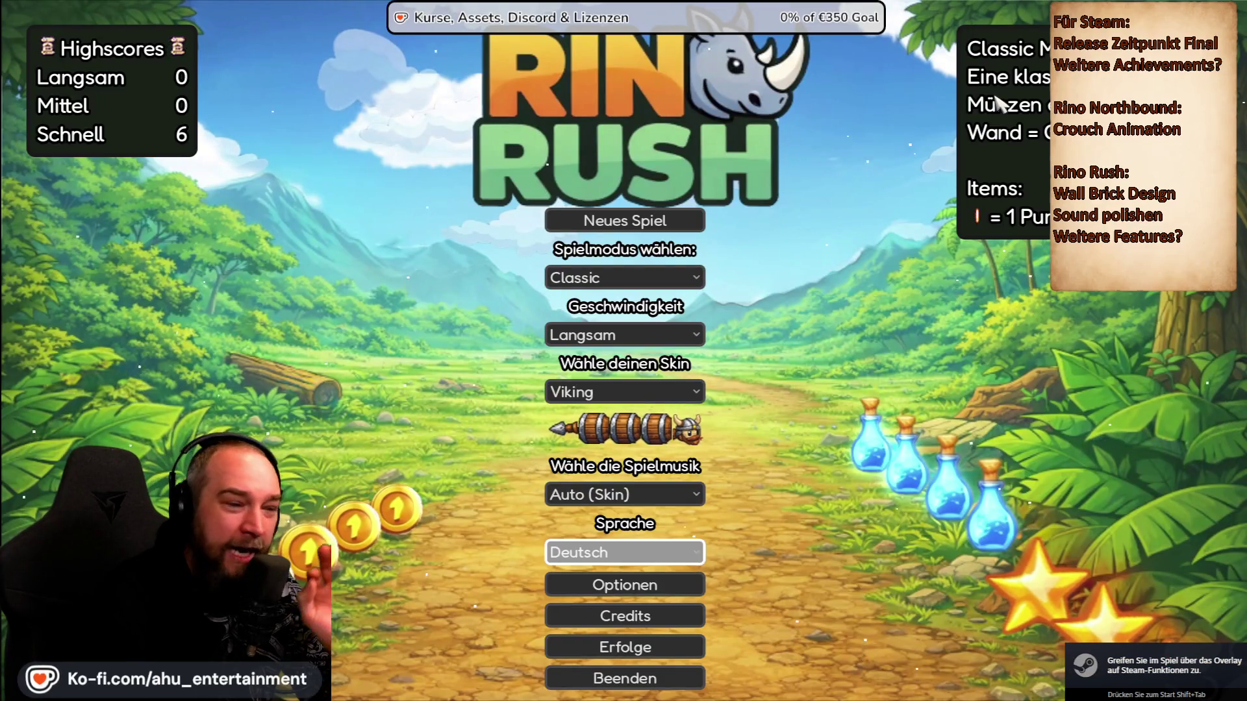
key(Return)
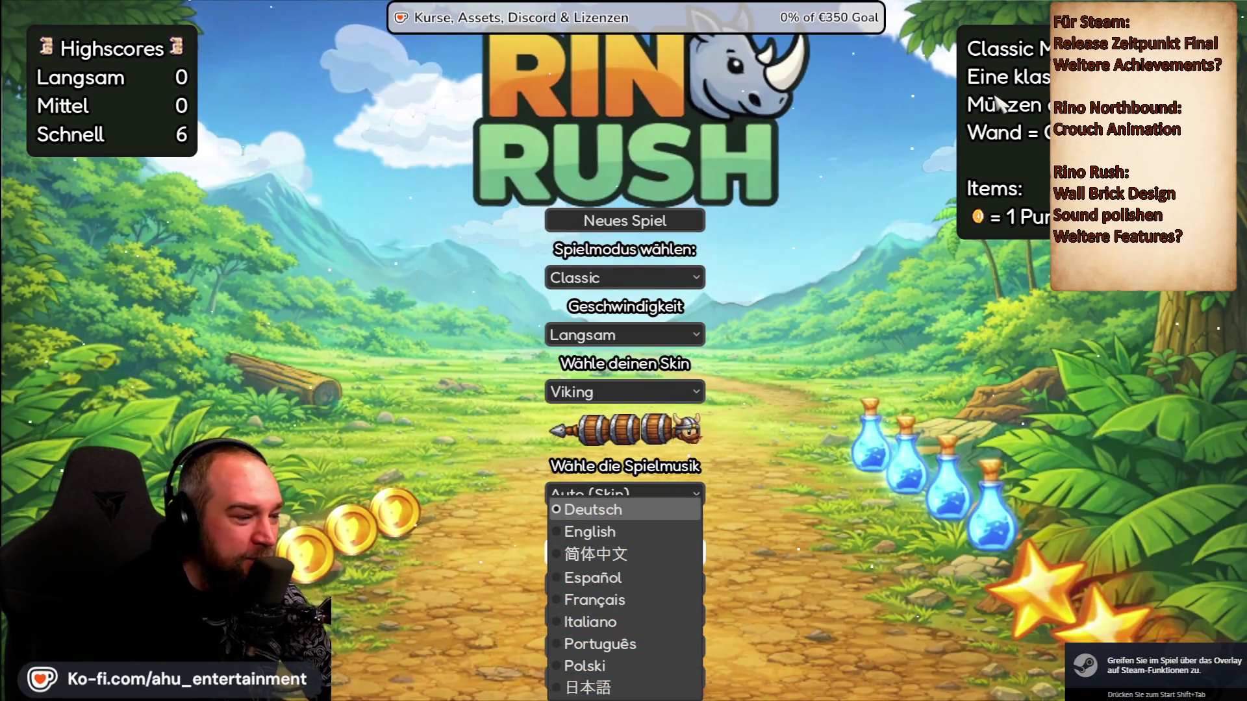
click(610, 606)
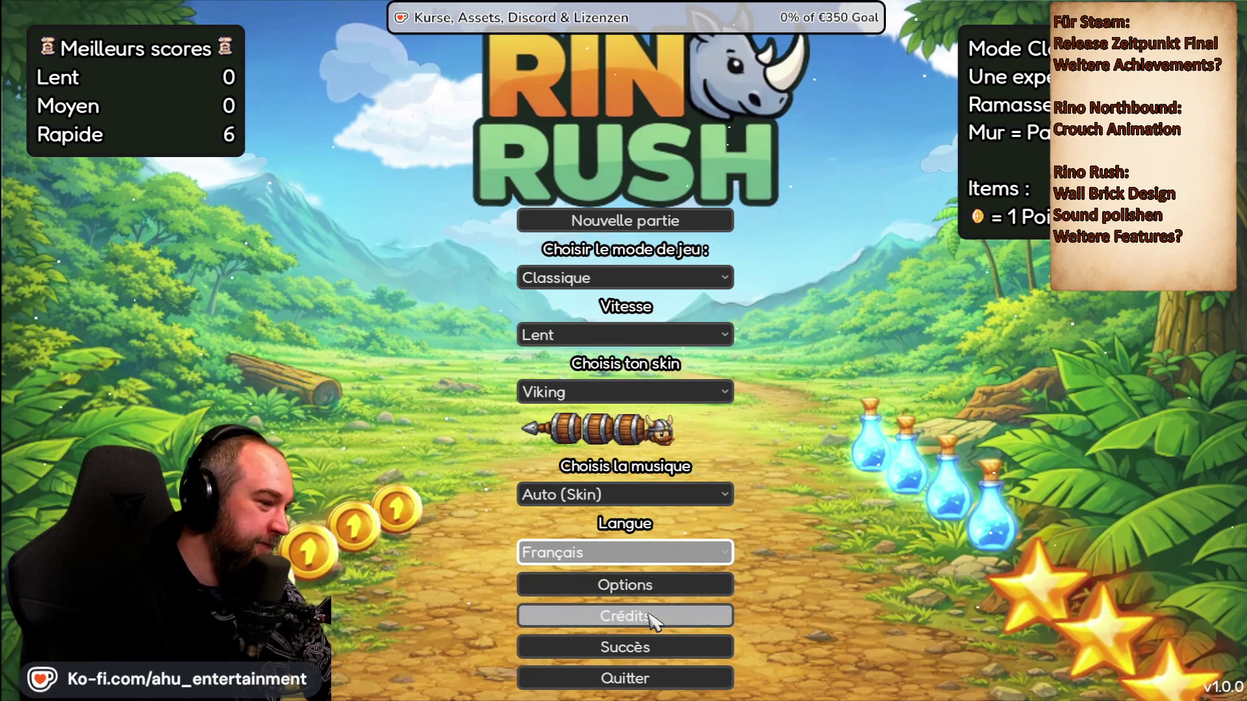
Step: Review the Succès achievements and statistics overview, then close it
click(650, 648)
drag(639, 256, 638, 433)
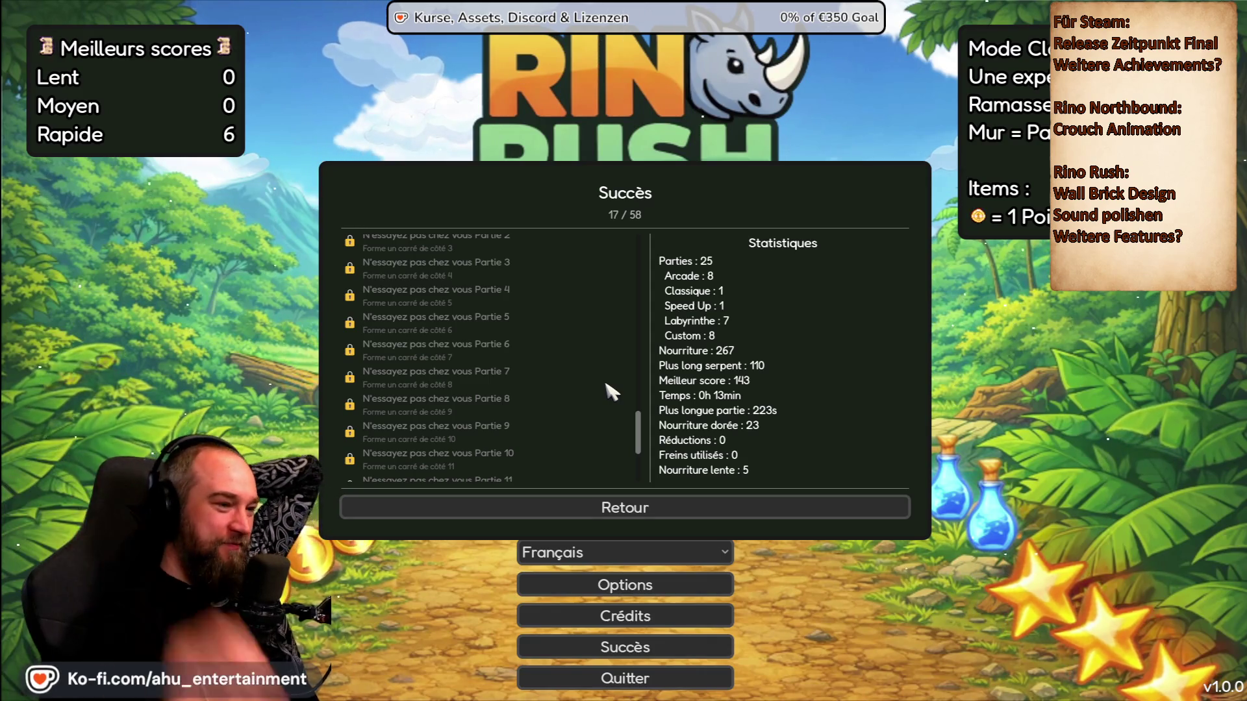
click(787, 508)
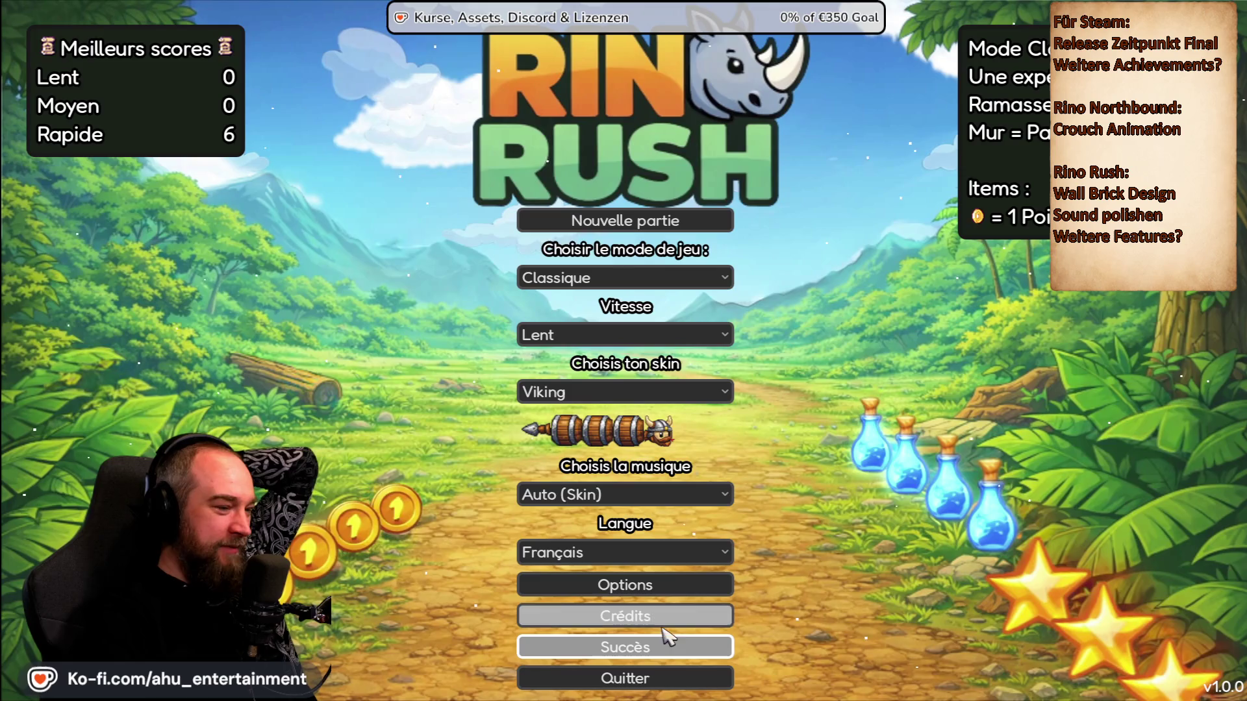
Step: Switch the game language back to Deutsch and bring up Steam over the game
click(616, 552)
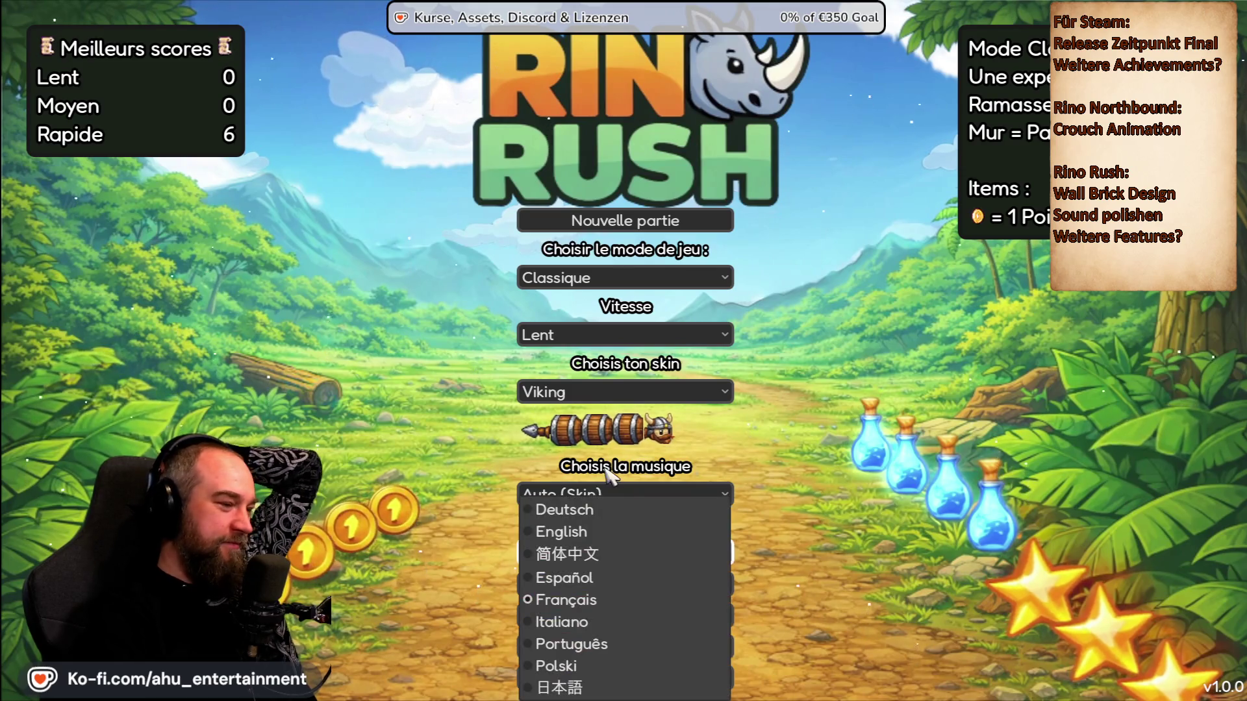
click(568, 512)
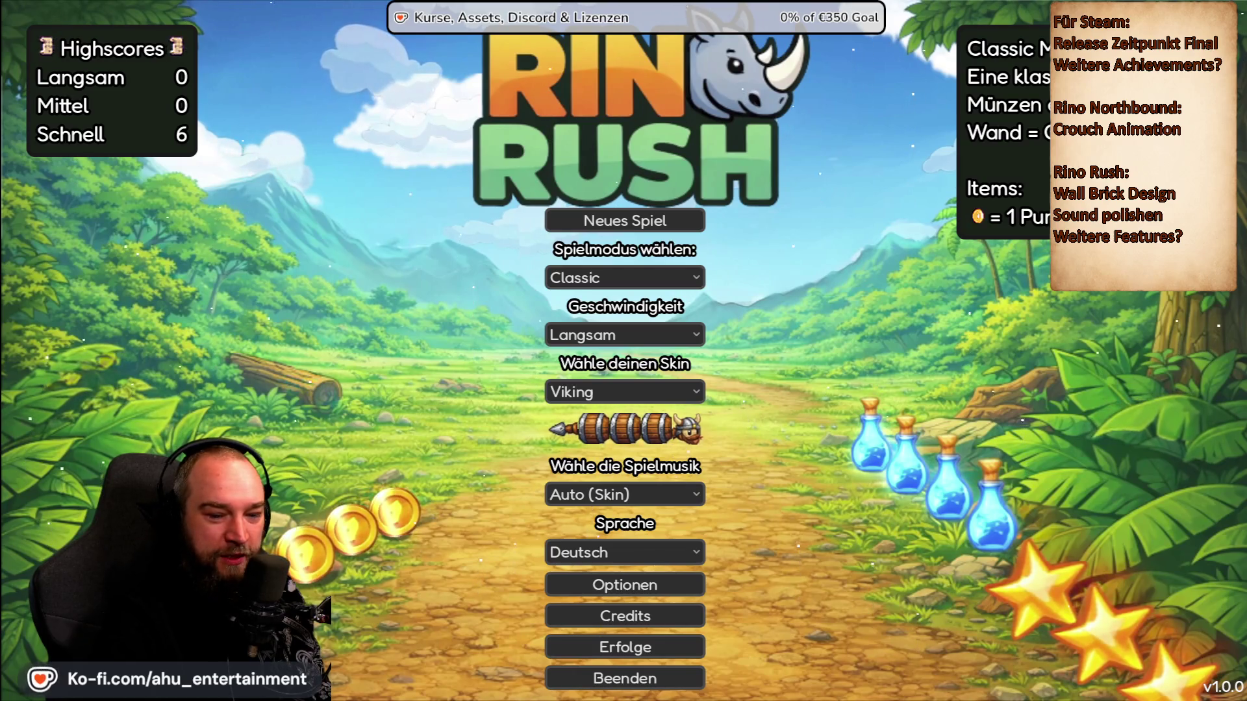
key(alt+Tab)
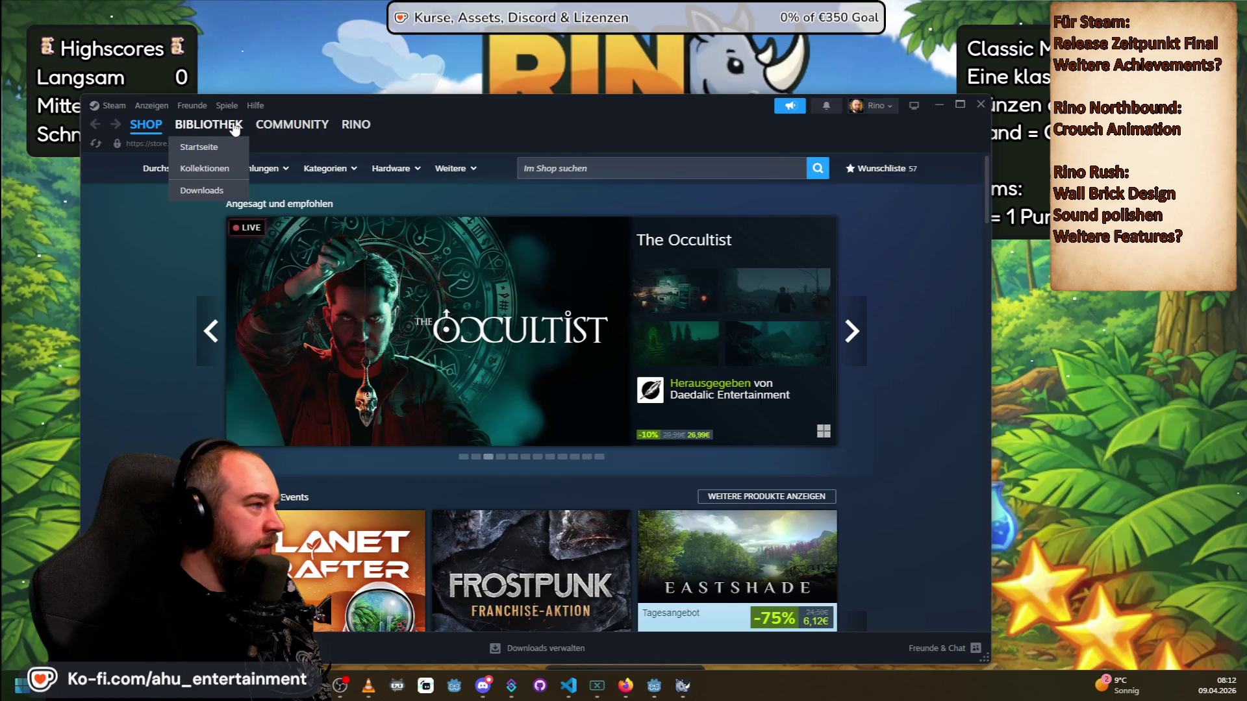
Step: Open RINO RUSH's Steam library page and scroll to its 18/58 achievement summary
click(208, 124)
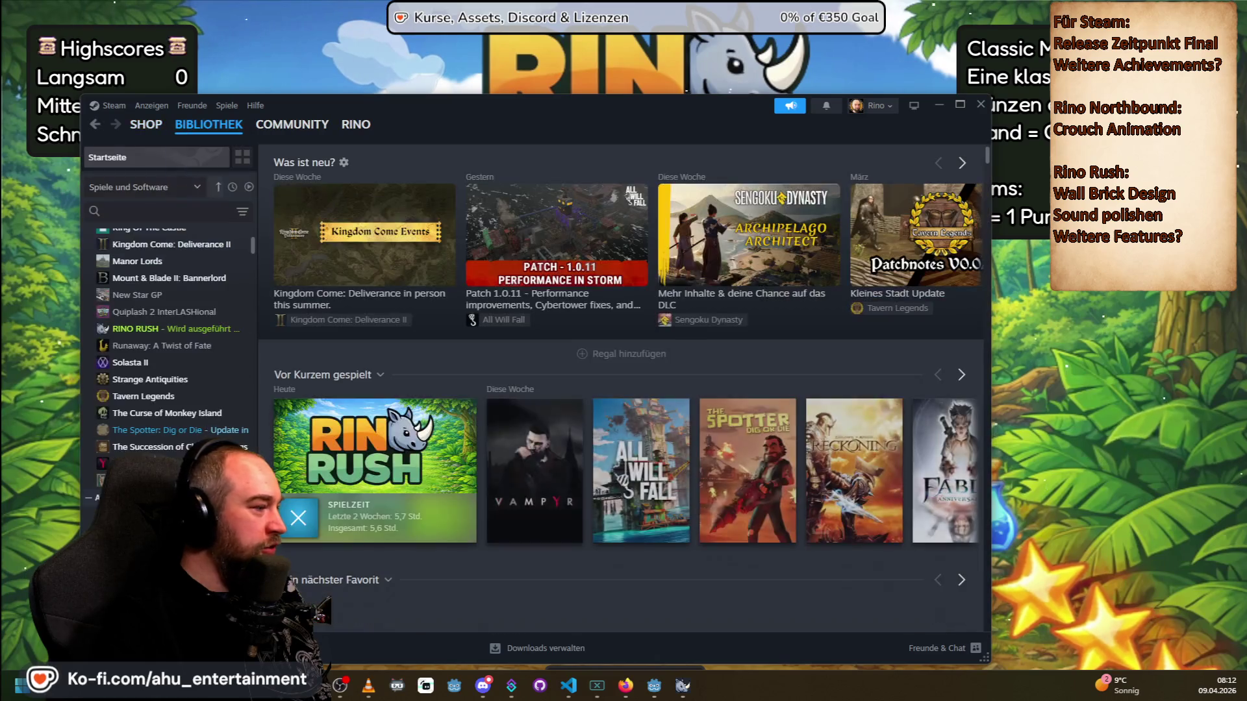
click(167, 333)
scroll(505, 353, down, 1)
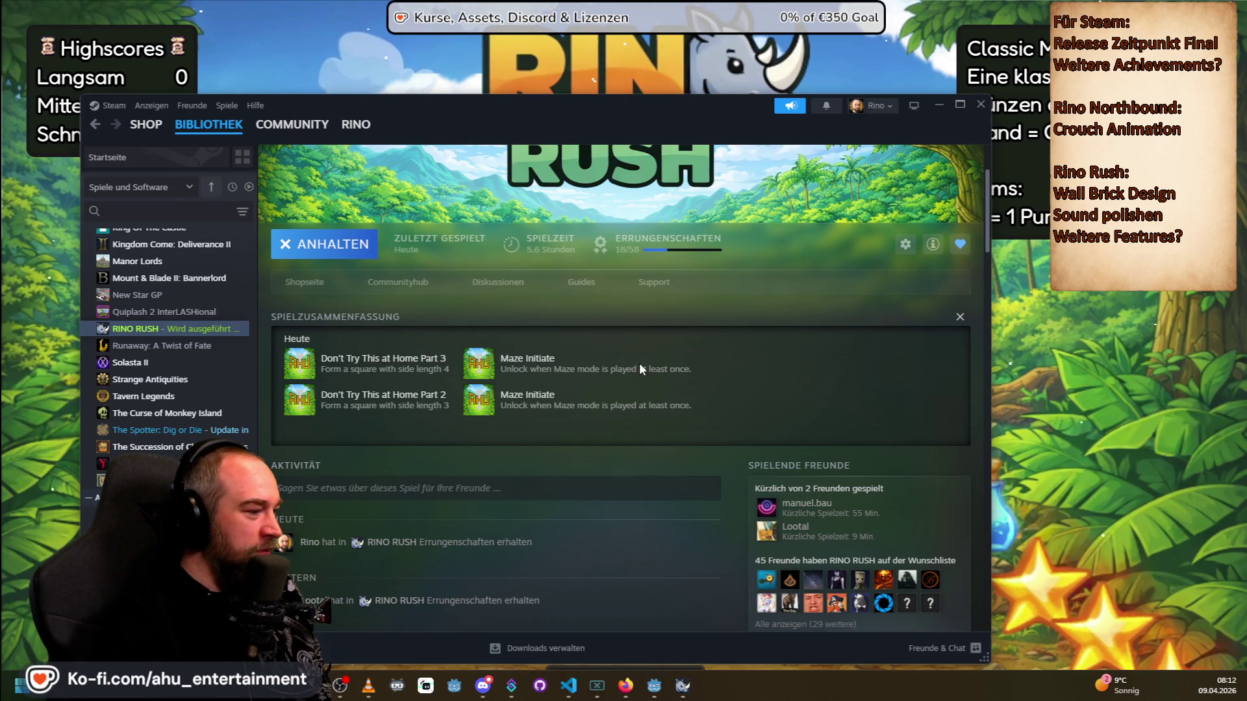
scroll(639, 362, down, 2)
scroll(603, 480, up, 3)
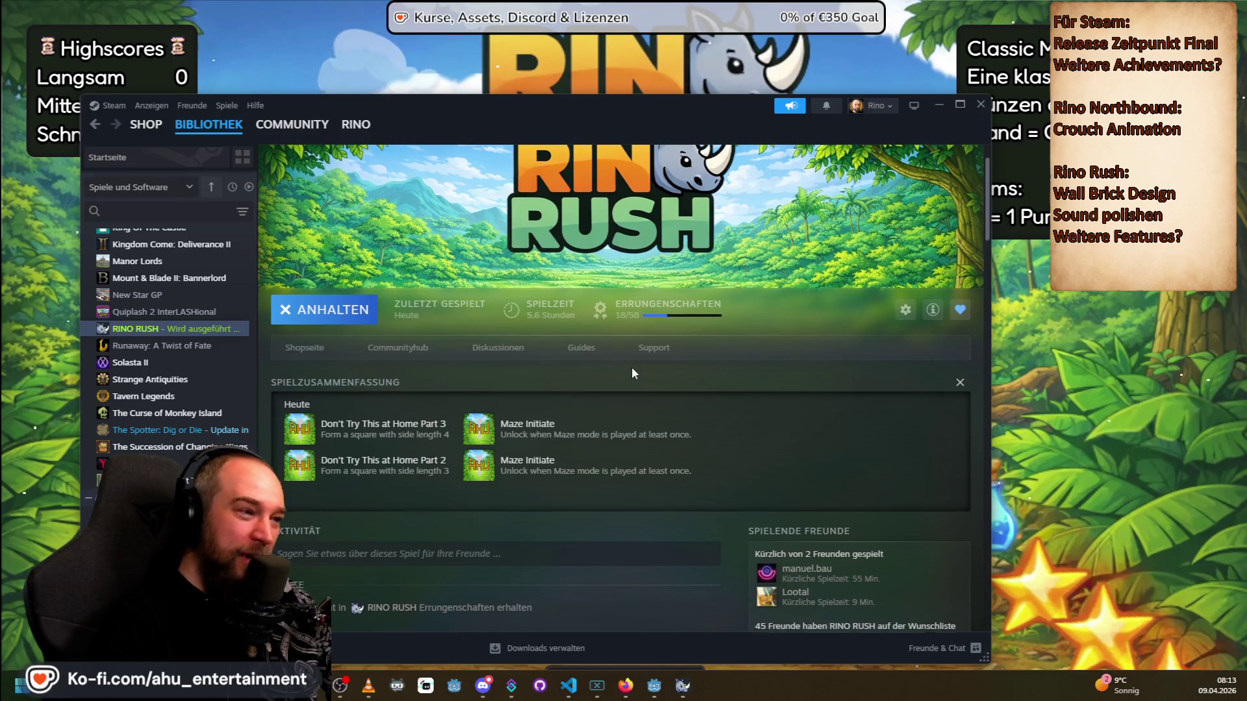
Step: Scroll the RINO RUSH Steam page back up toward the top
scroll(631, 372, up, 2)
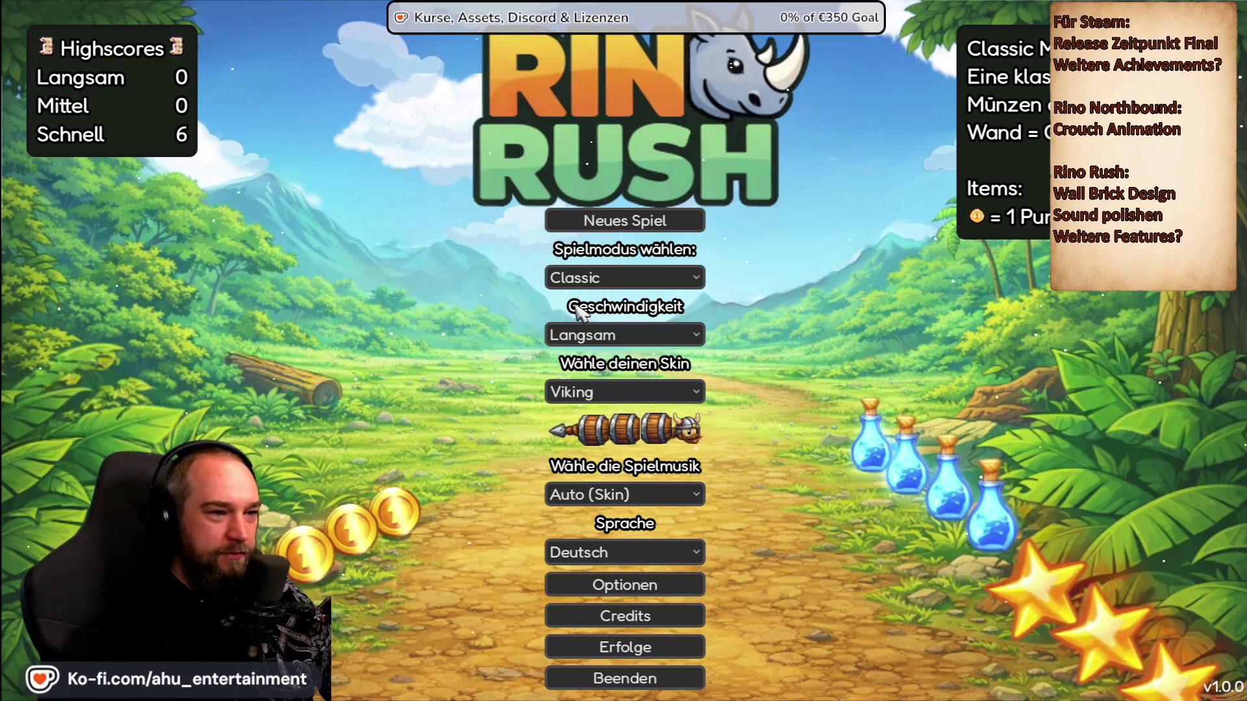
Step: Set Rino Rush to Arcade mode at Mittel speed, then quit the game with Ja
click(611, 278)
click(600, 302)
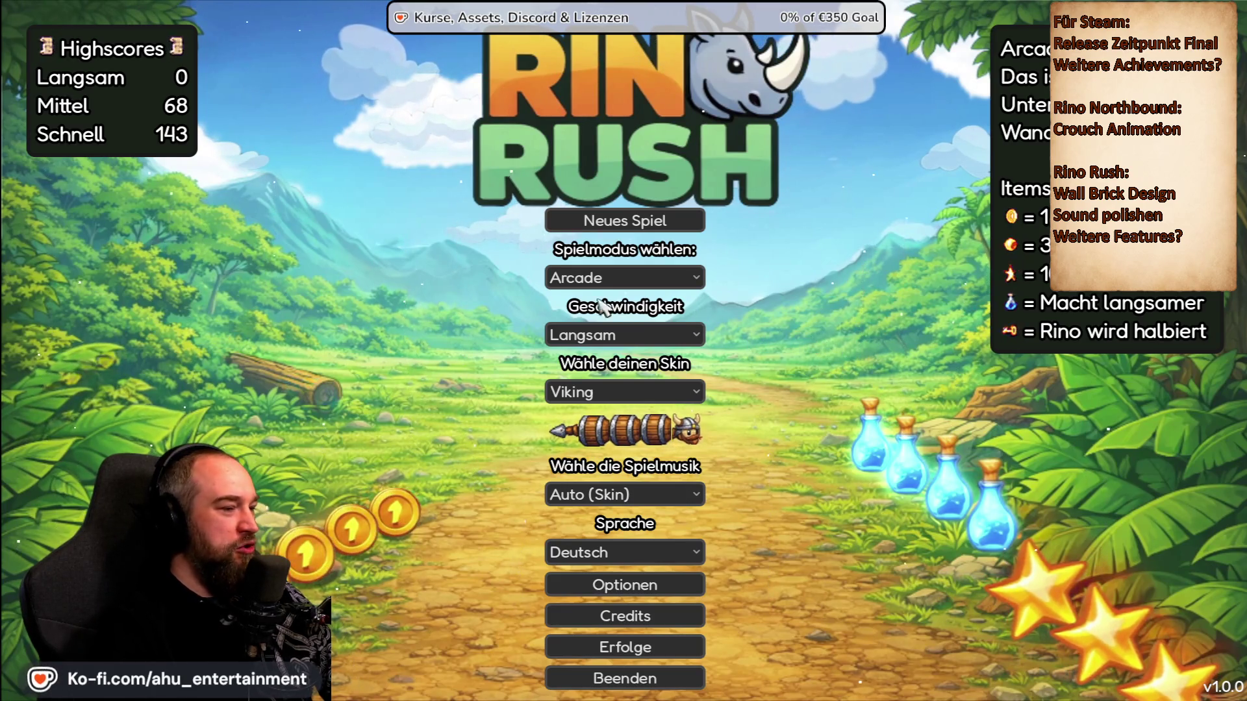
click(604, 335)
click(588, 388)
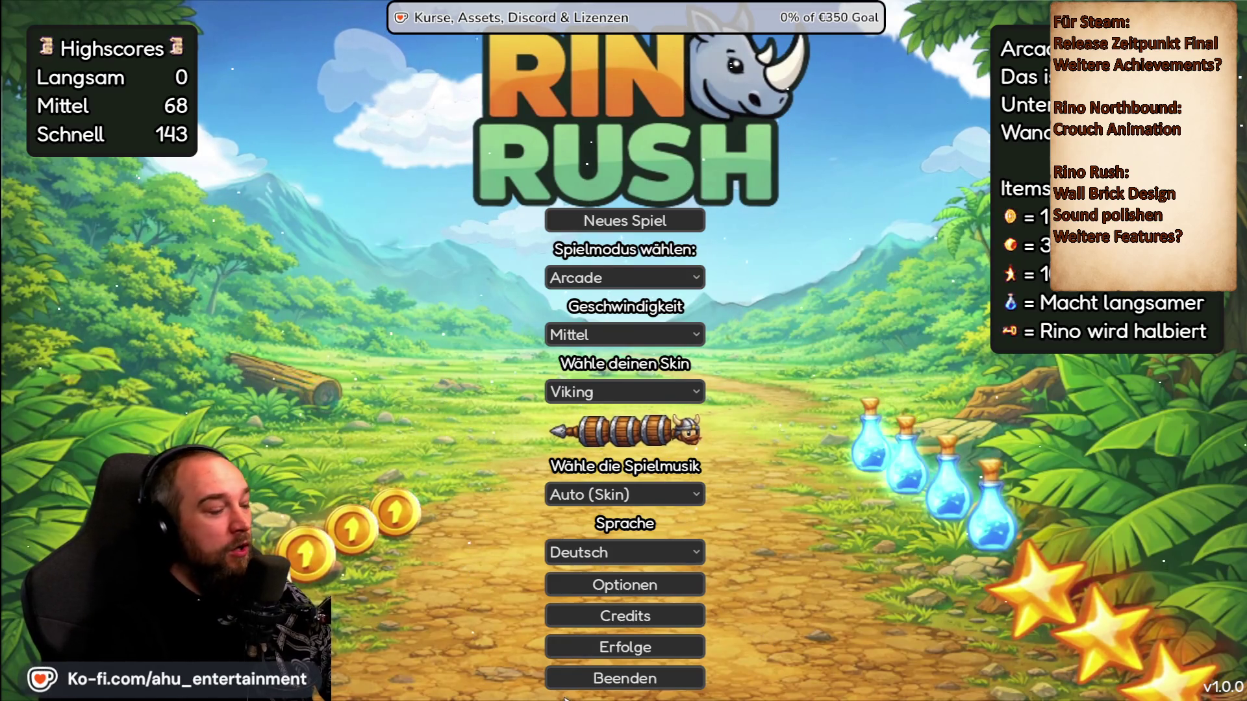
click(617, 678)
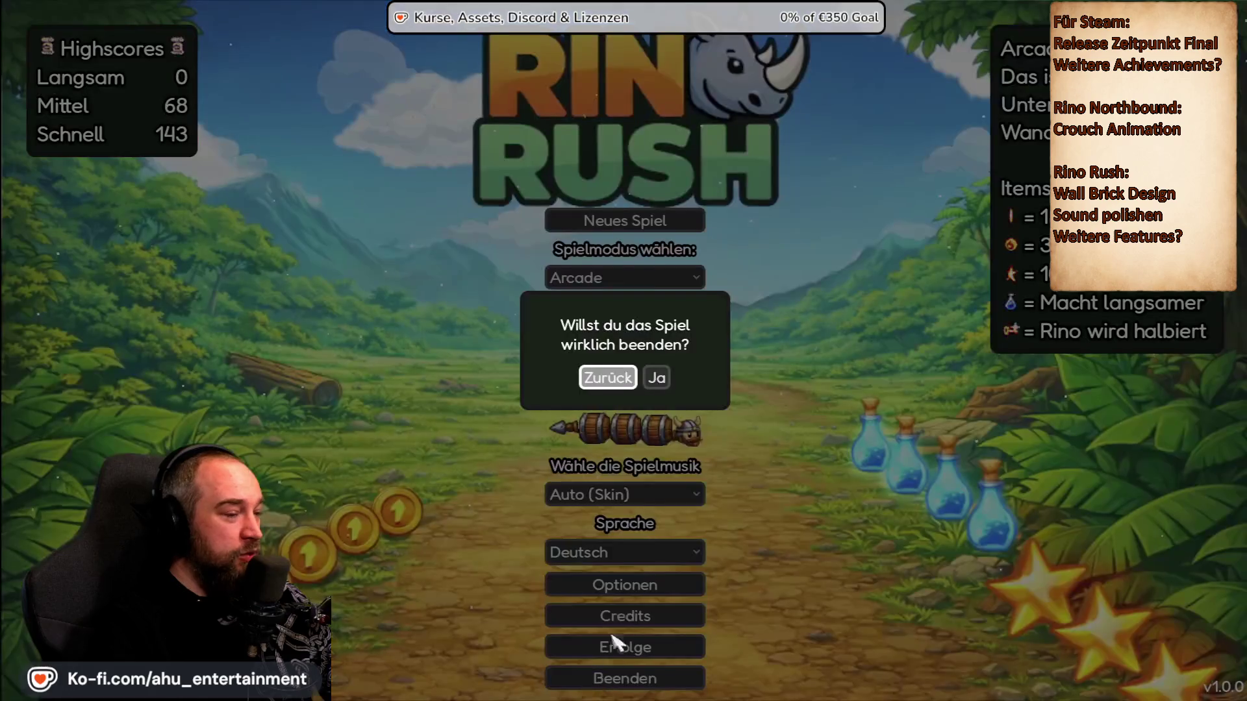
click(655, 380)
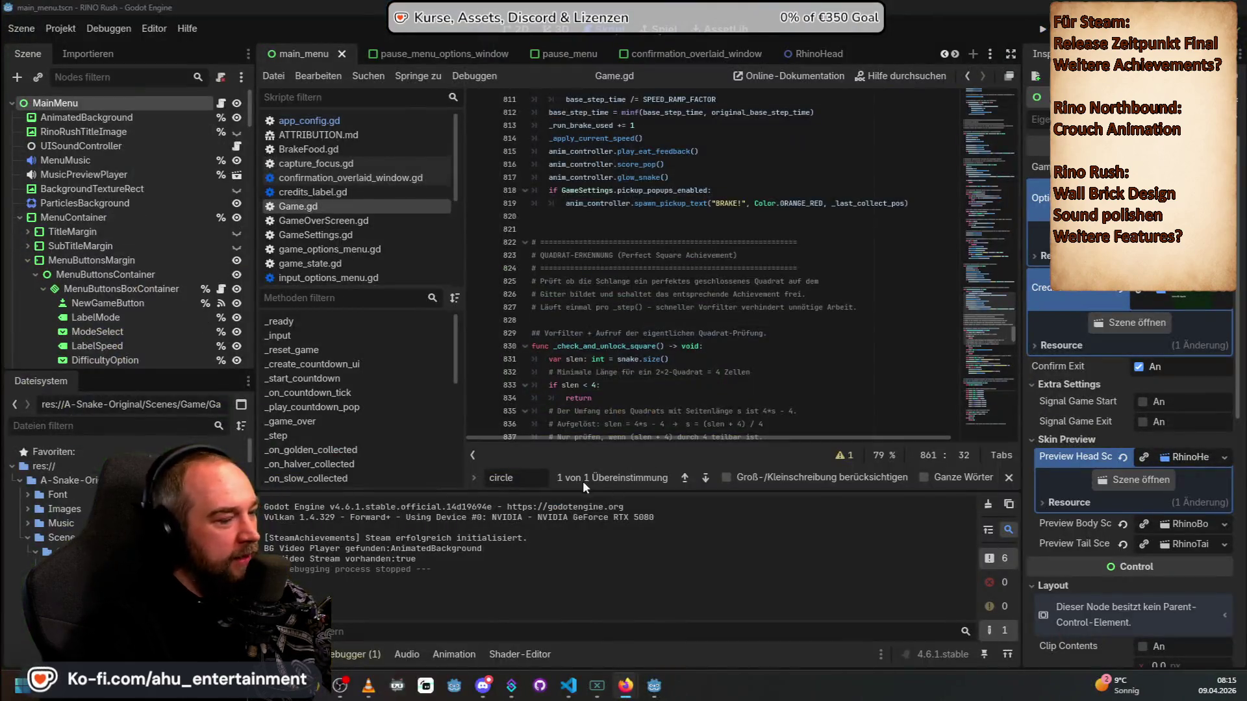
Step: Bring the VS Code window showing Game.gd to the front
click(567, 685)
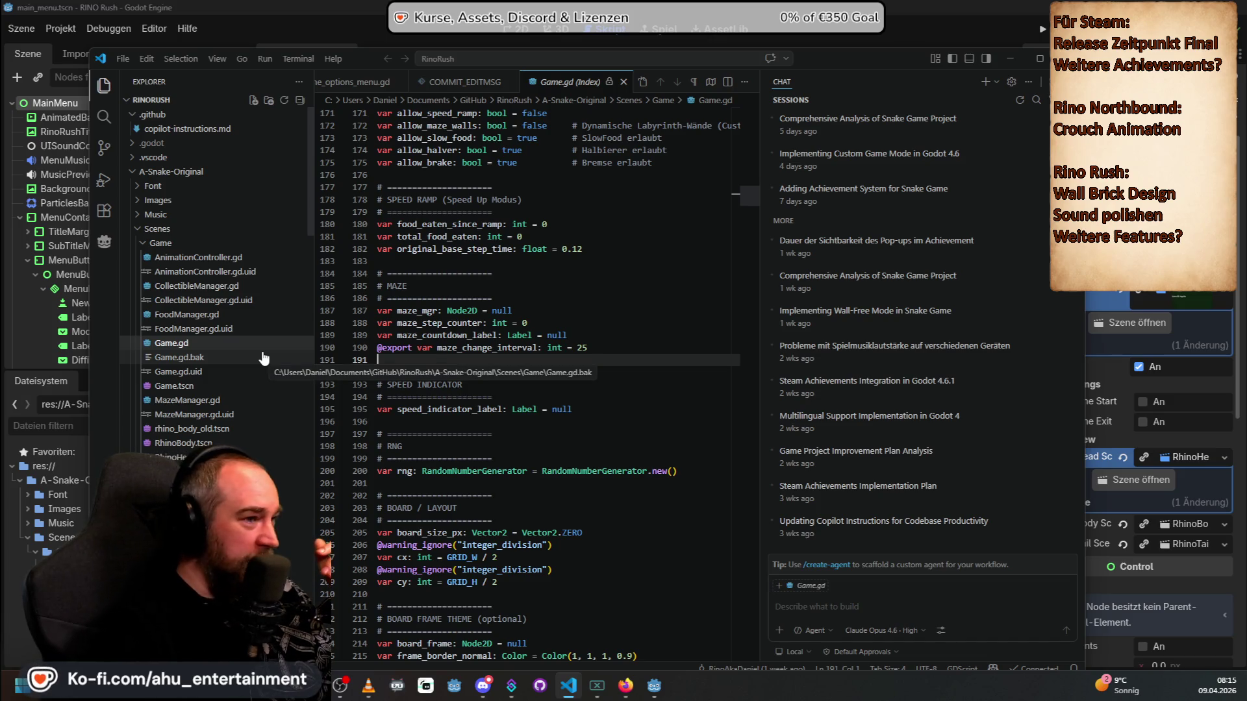
scroll(632, 334, up, 9)
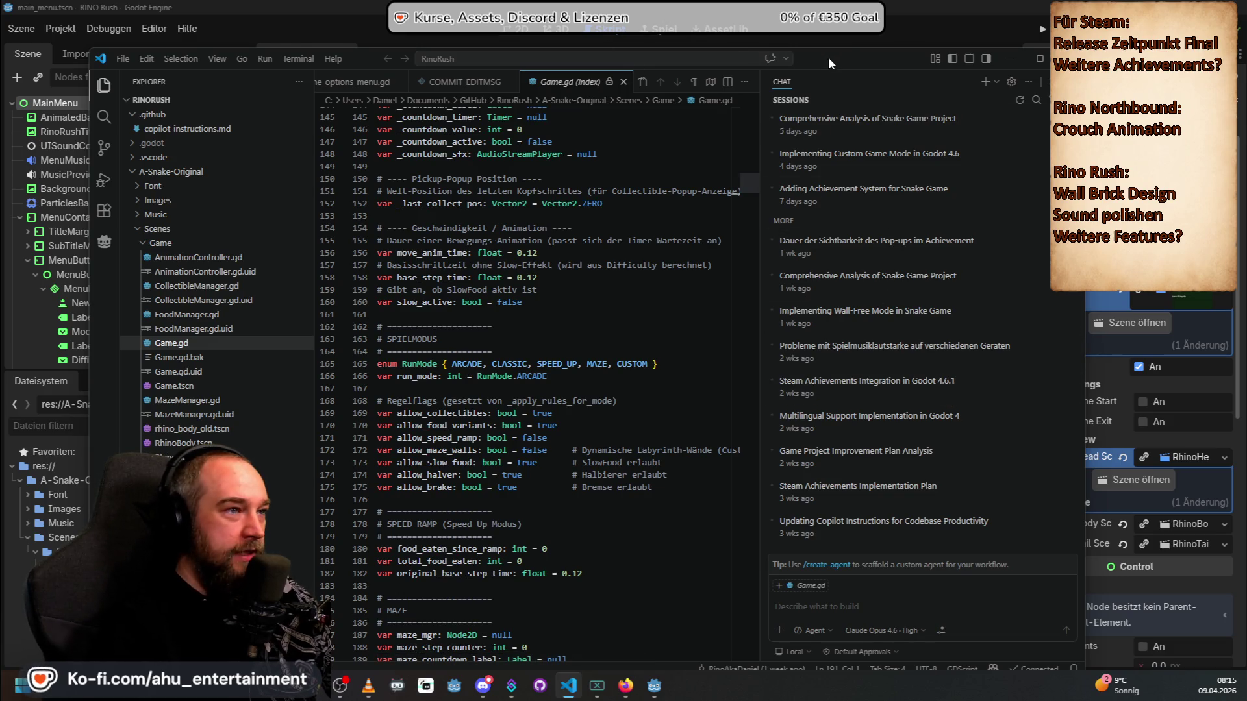
drag(828, 56, 834, 37)
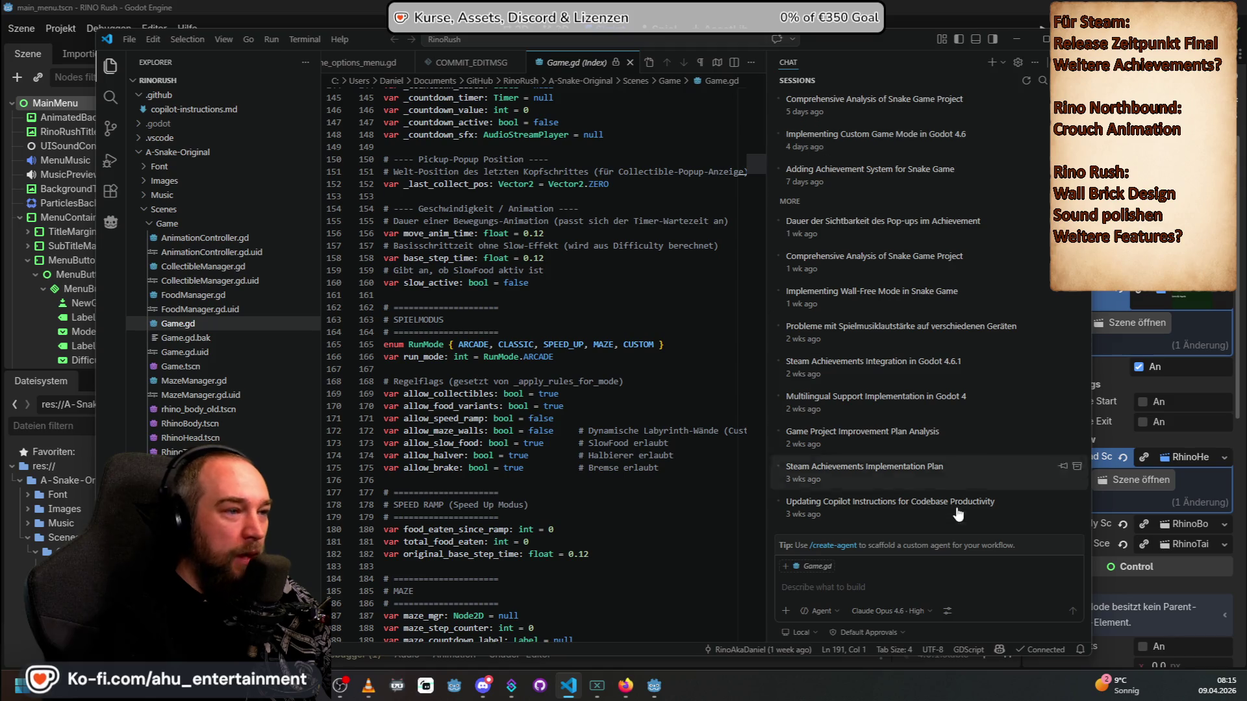
click(910, 255)
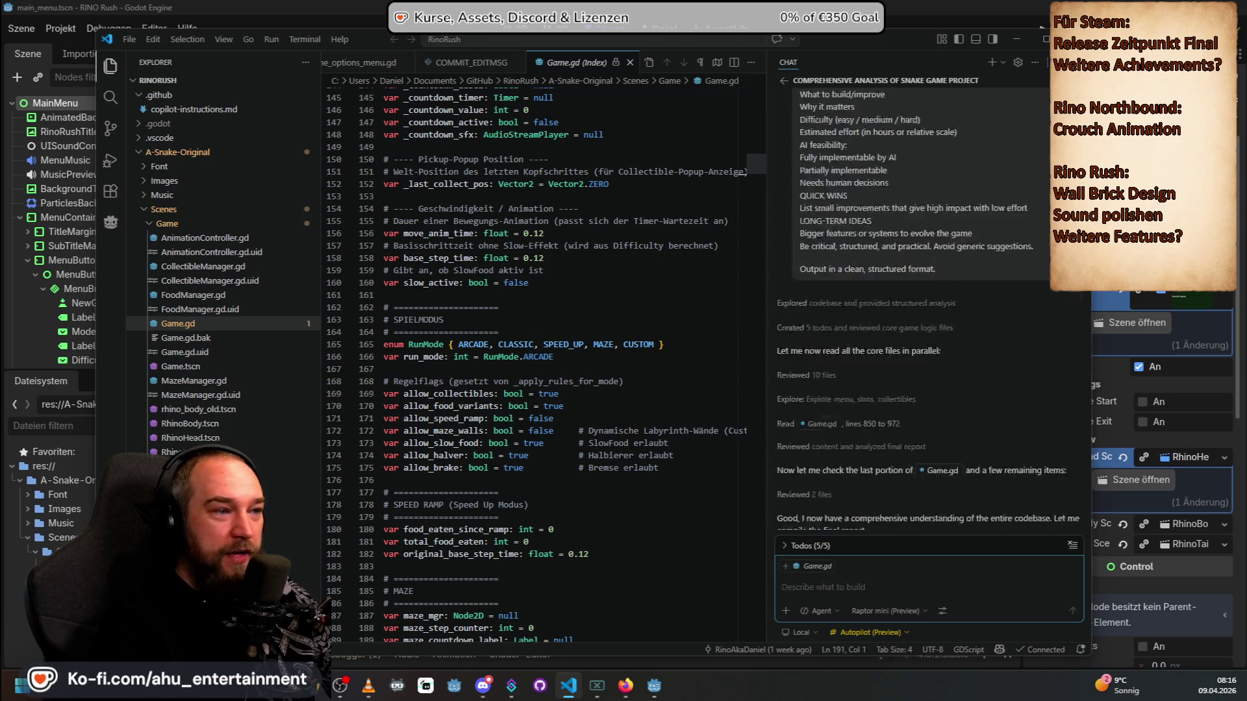
scroll(929, 312, up, 10)
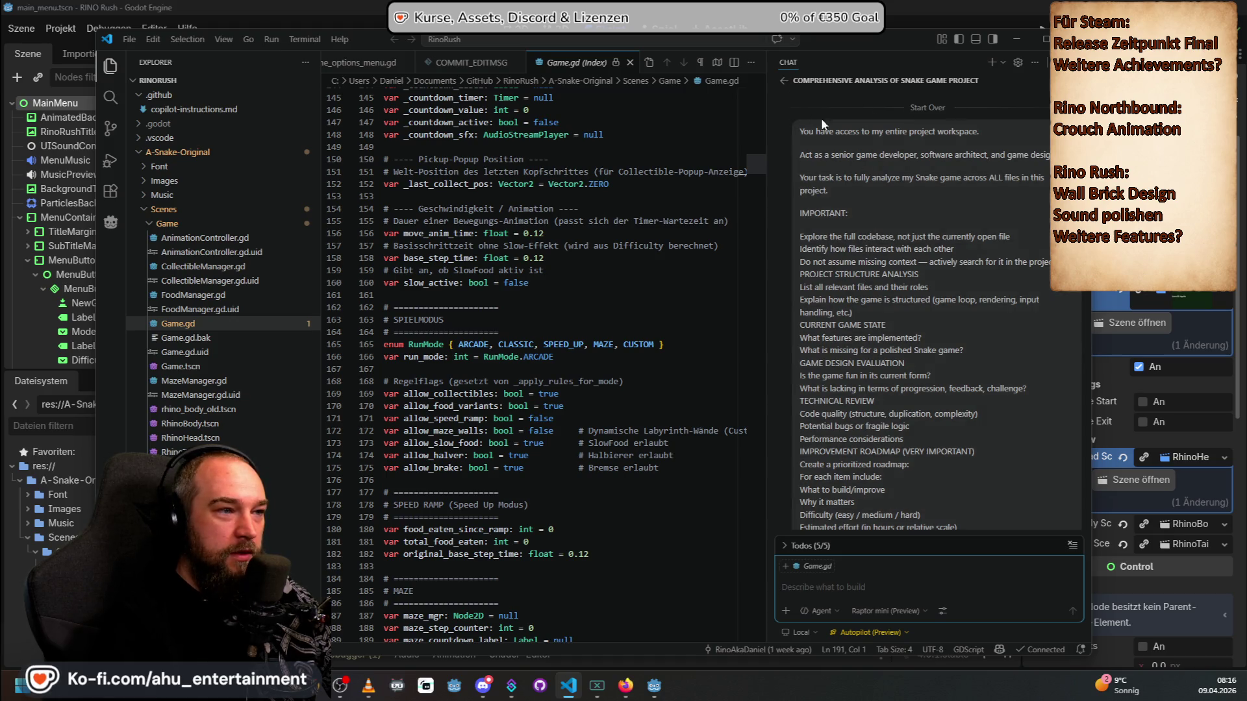
scroll(909, 232, down, 3)
scroll(909, 231, up, 3)
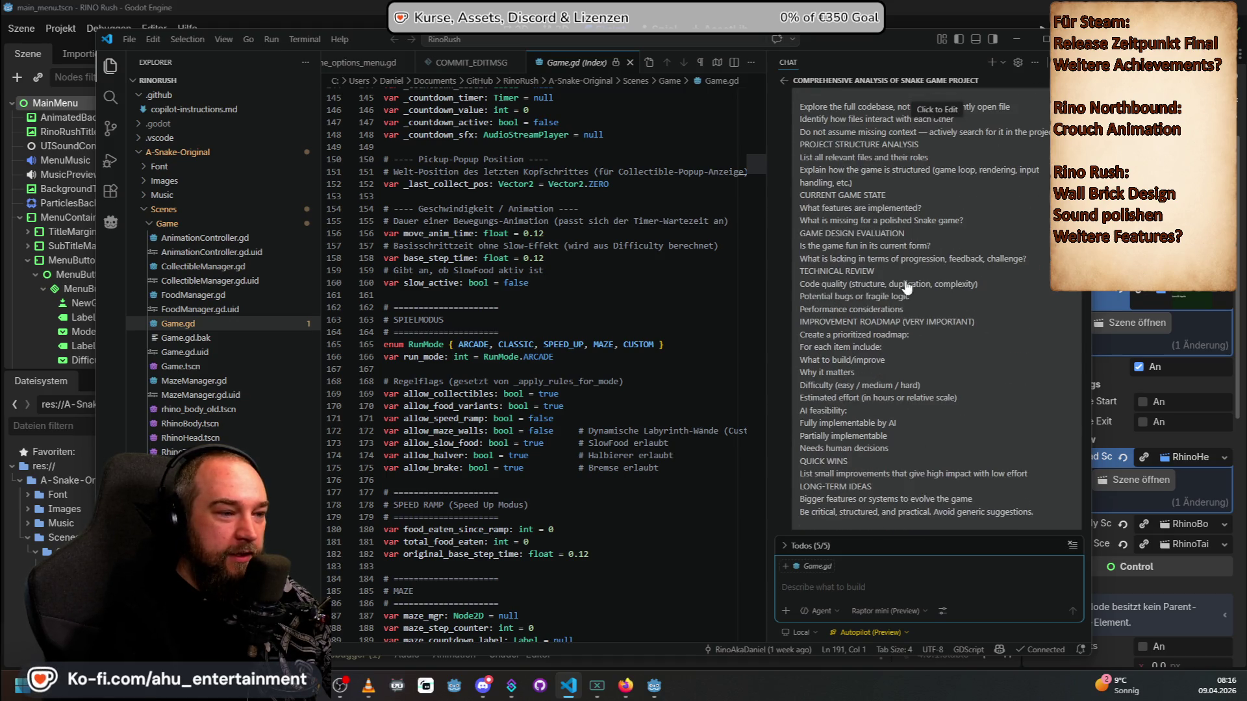
Step: Open the 'Adding Achievement System for Snake Game' chat and read through its square-achievement prompt
click(784, 81)
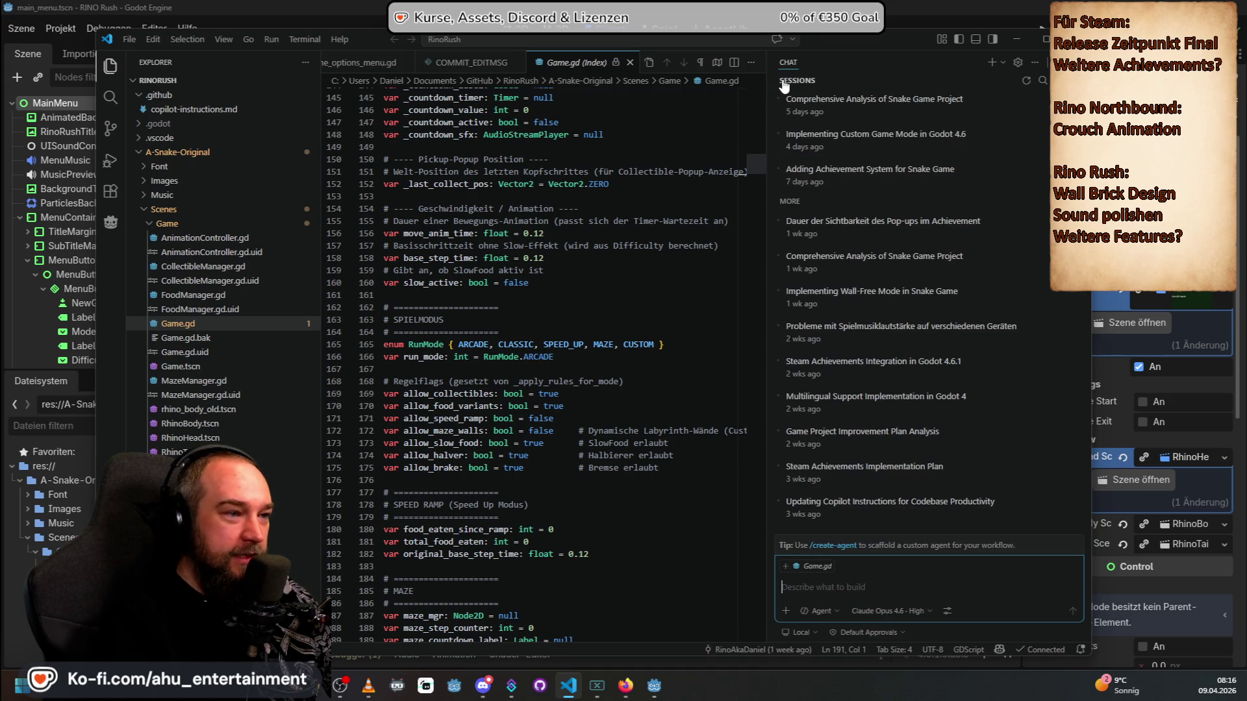
click(930, 181)
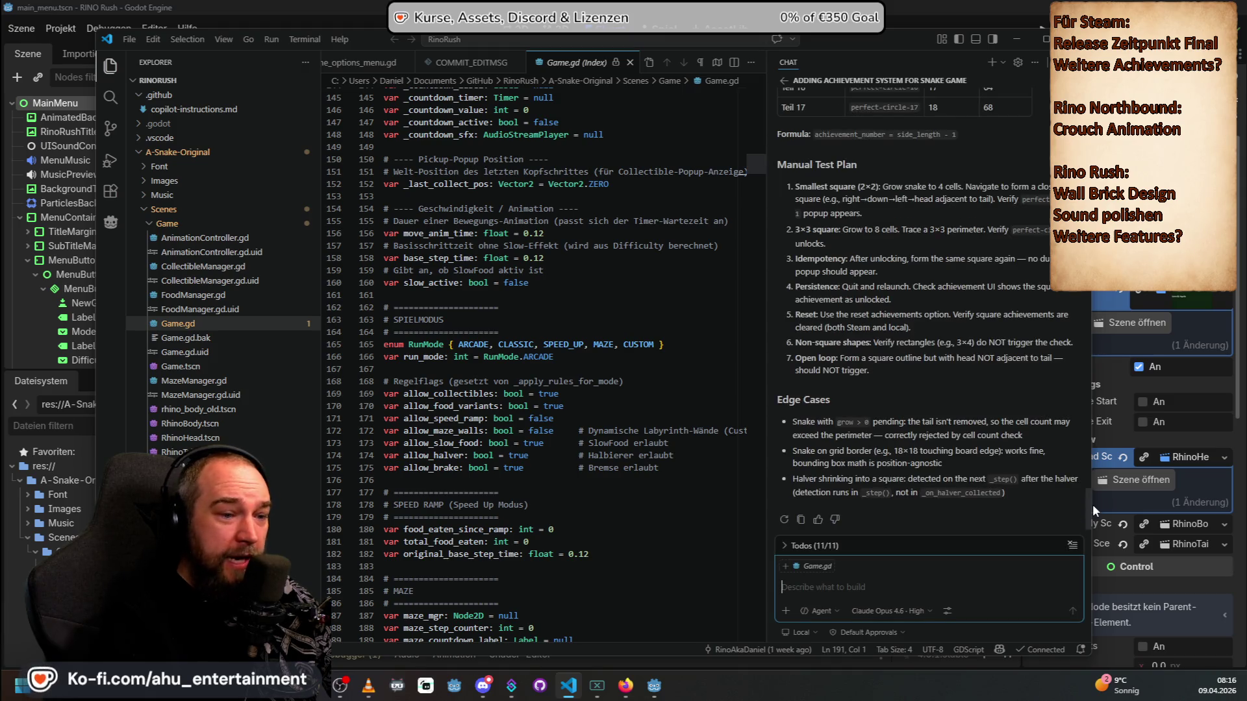
drag(1092, 504, 1090, 123)
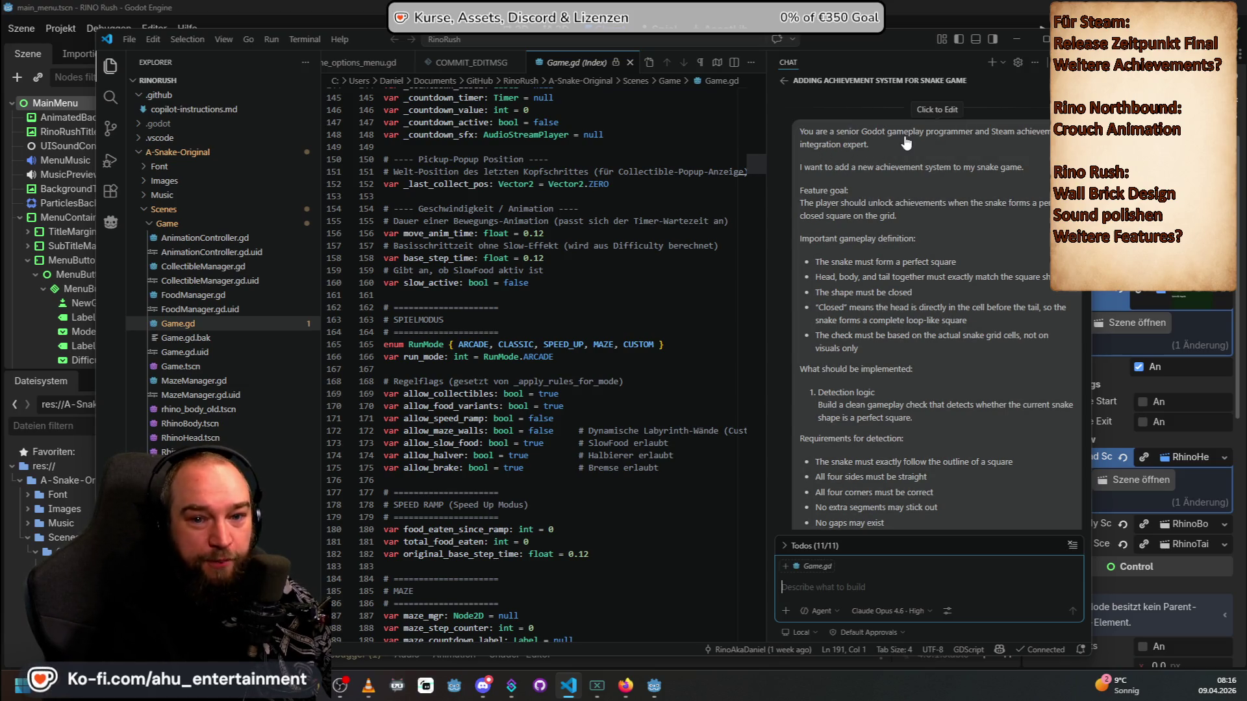
scroll(863, 198, down, 10)
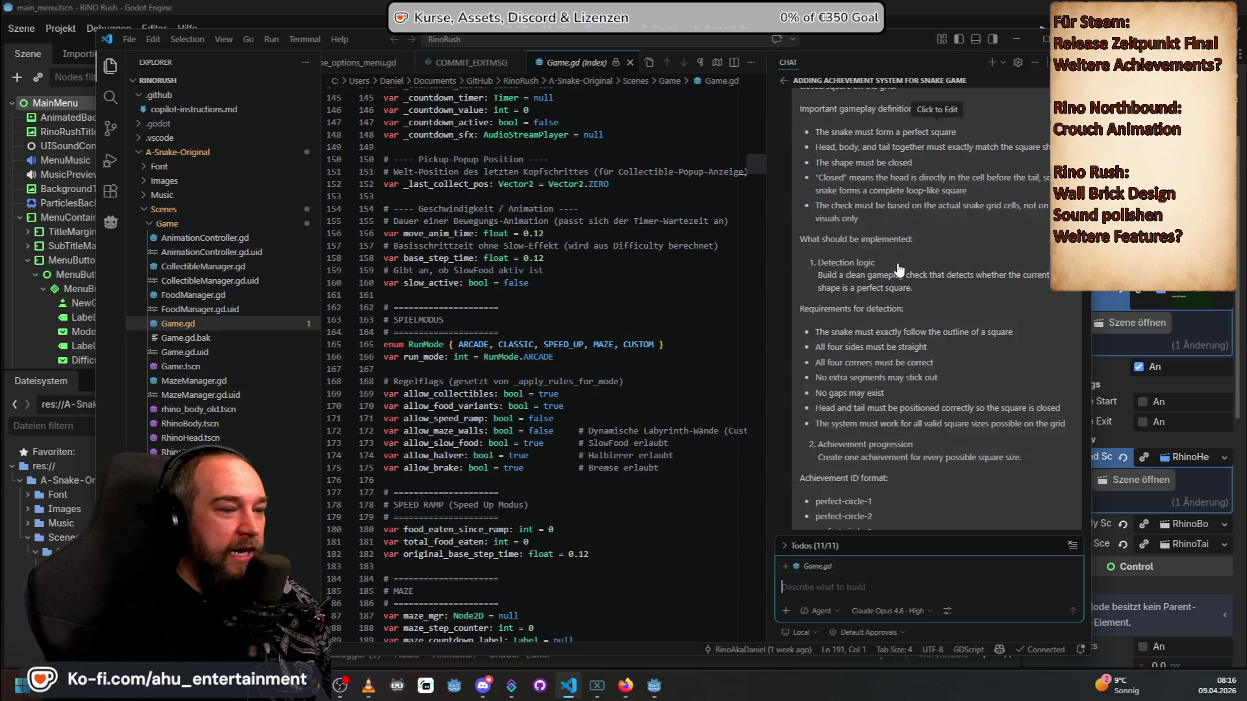
scroll(904, 261, down, 10)
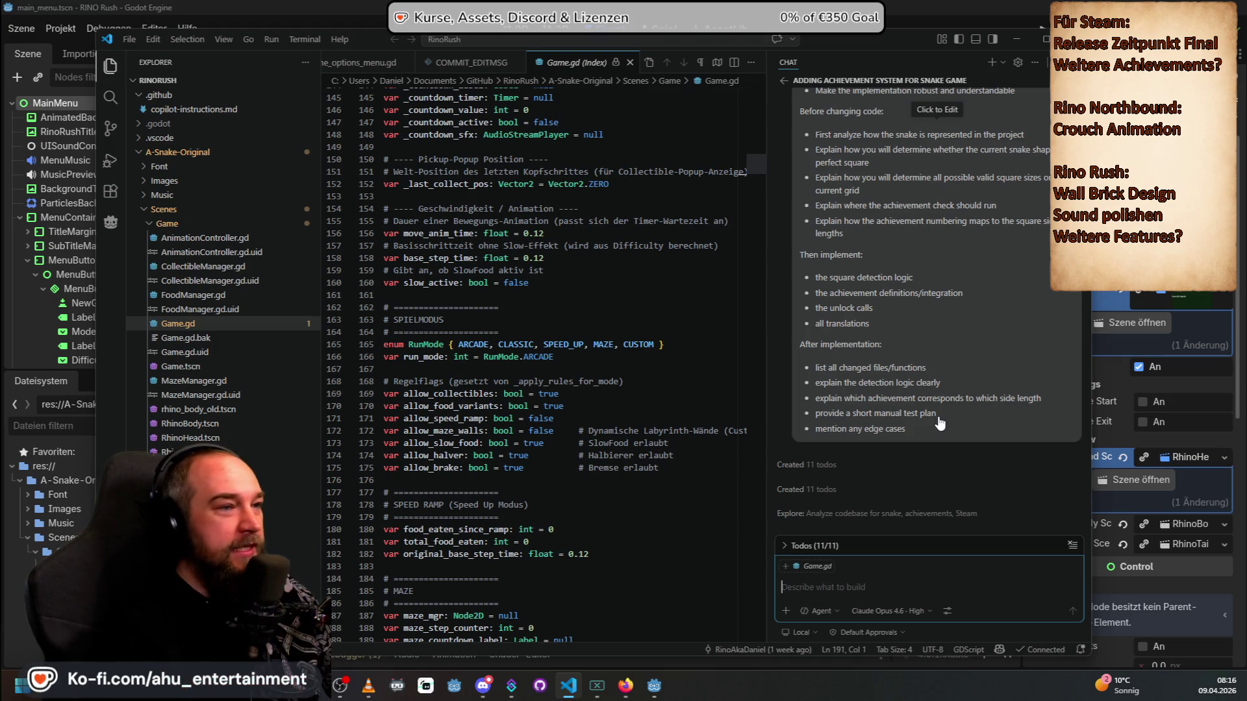
scroll(938, 423, up, 5)
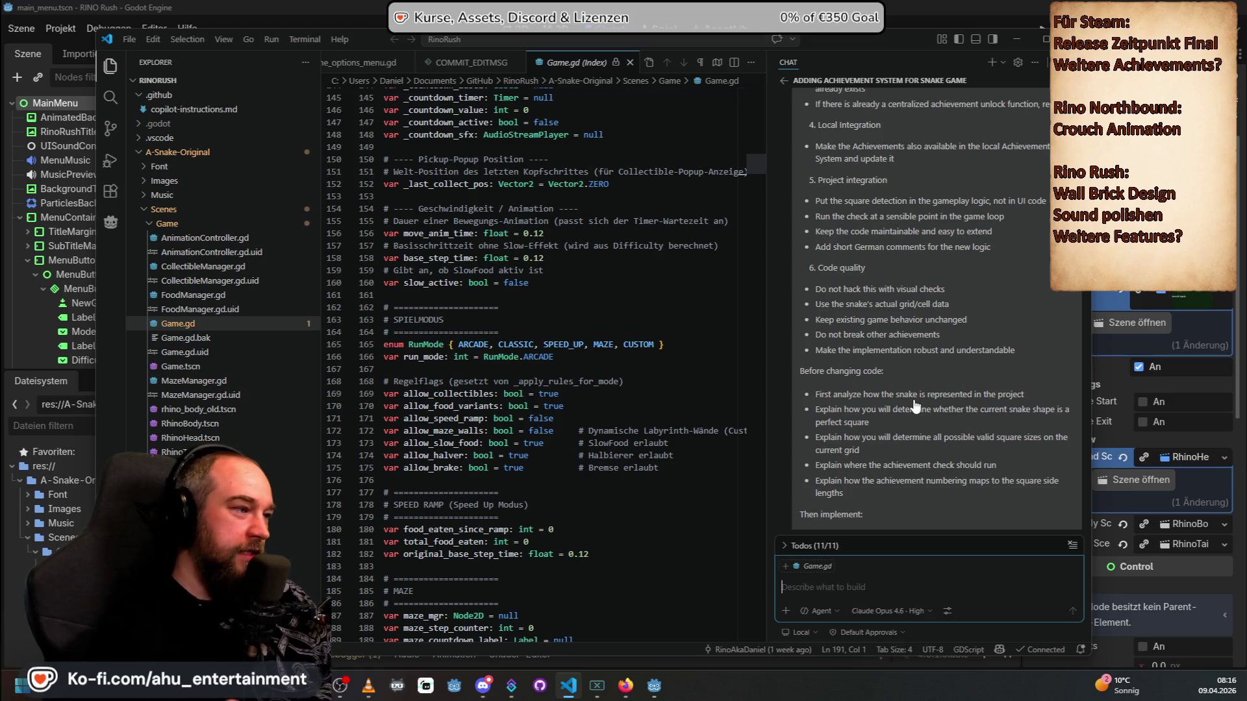
click(546, 258)
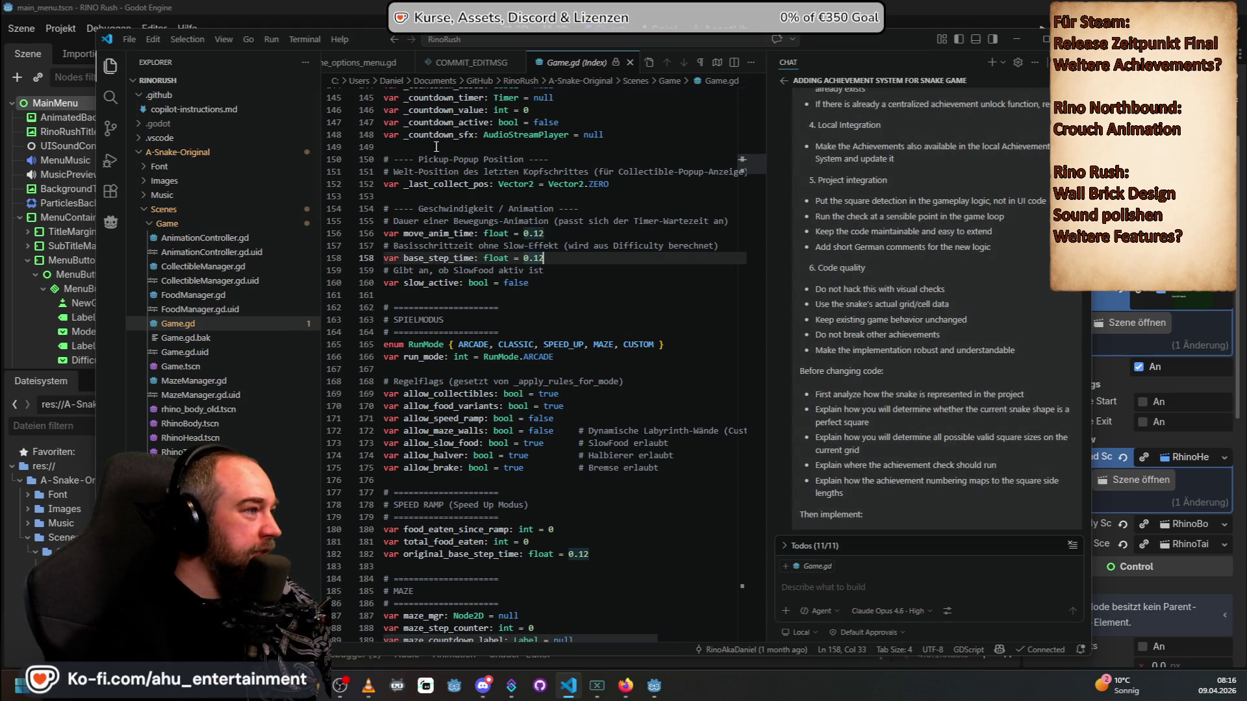
Step: Scroll back through the chat, then bring up the model picker showing Claude Opus 4.6 · High
scroll(565, 363, up, 10)
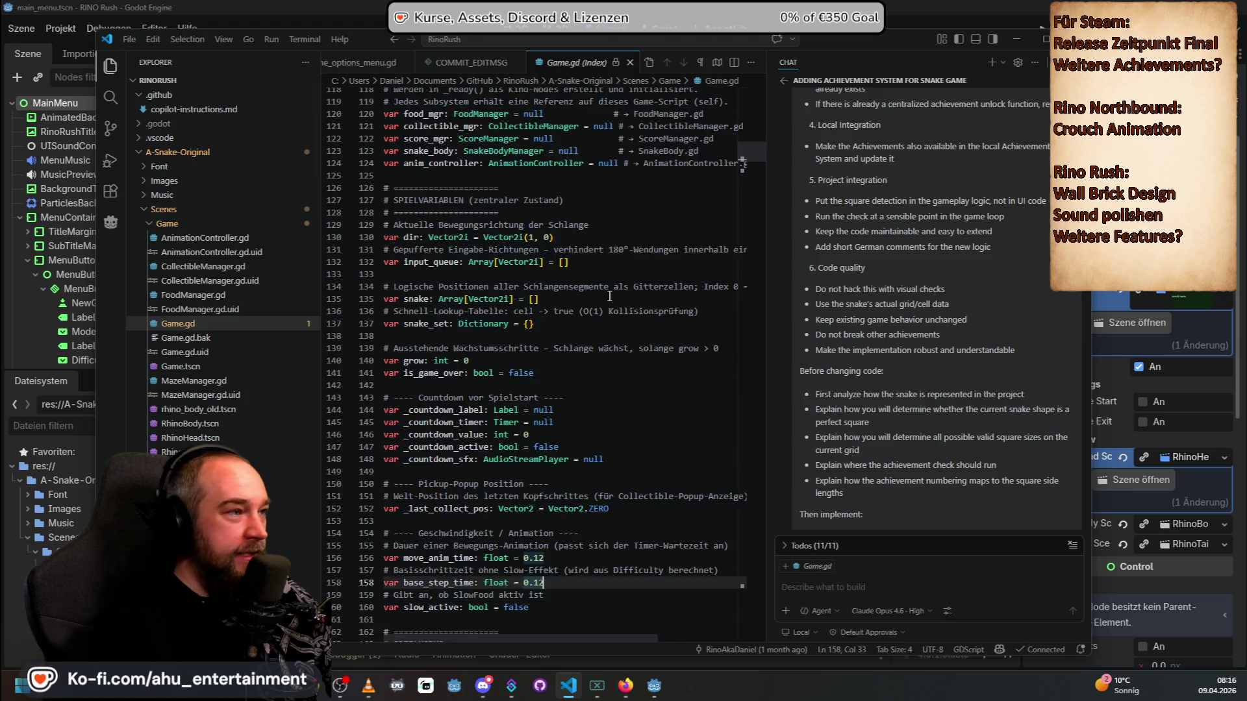
scroll(565, 363, up, 17)
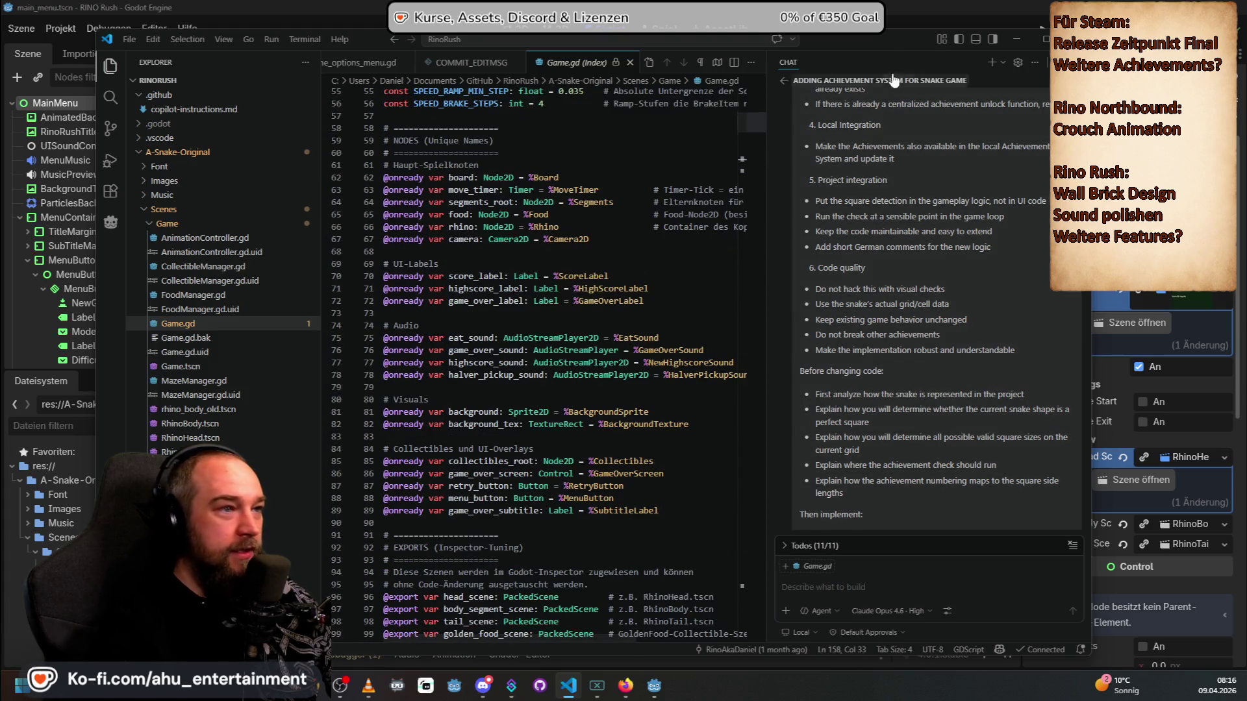
drag(883, 29, 888, 19)
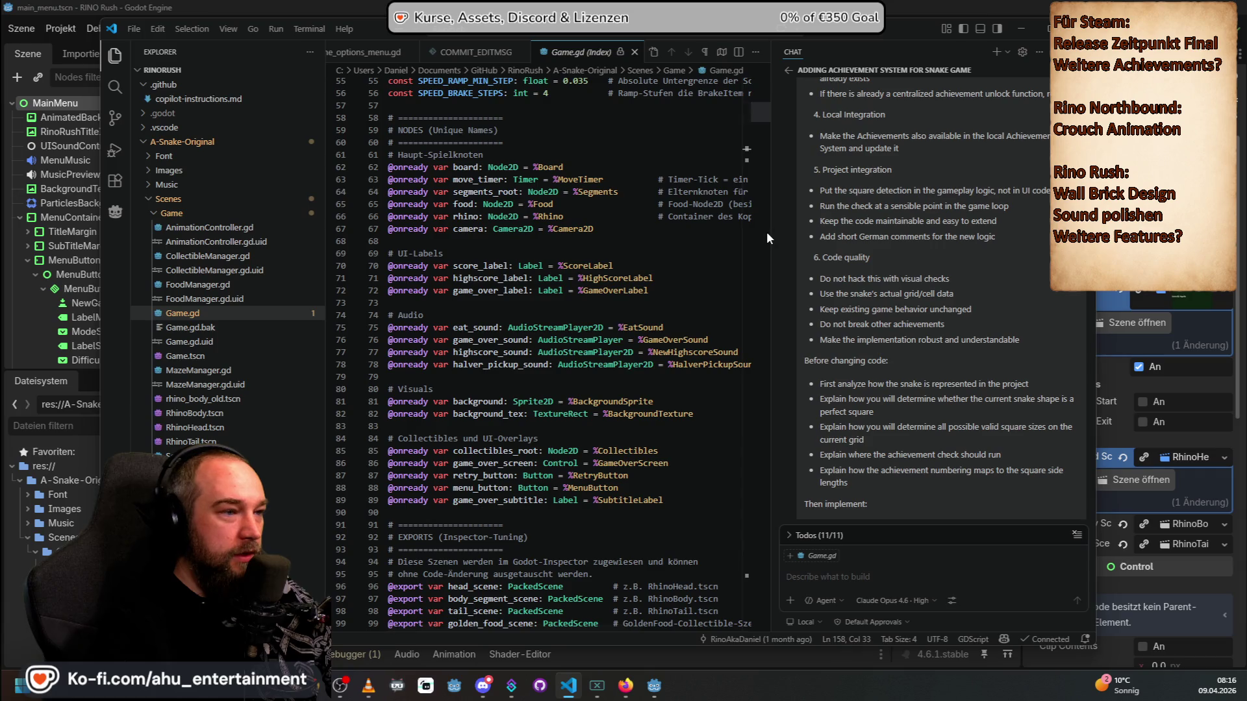
drag(766, 231, 851, 232)
scroll(809, 368, up, 3)
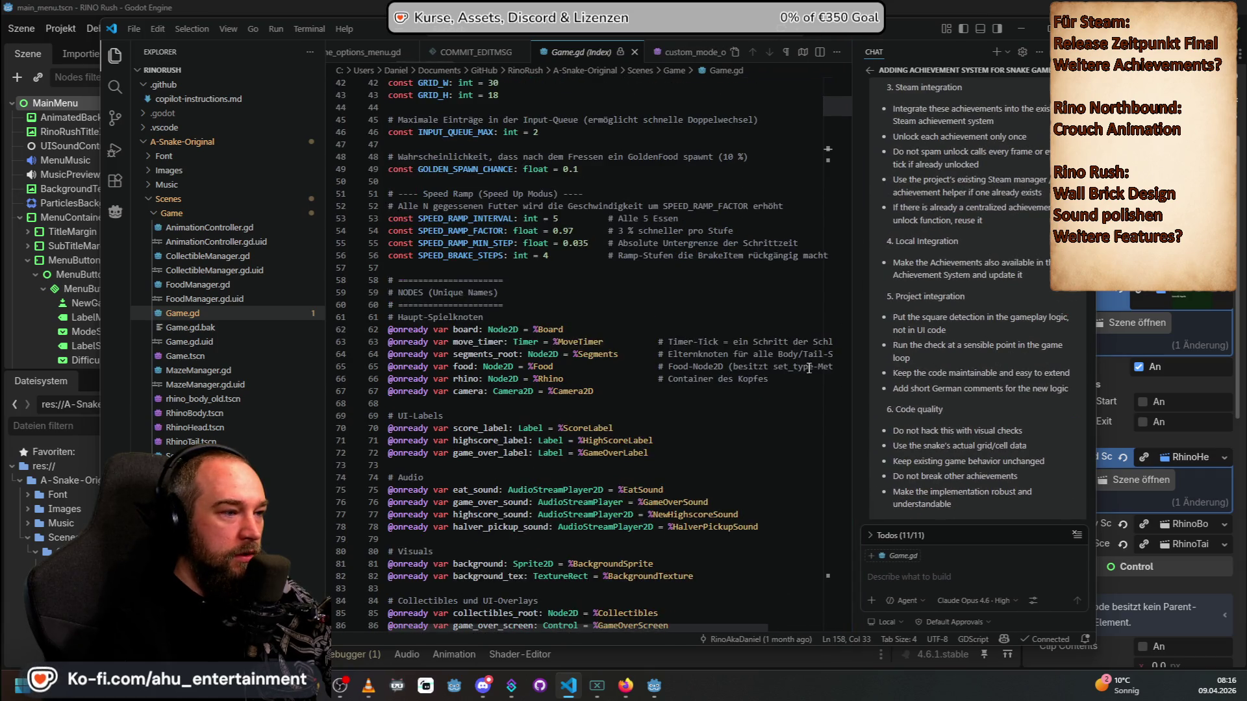
mouse_move(837, 580)
mouse_down()
mouse_move(821, 328)
mouse_move(828, 78)
mouse_up()
scroll(568, 241, up, 1)
scroll(552, 208, down, 5)
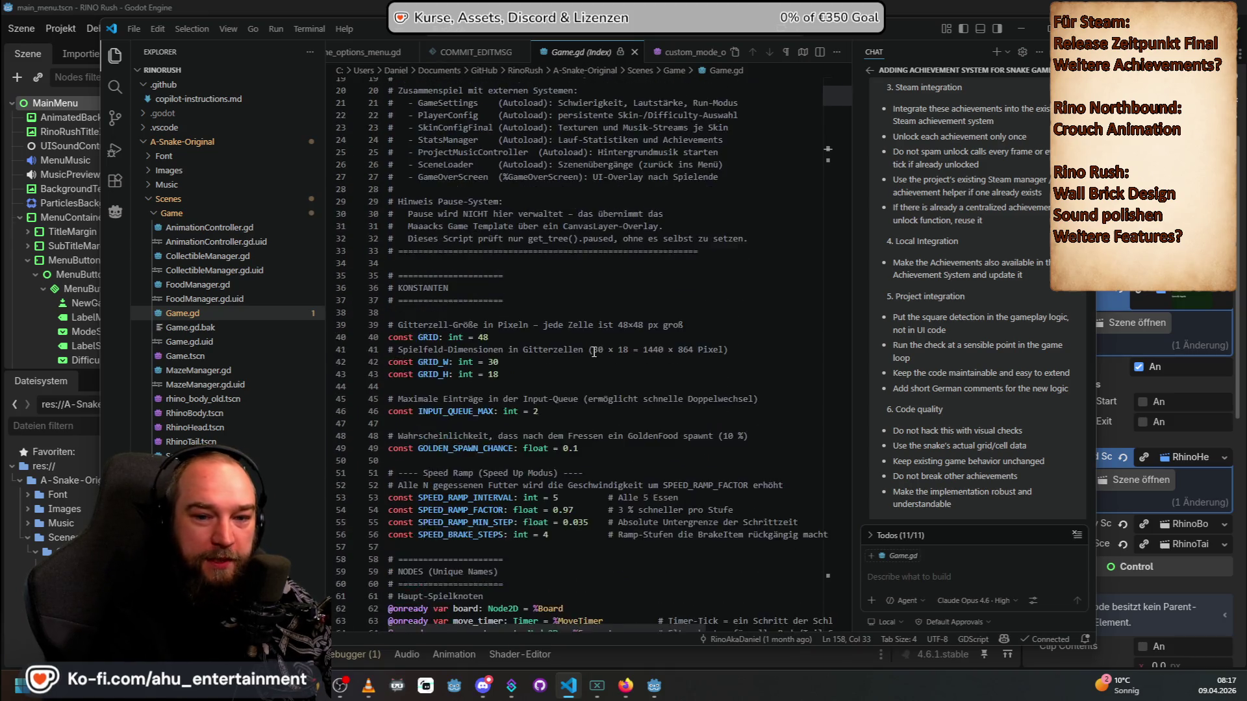
scroll(538, 179, up, 6)
scroll(537, 180, down, 20)
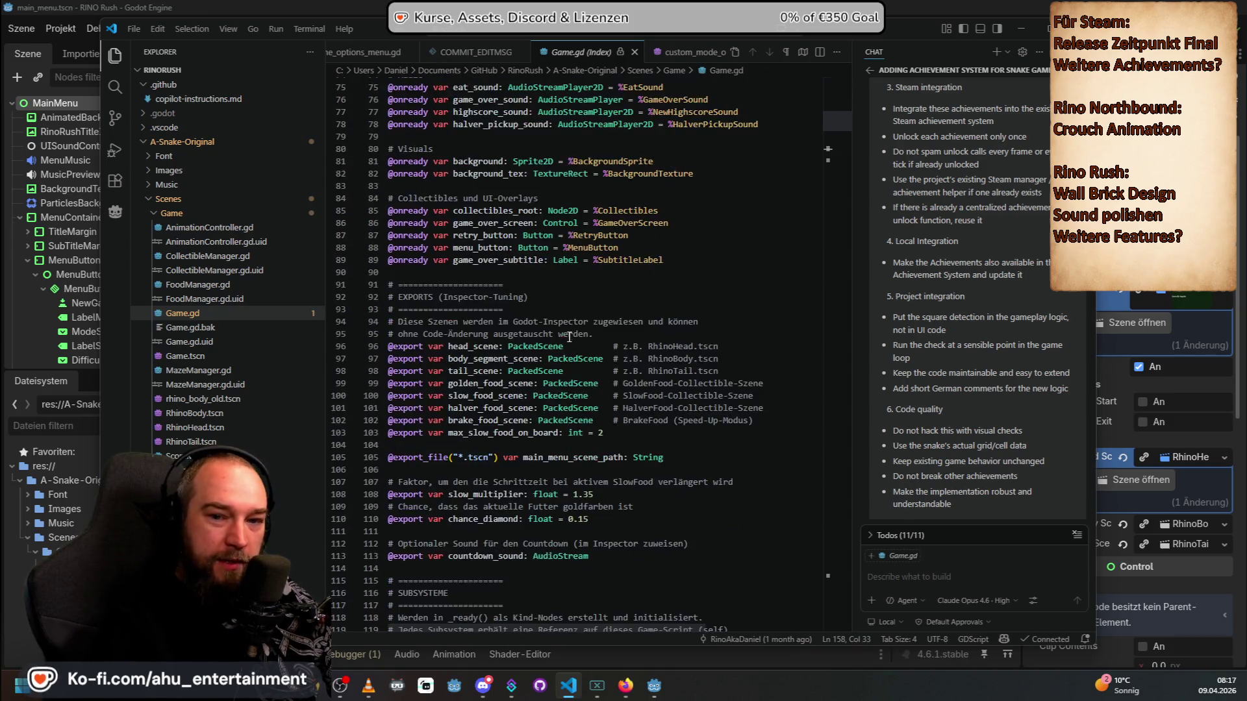
scroll(578, 320, down, 10)
scroll(595, 355, down, 14)
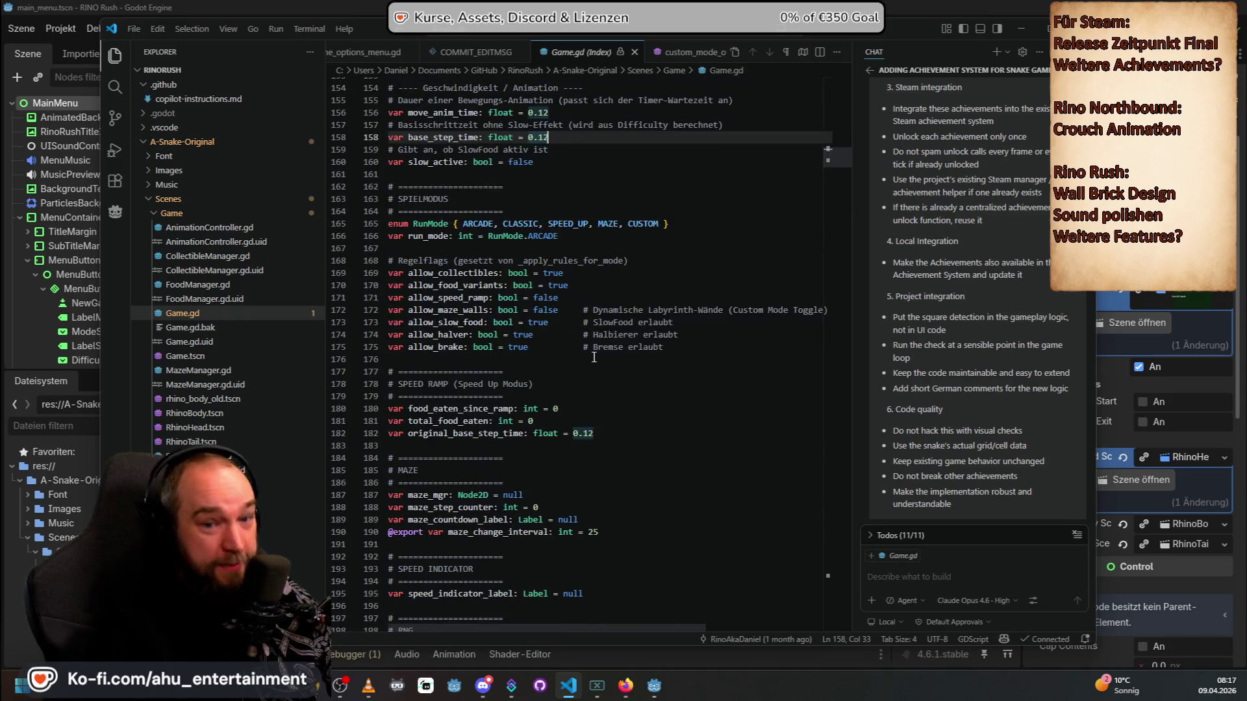
scroll(594, 357, down, 11)
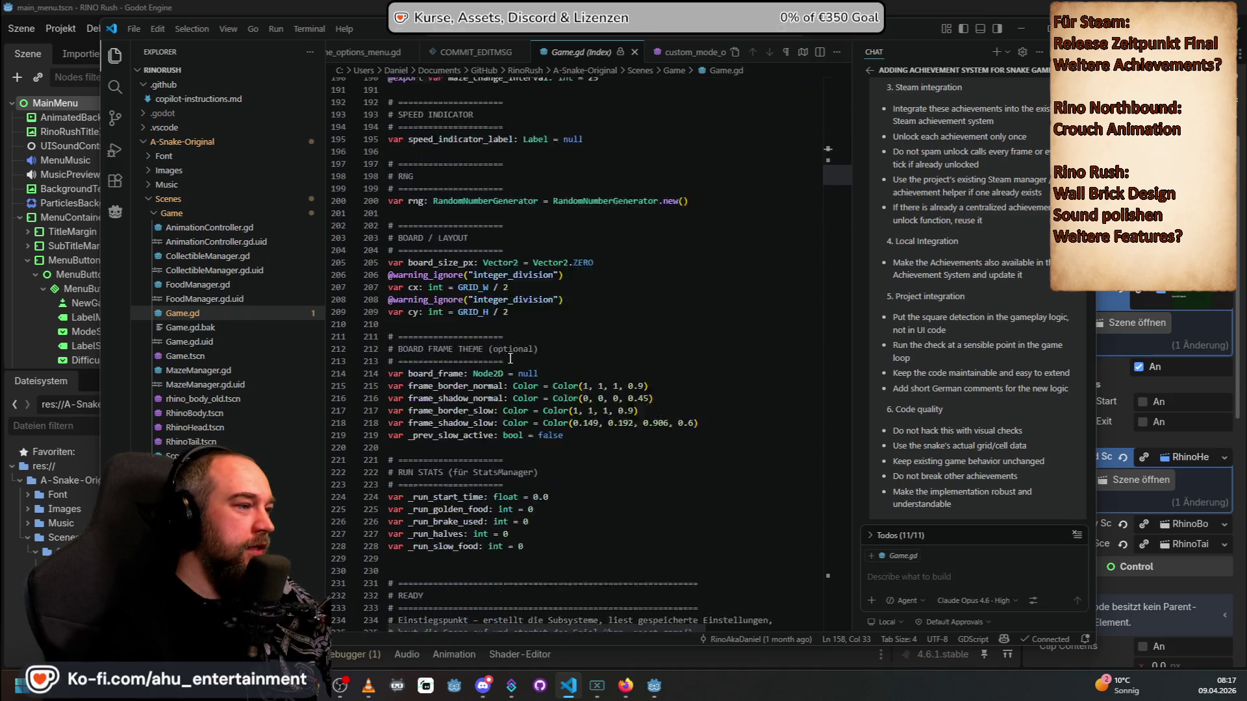
scroll(574, 421, up, 12)
scroll(575, 421, up, 20)
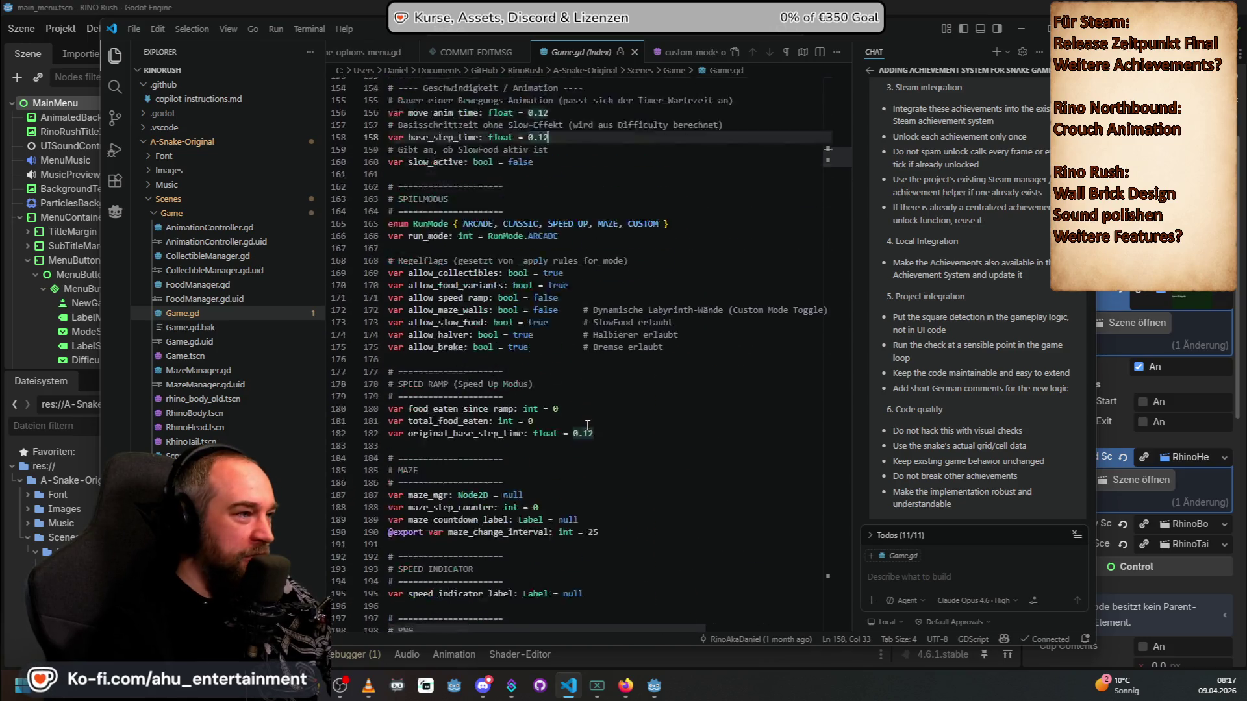
scroll(607, 453, up, 3)
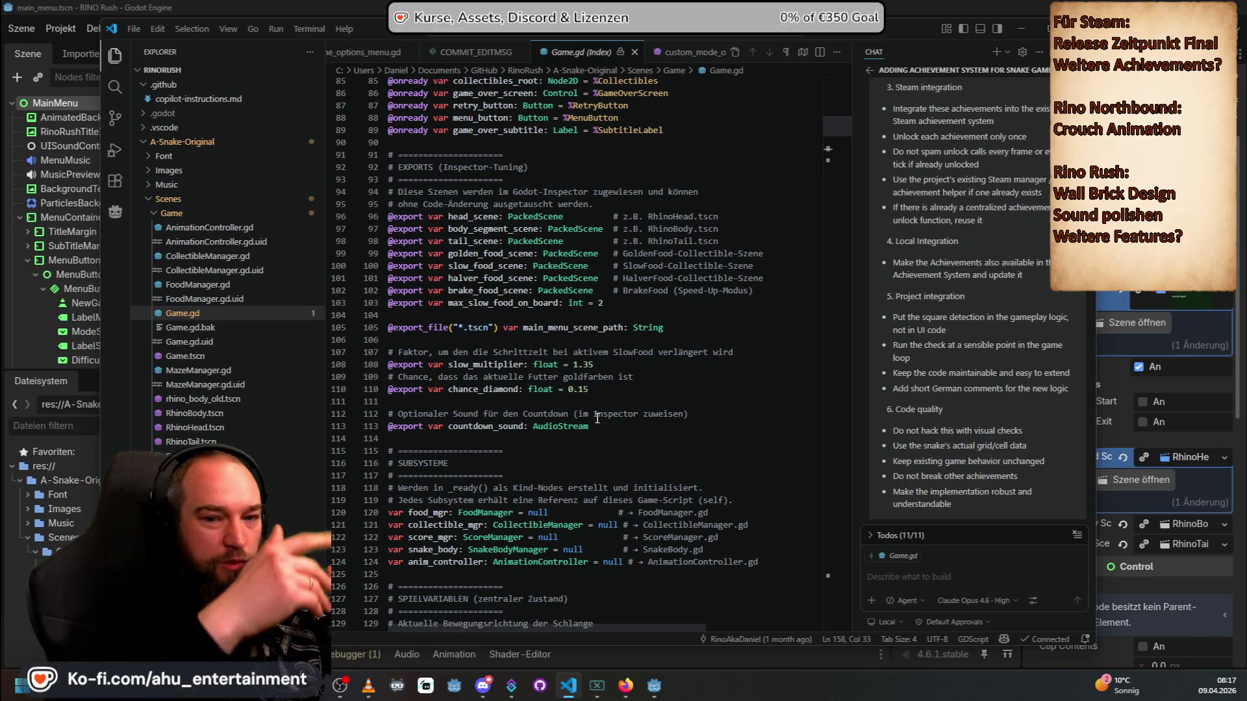
scroll(597, 419, up, 15)
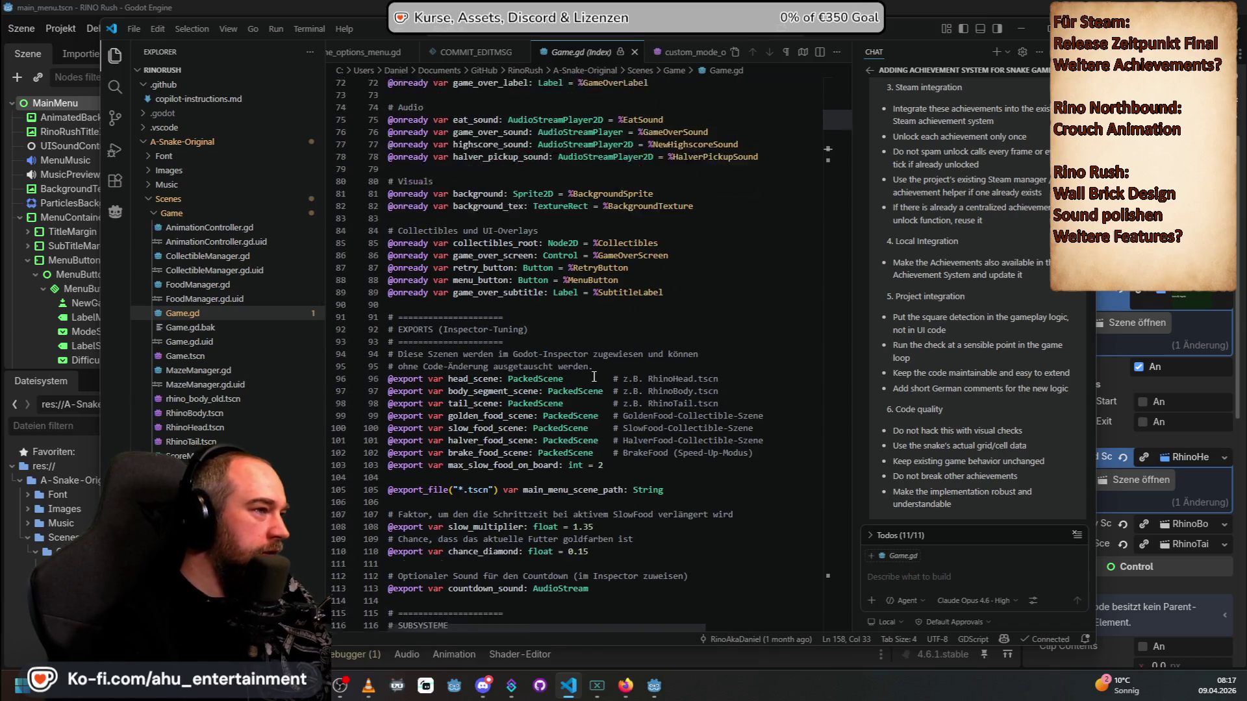
scroll(594, 377, up, 3)
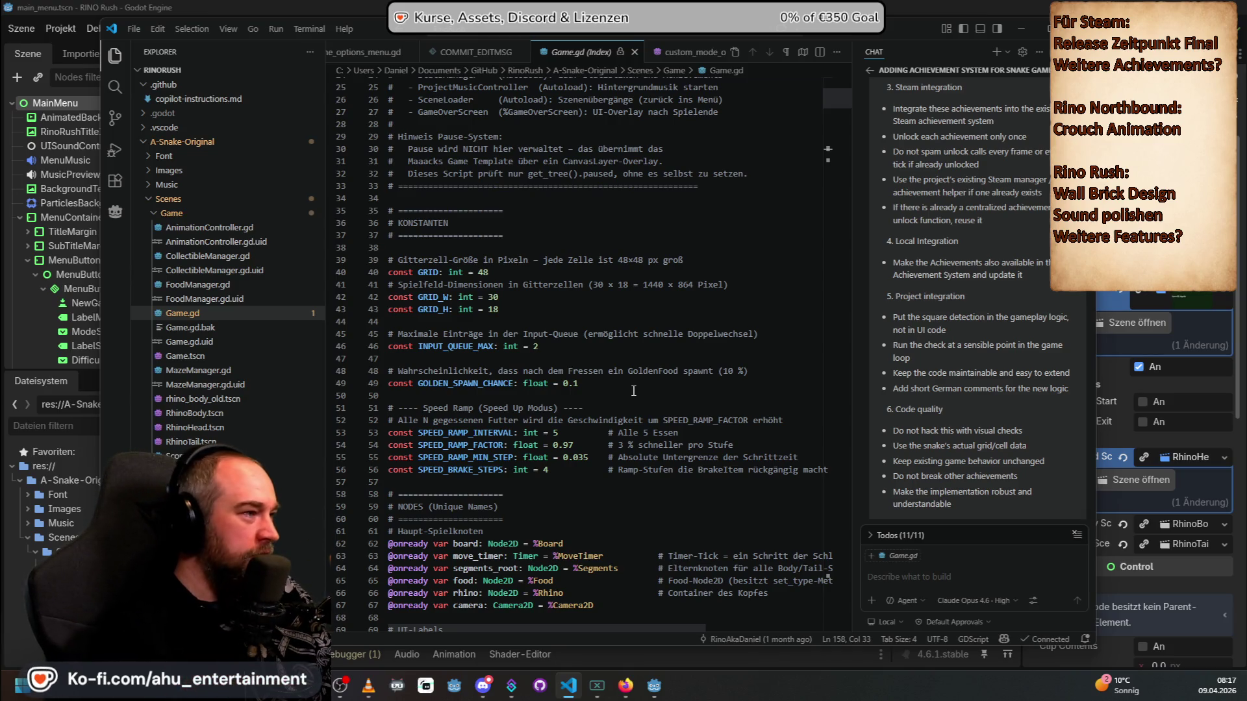
scroll(633, 390, up, 5)
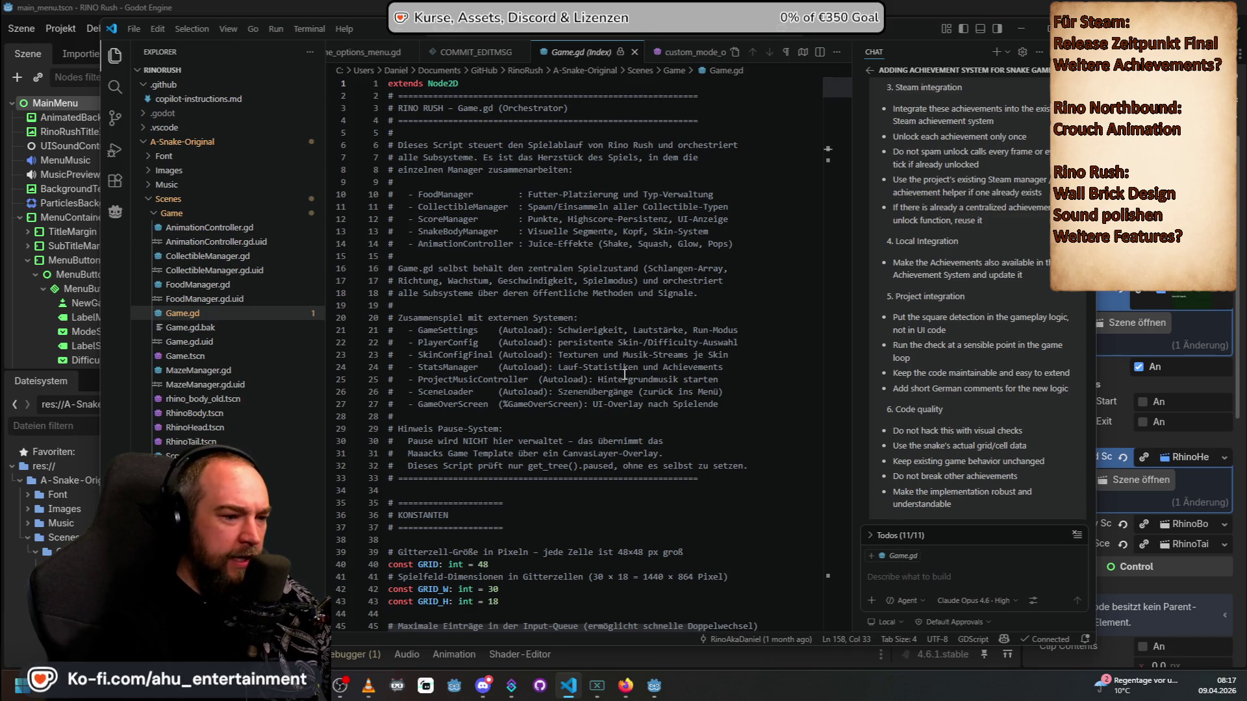
drag(895, 34, 814, 44)
click(888, 611)
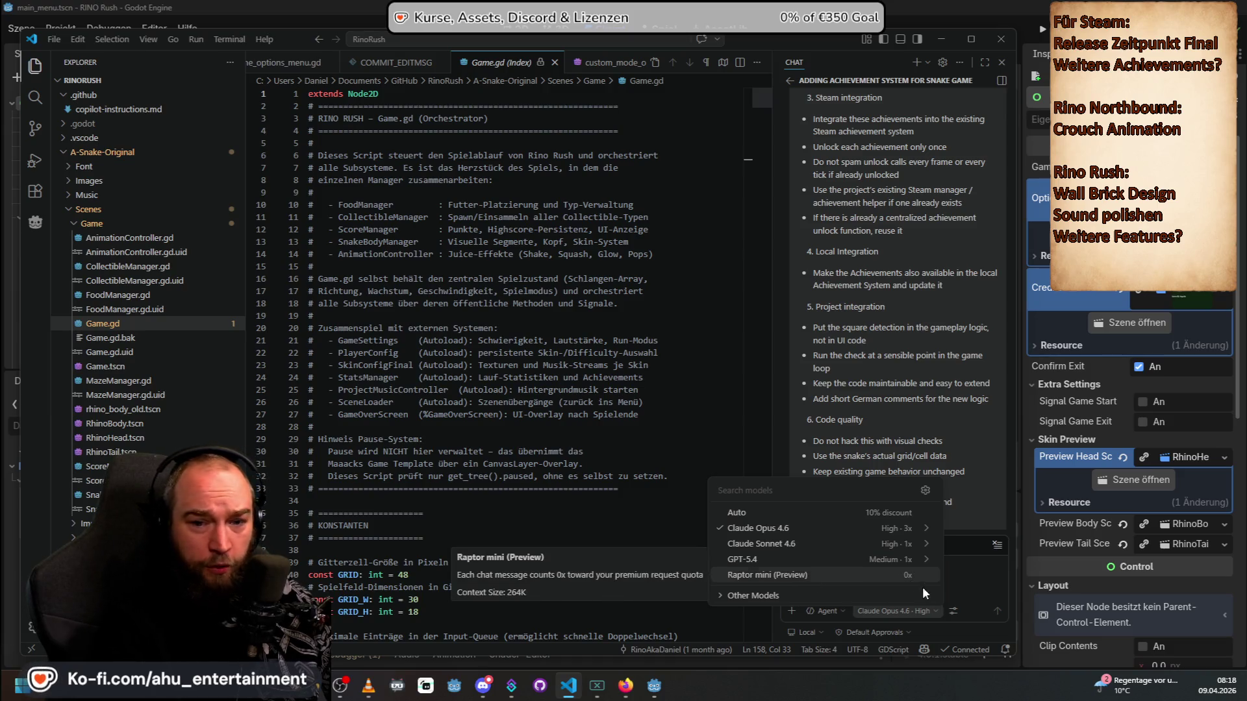
Step: Compare Raptor mini and the Opus thinking-effort options, keeping Claude Opus 4.6 on High
mouse_move(895, 579)
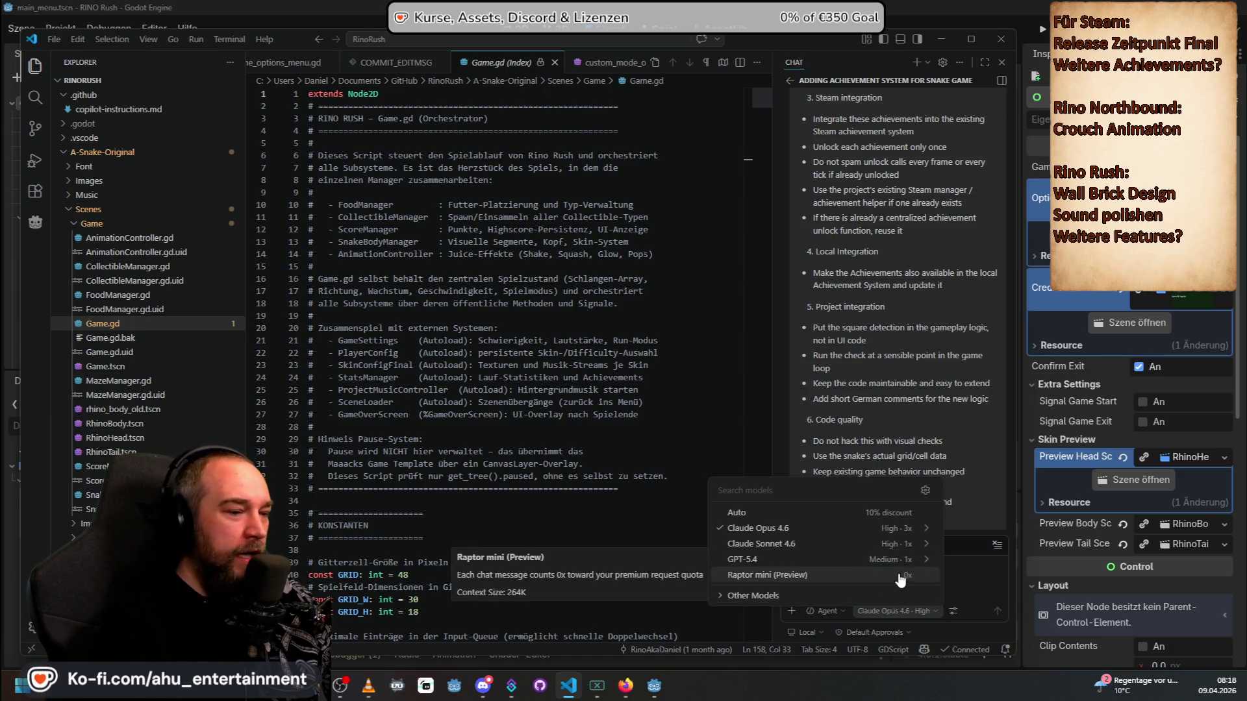
mouse_move(887, 540)
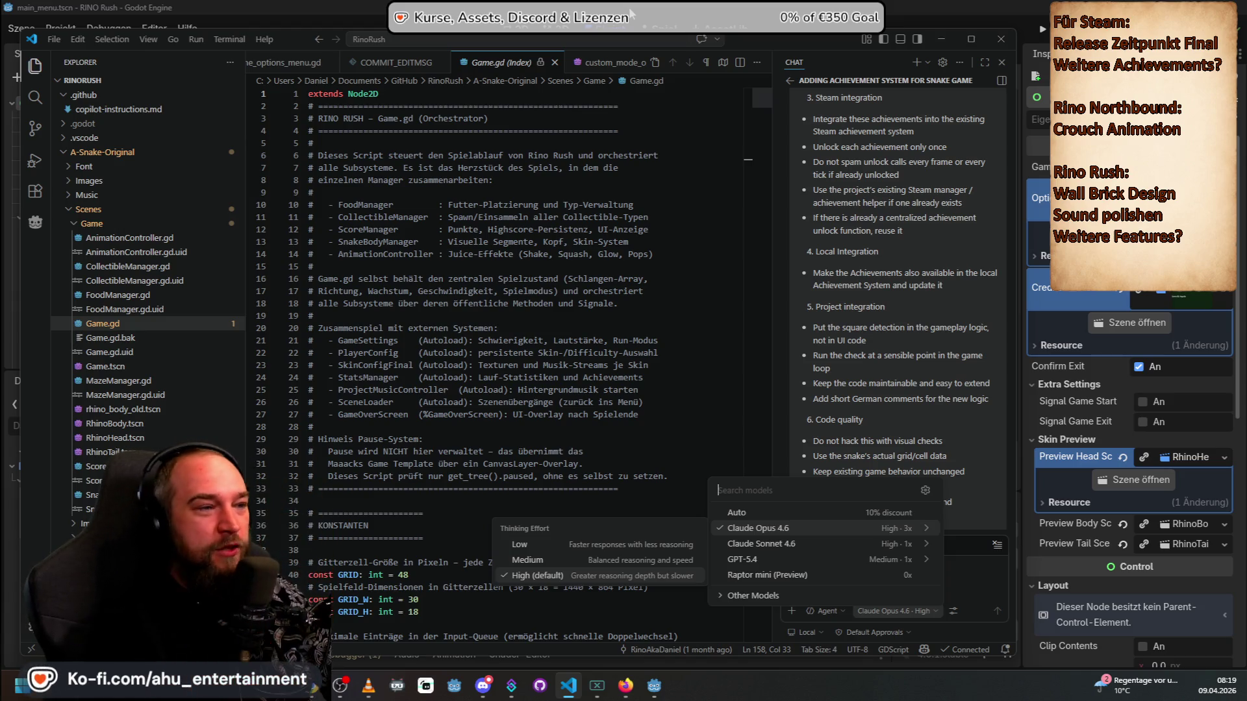
Step: Switch the chat from Default Approvals to Autopilot (Preview) and confirm enabling it
scroll(886, 198, up, 10)
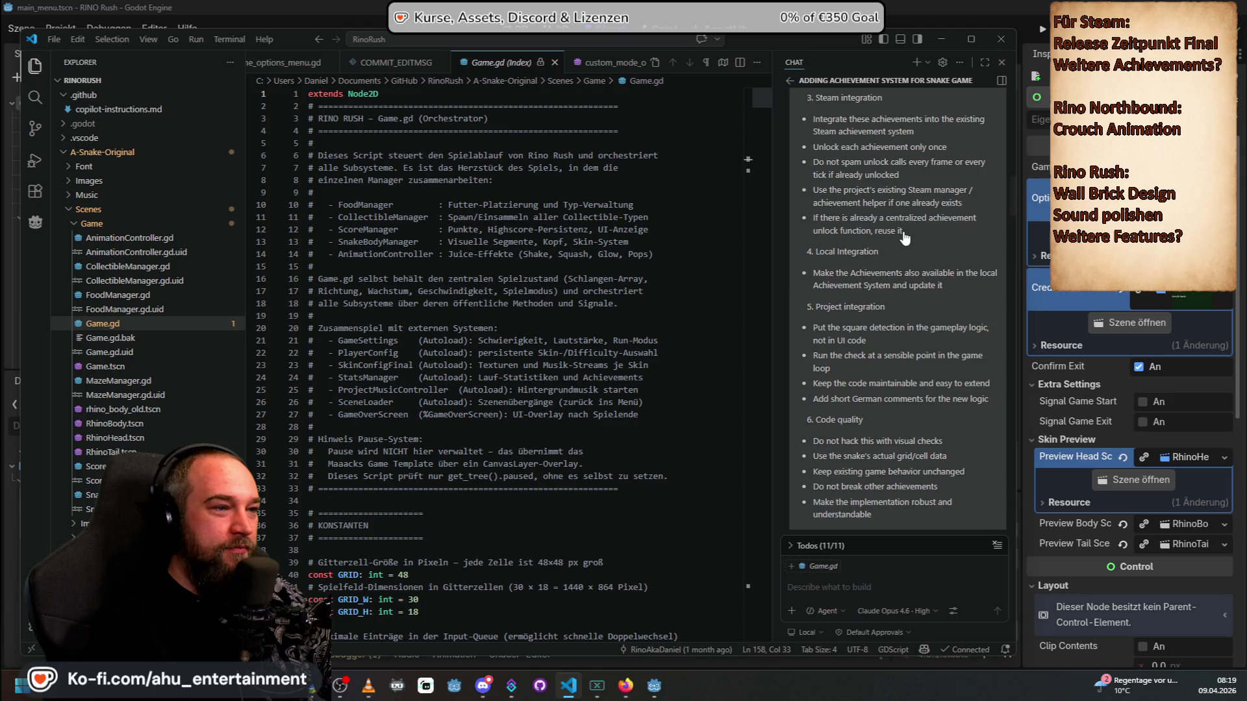
scroll(943, 345, up, 3)
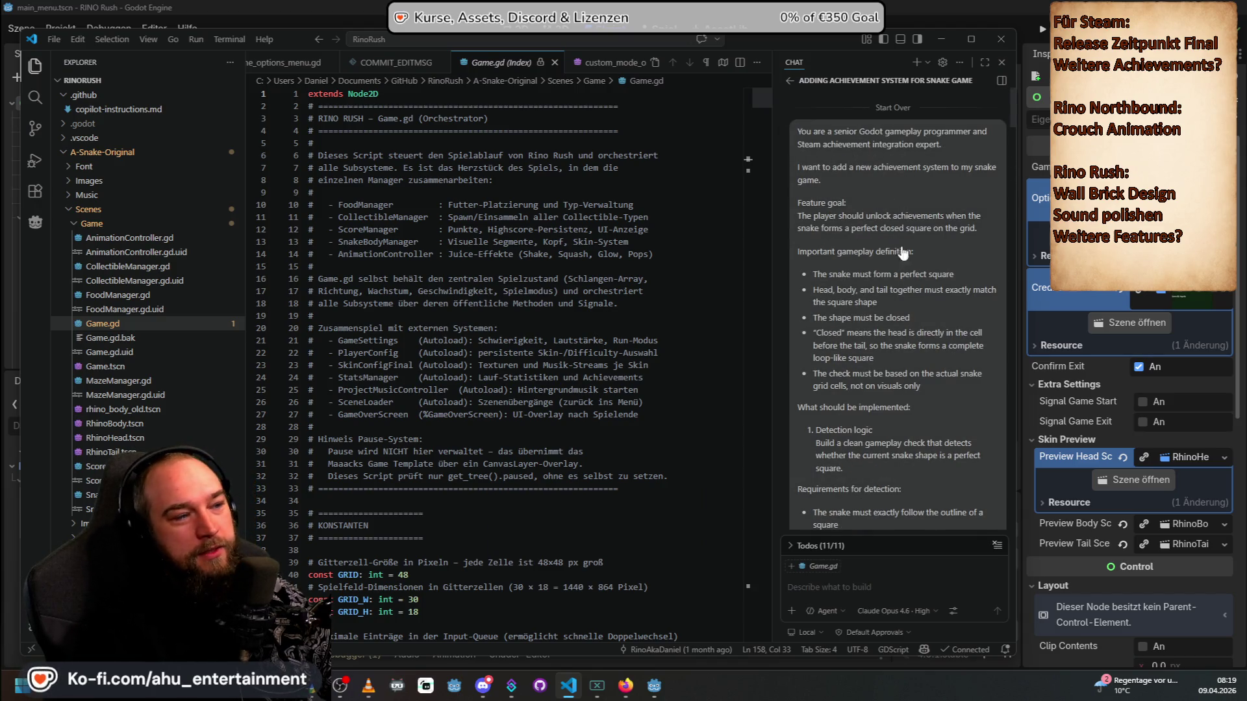
scroll(871, 146, down, 15)
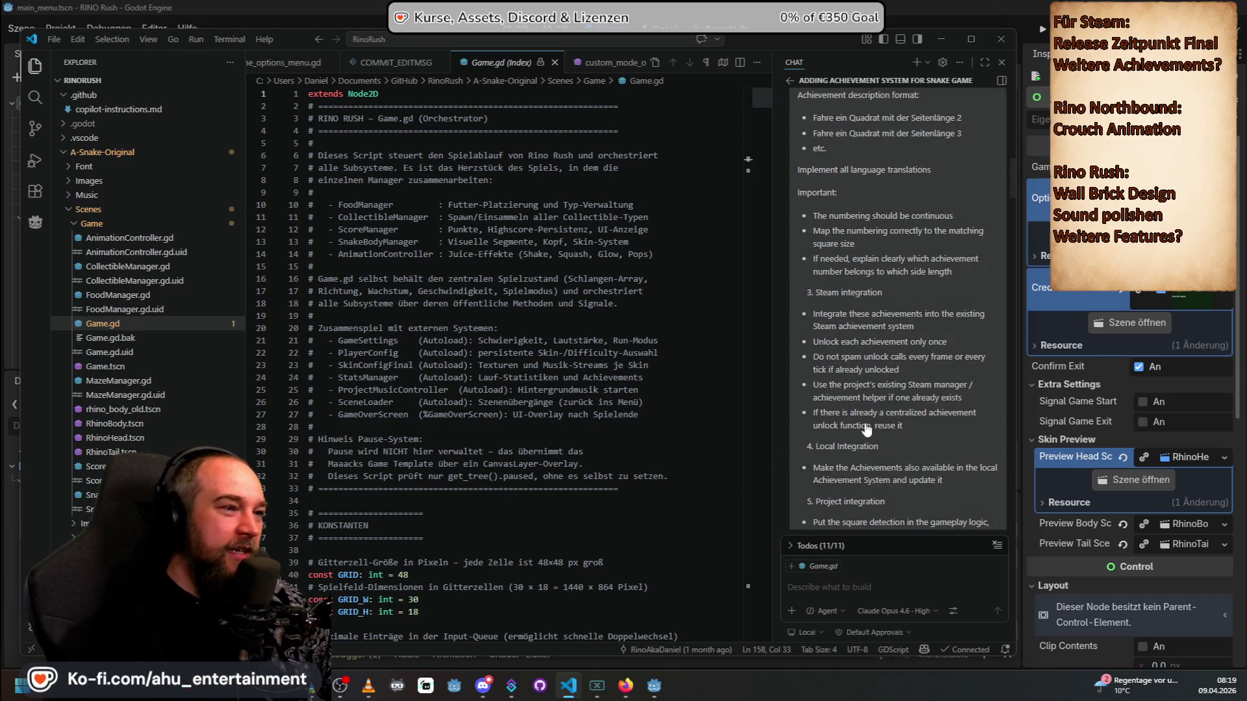
scroll(910, 364, down, 5)
scroll(934, 375, down, 5)
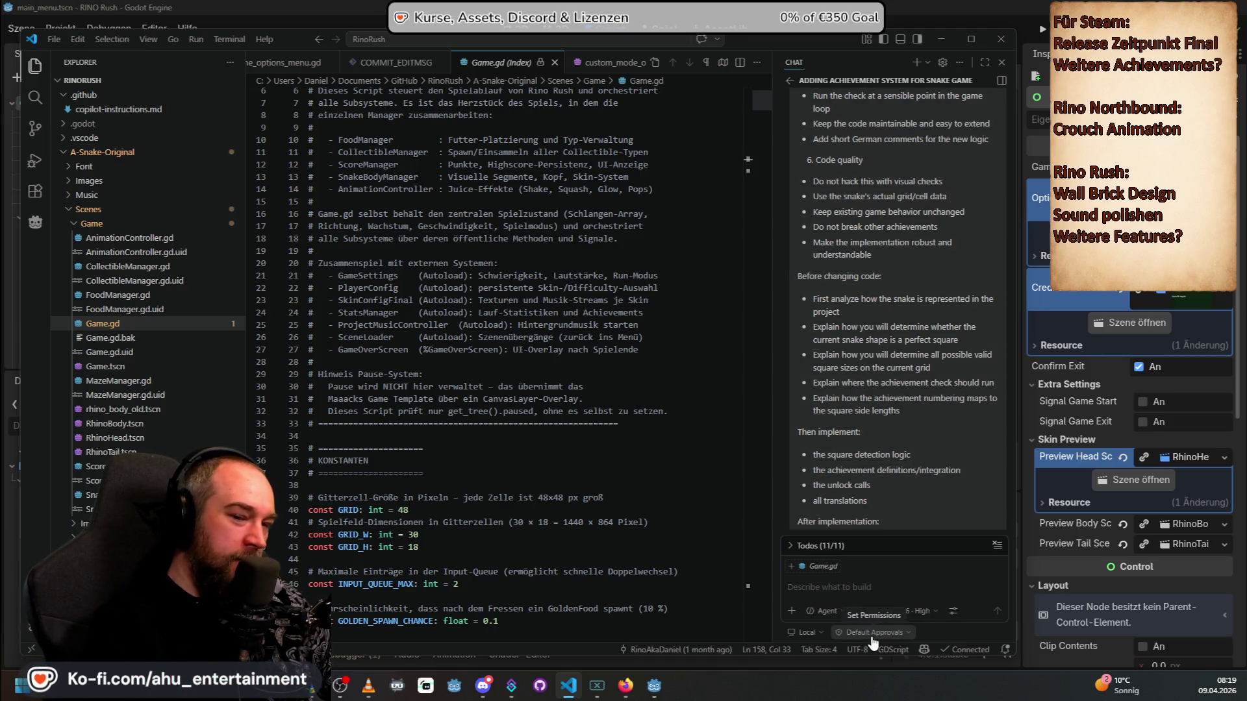
click(870, 633)
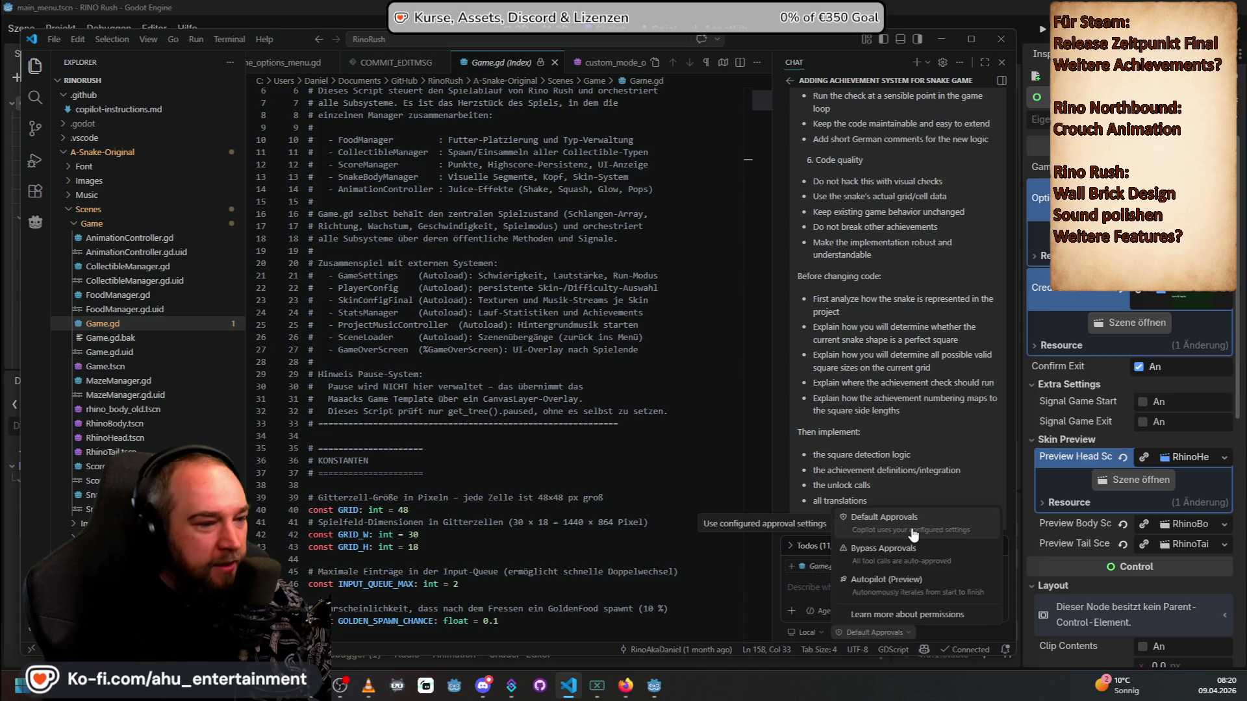
click(910, 591)
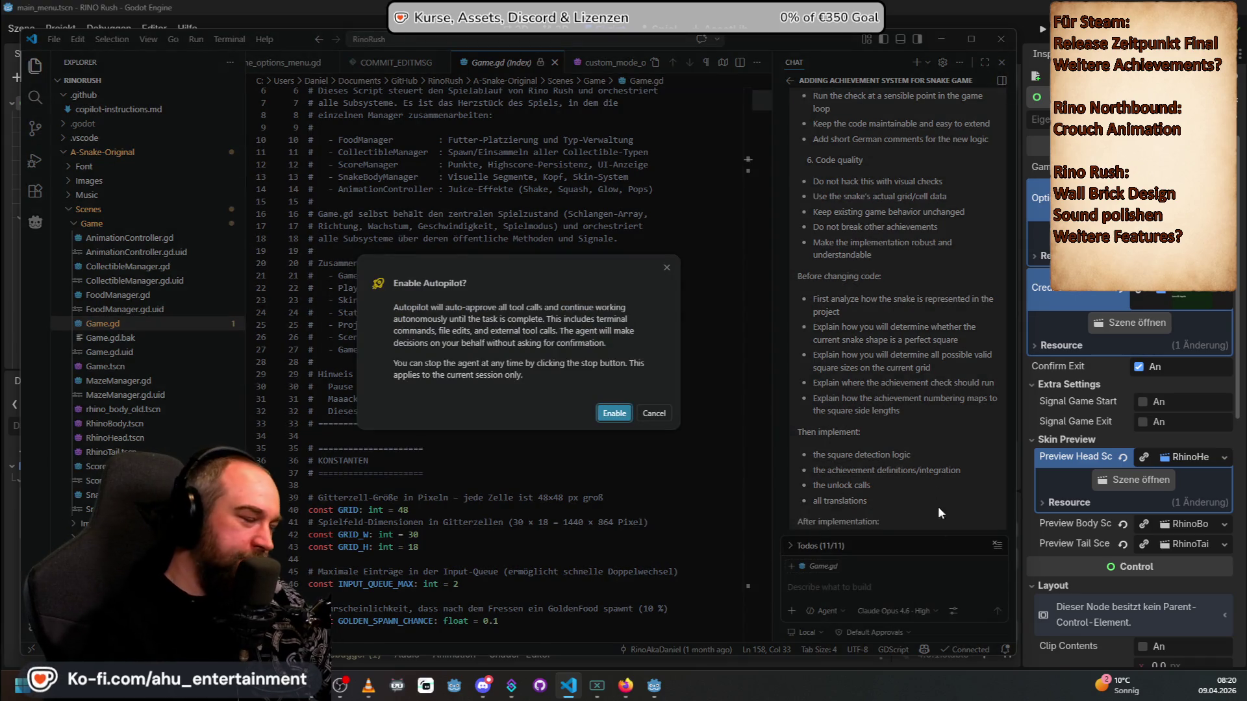
click(623, 413)
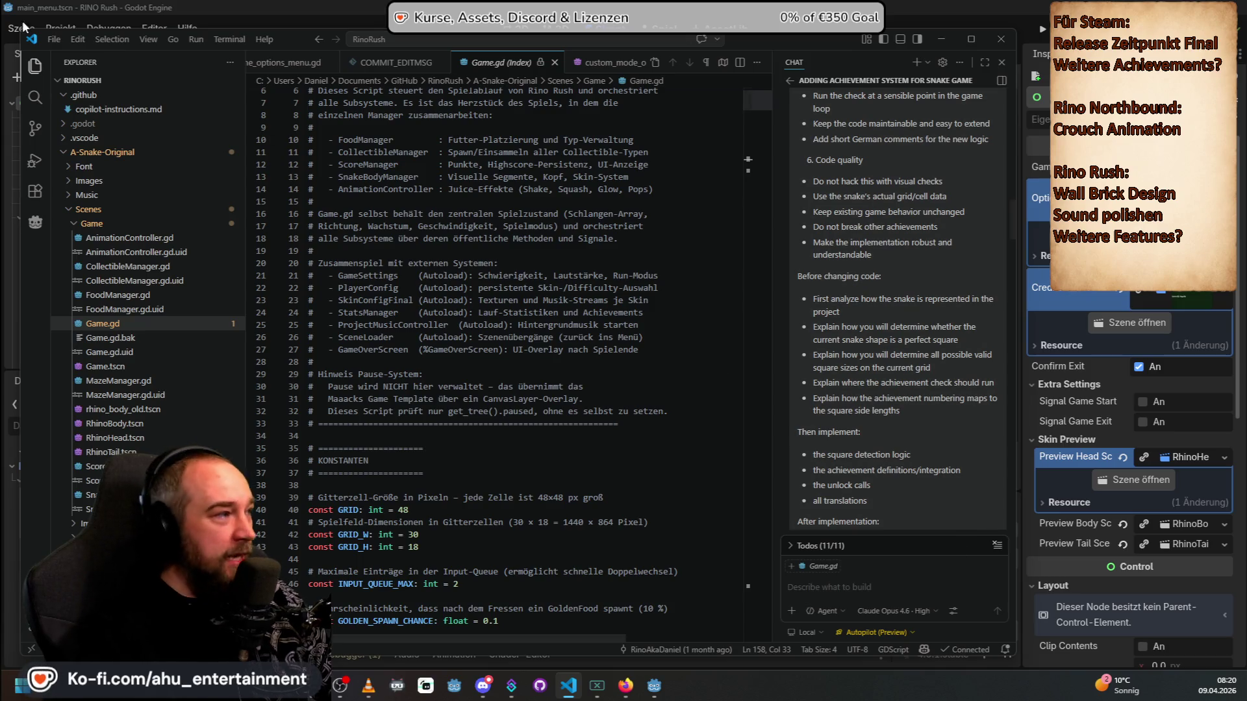
Step: In Source Control, expand the Speed Indicator Top Left, Added Custom Mode and Main Menu Clean Up commits
click(35, 128)
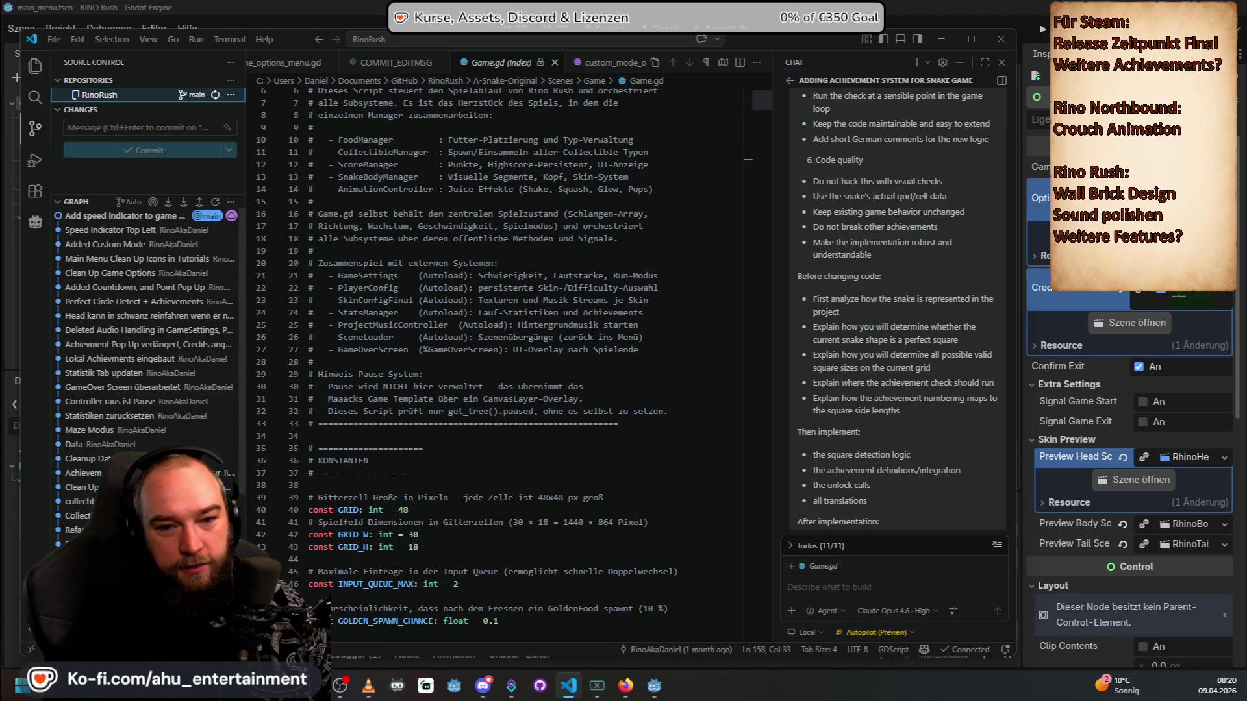
mouse_move(106, 388)
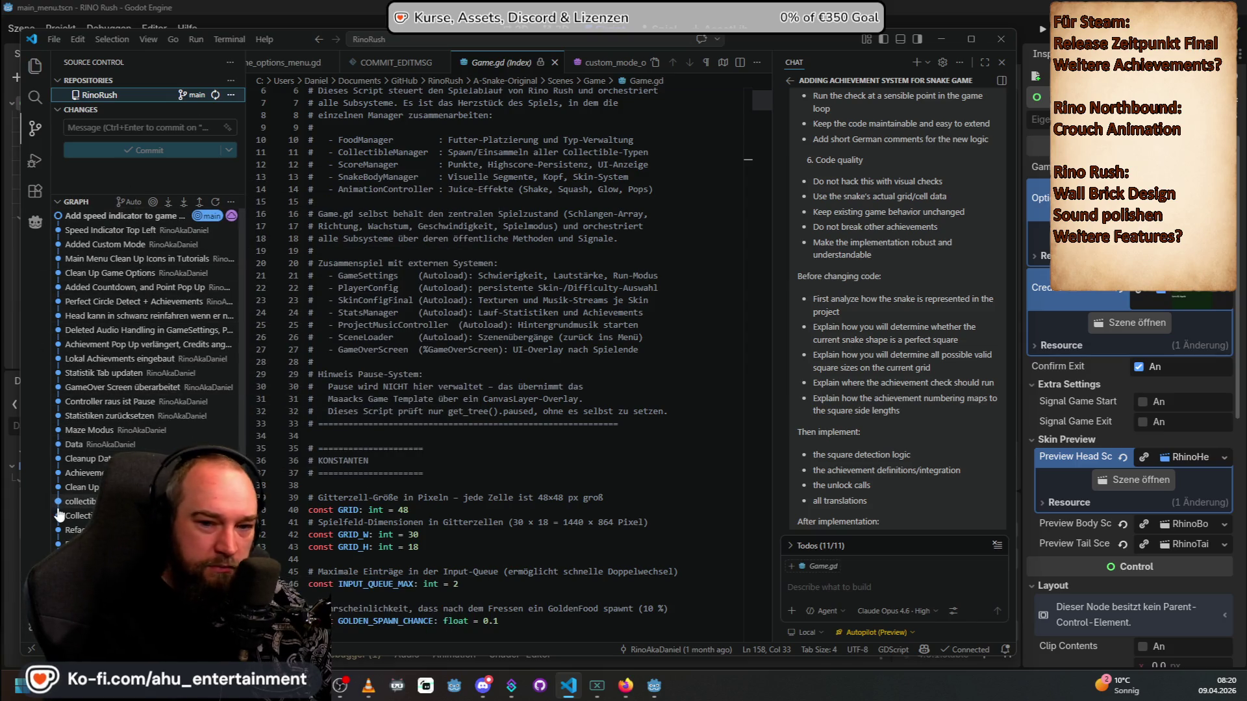
click(137, 229)
click(123, 273)
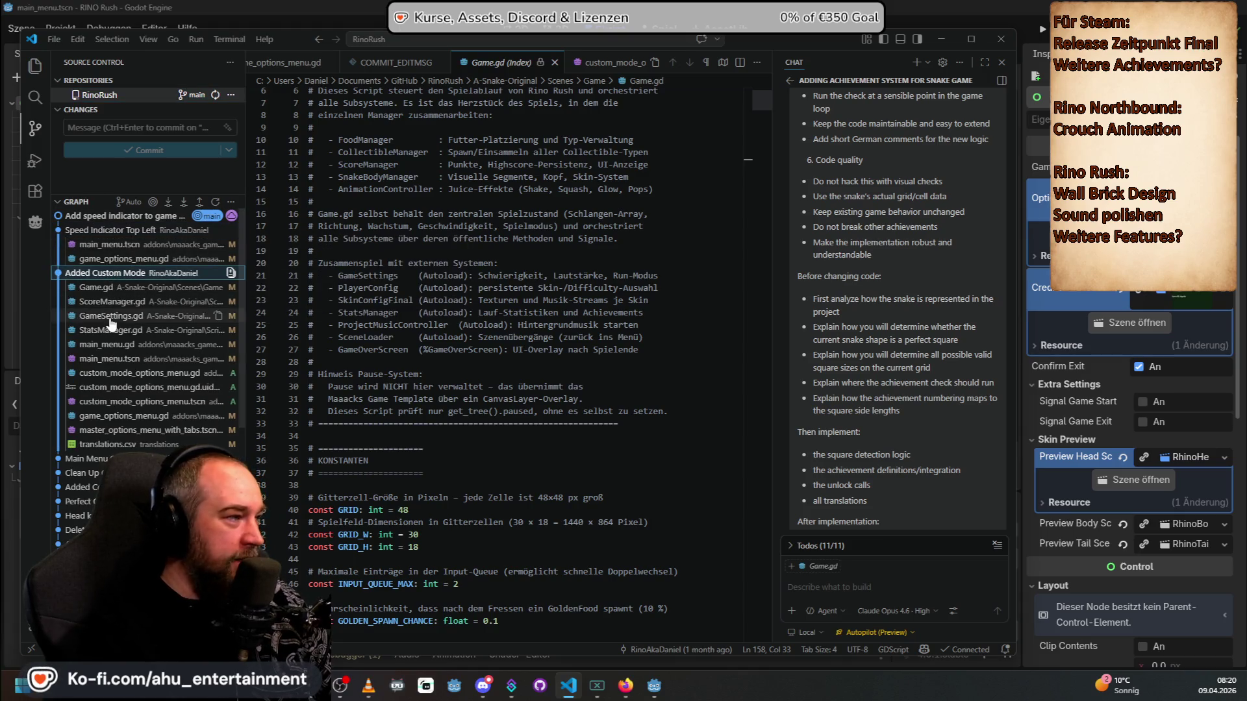
scroll(143, 357, down, 2)
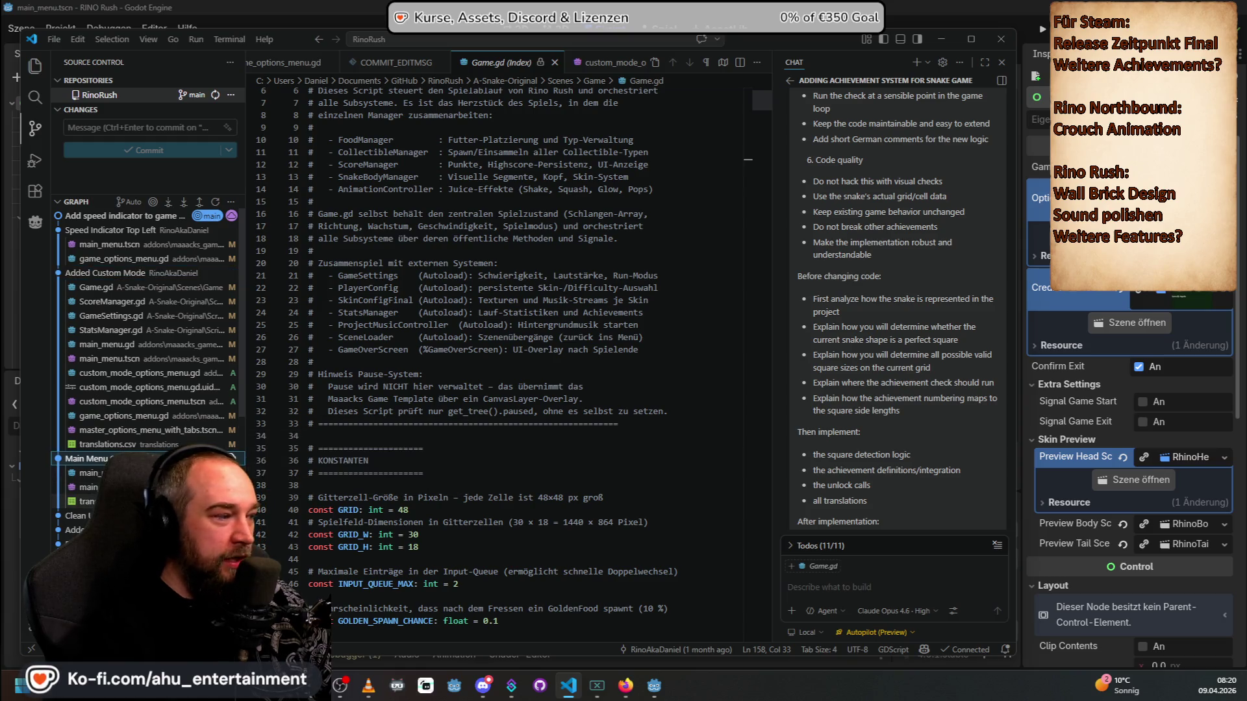
click(140, 361)
mouse_move(174, 370)
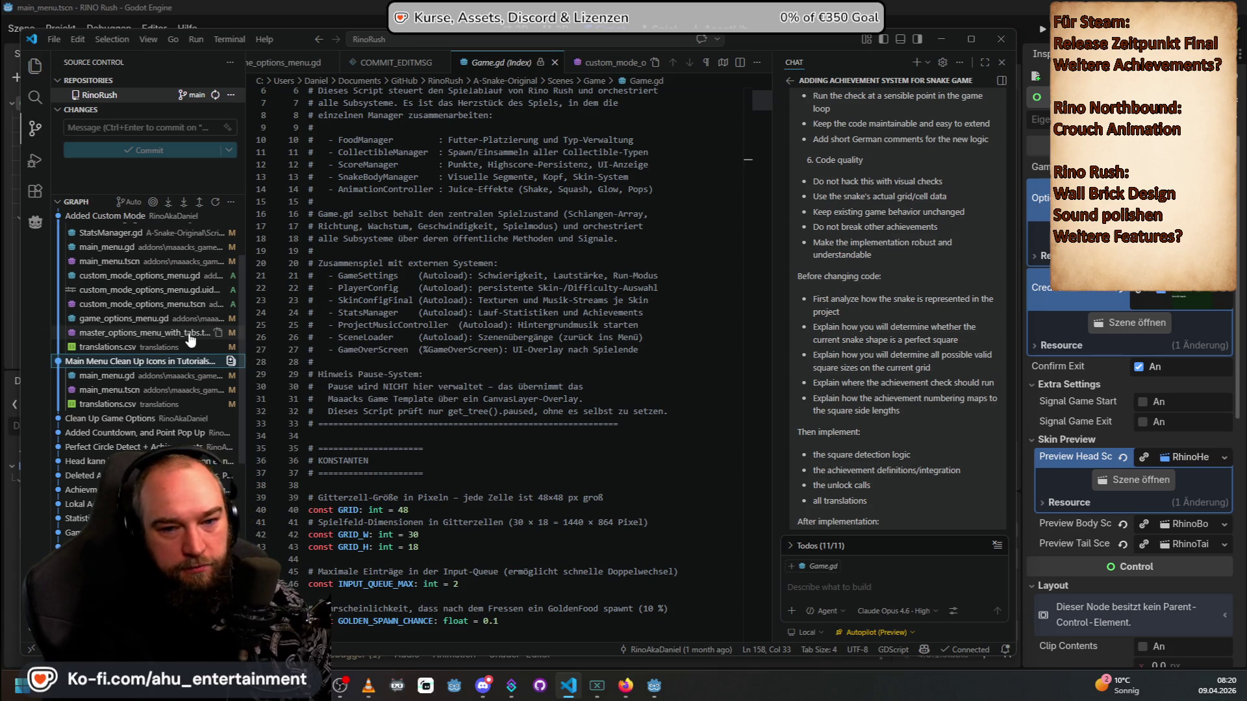
scroll(174, 364, down, 1)
mouse_move(154, 388)
scroll(156, 292, down, 10)
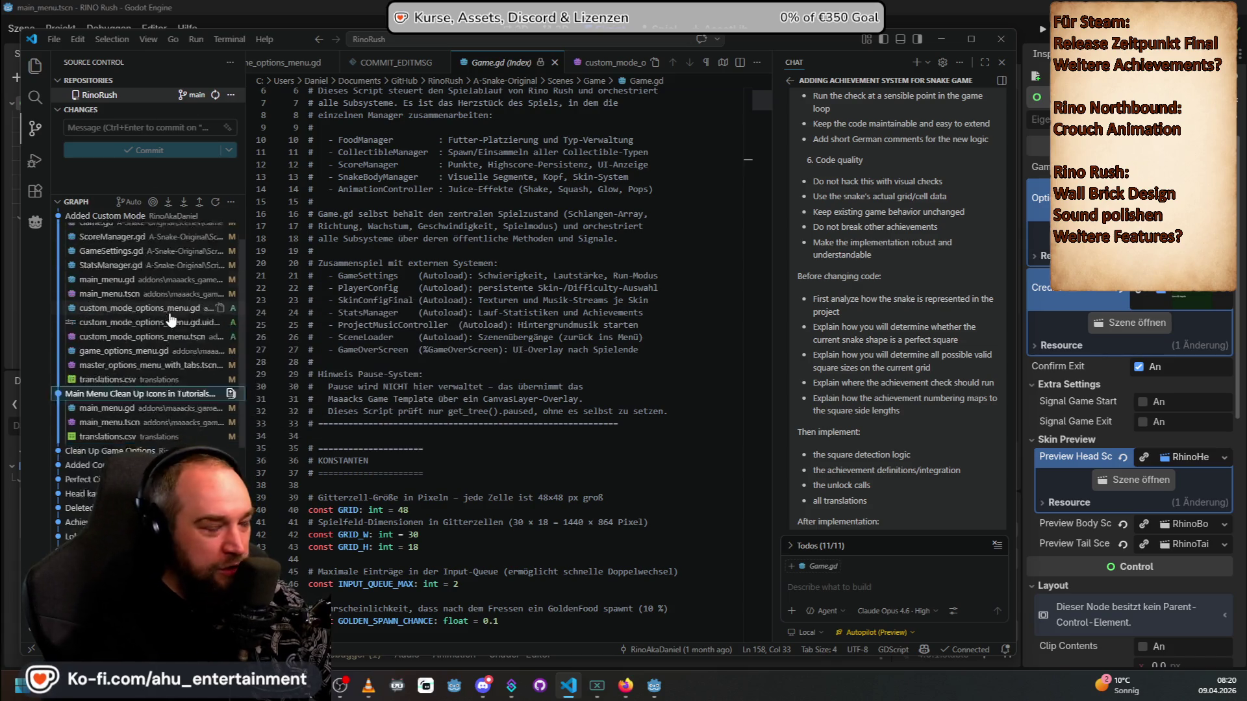
scroll(163, 325, up, 15)
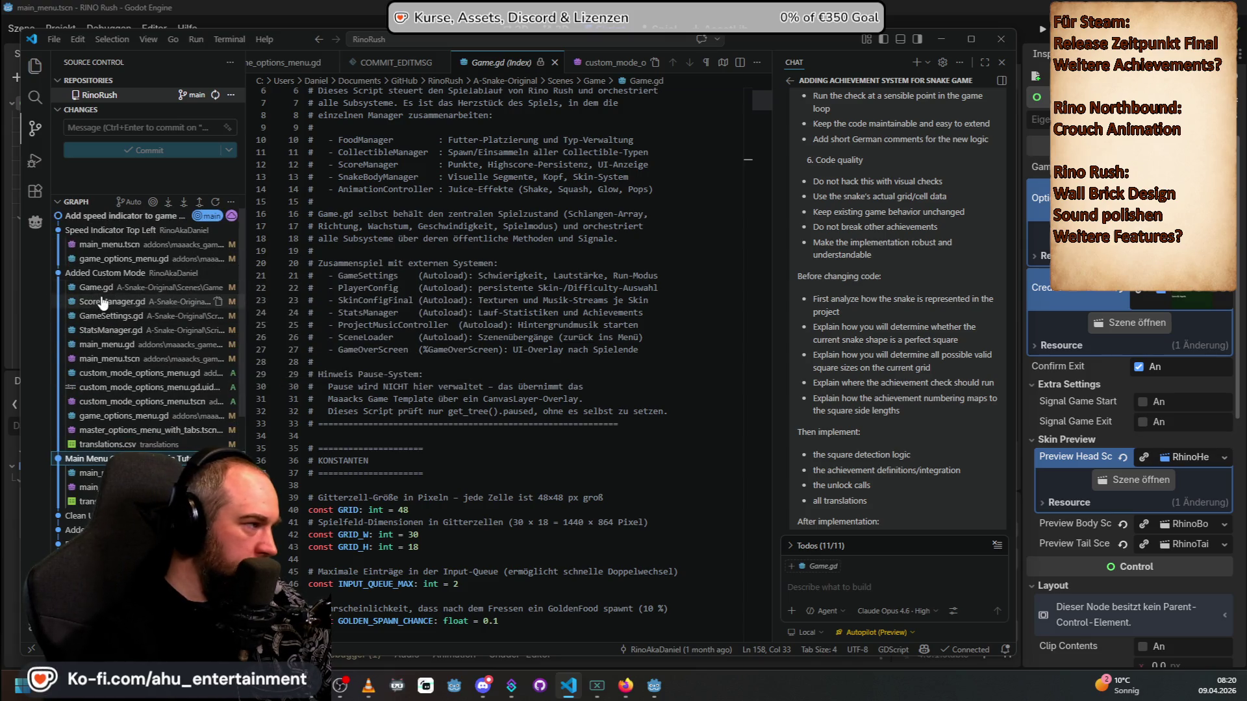
mouse_move(66, 275)
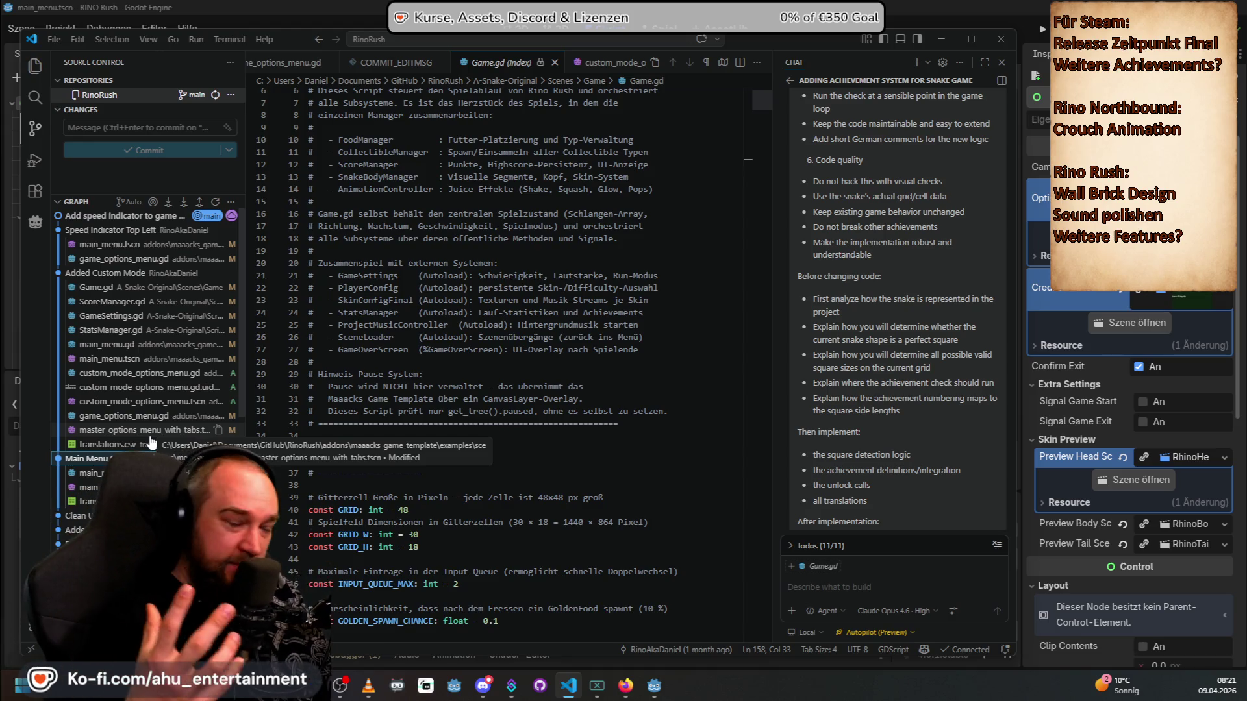
Step: Read Copilot's pre-implementation analysis, manual test plan and edge cases, then switch to Discord
scroll(896, 325, down, 10)
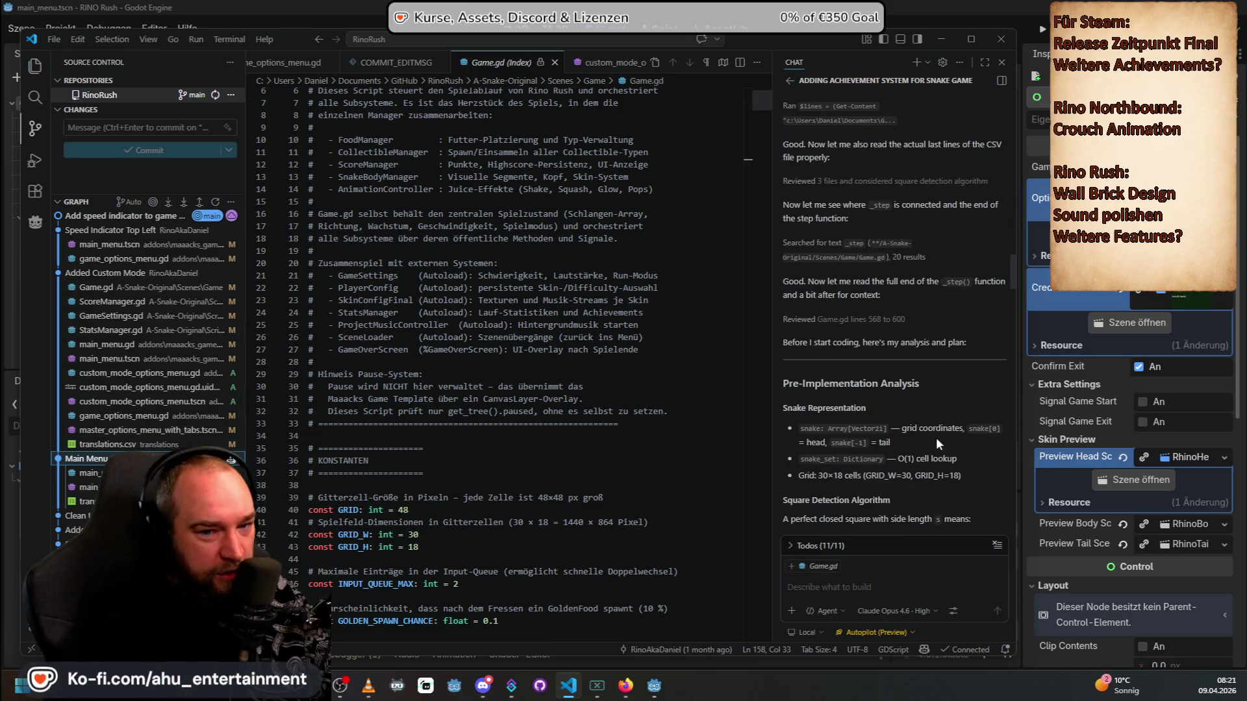
scroll(936, 438, down, 3)
mouse_move(1007, 273)
mouse_down()
mouse_move(1022, 365)
mouse_move(1008, 530)
mouse_up()
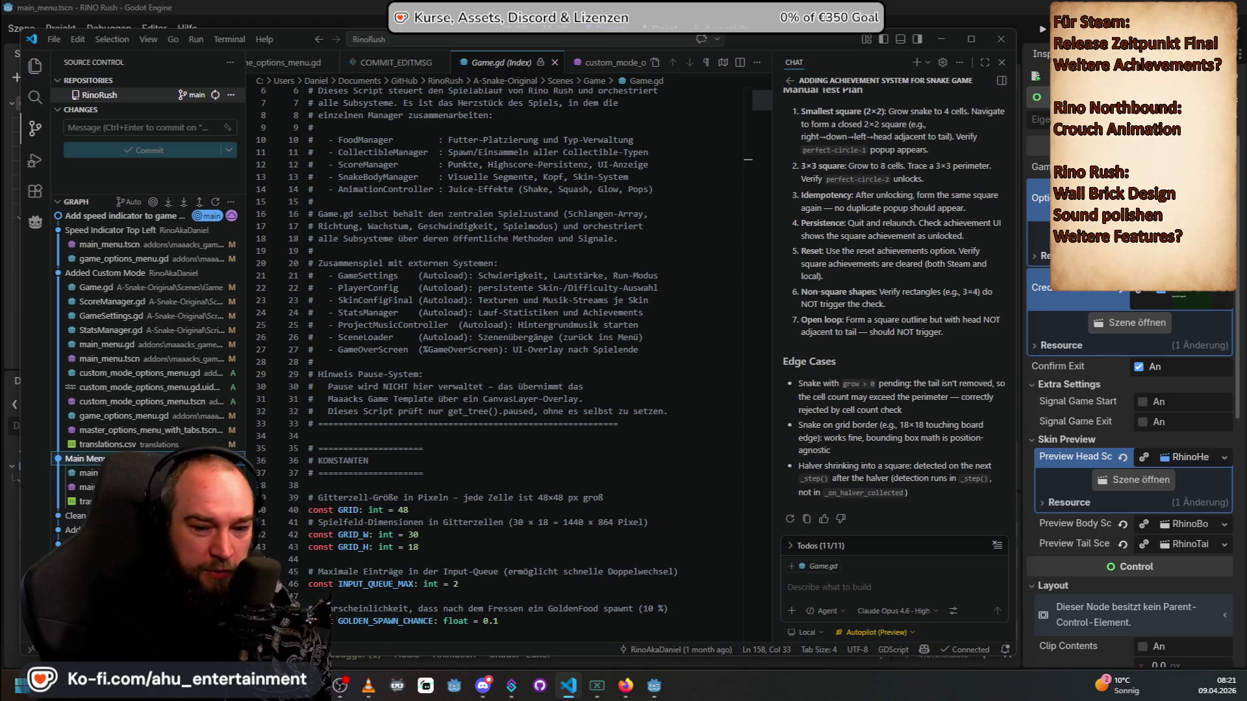
key(alt+Tab)
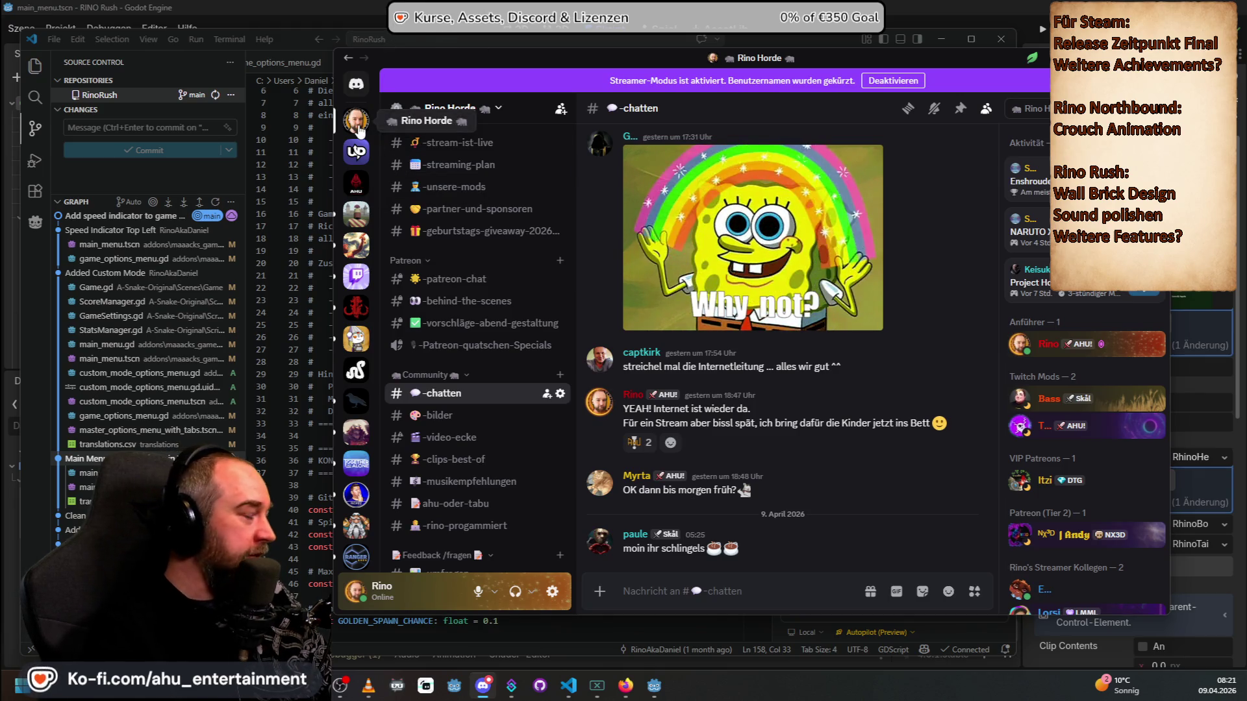
Step: Open the rino-progammiert channel and scroll back to its earliest posts
scroll(467, 376, down, 2)
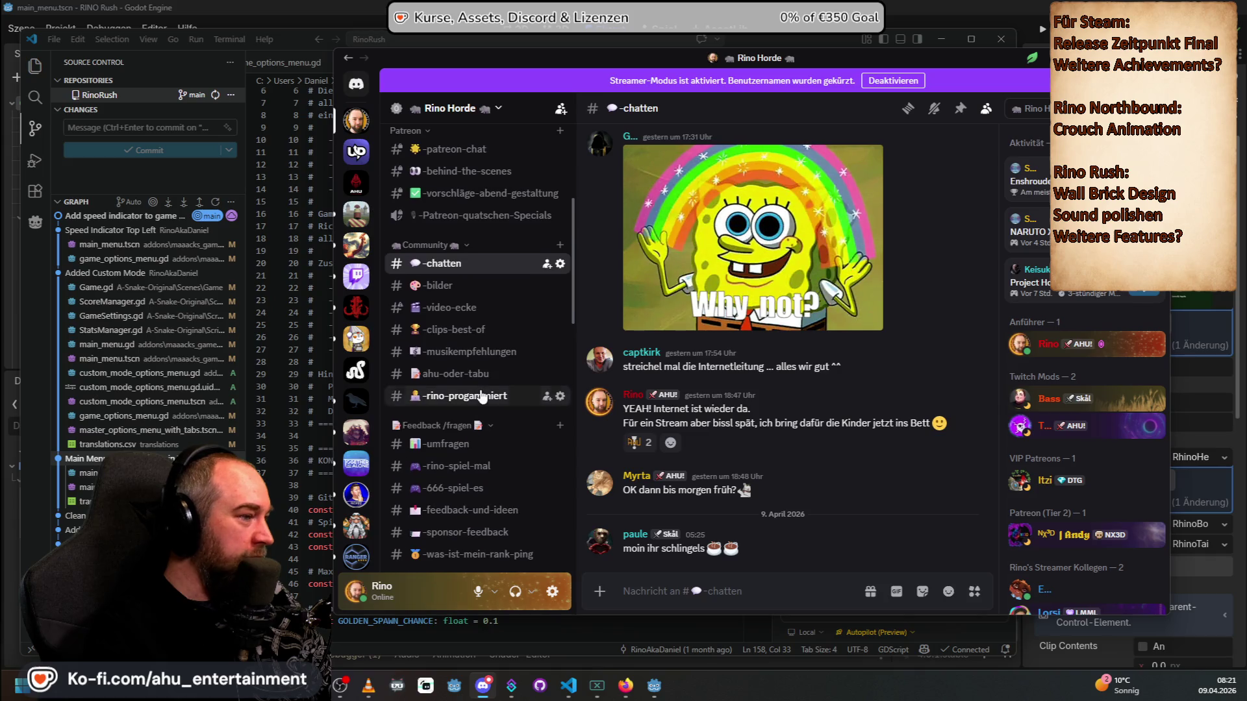
click(482, 396)
scroll(995, 505, up, 5)
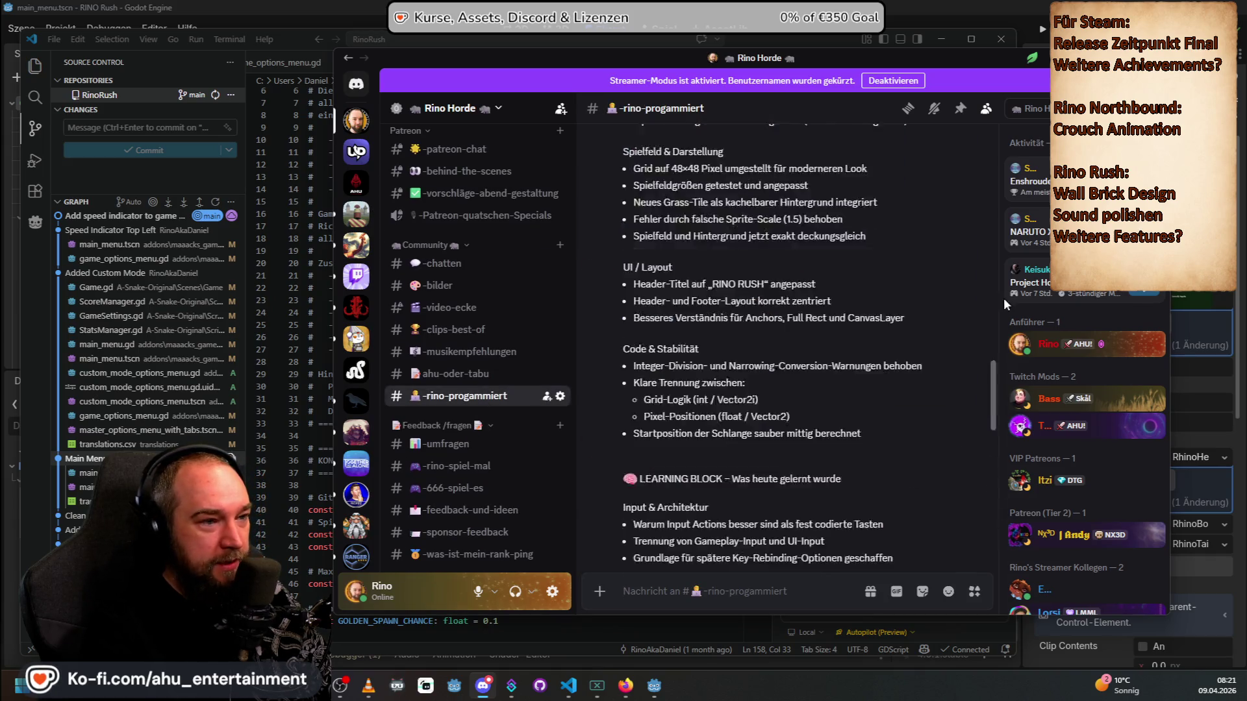
scroll(797, 381, up, 10)
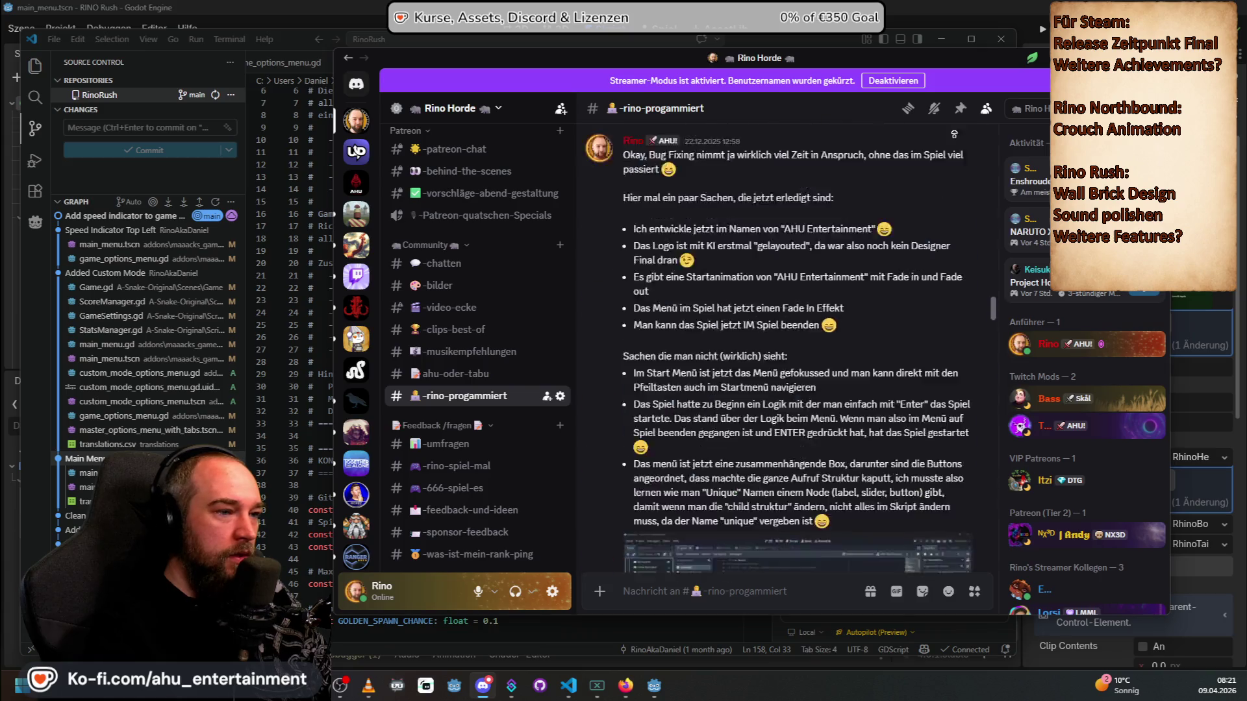
scroll(954, 134, up, 10)
scroll(928, 243, down, 1)
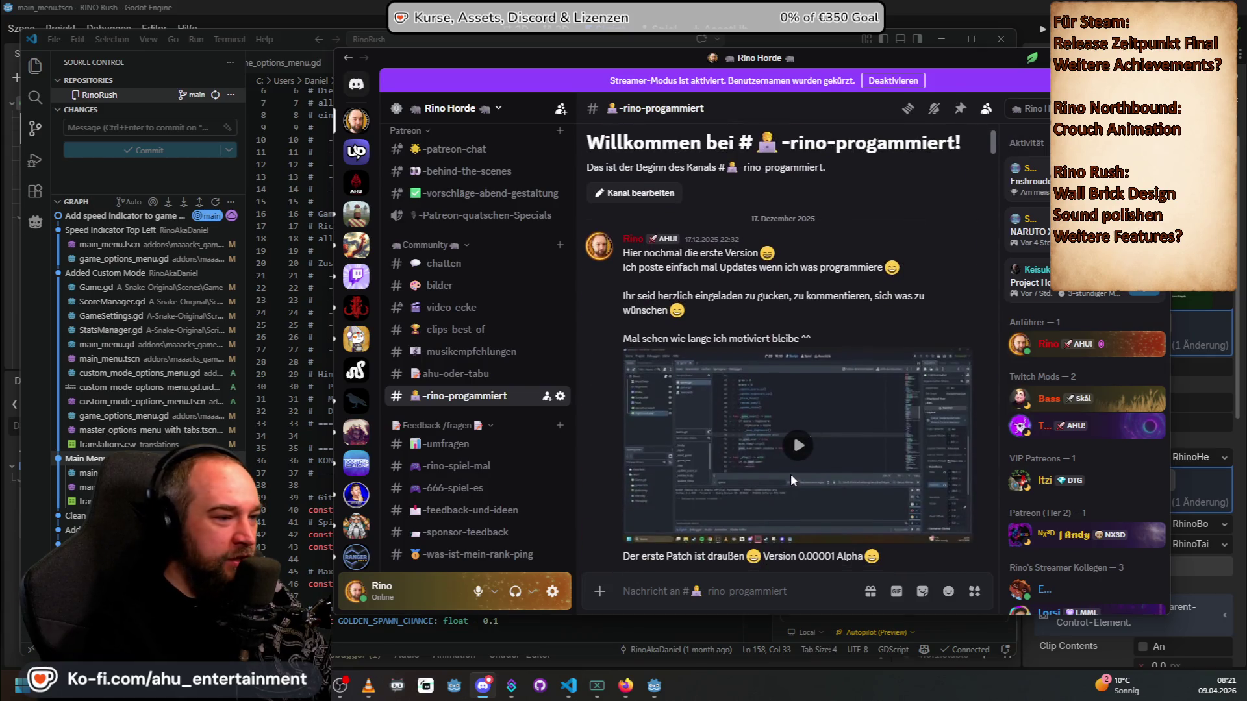
Step: Play the snake prototype from the first post fullscreen, steering to eat food and restarting after game over
click(829, 465)
click(957, 531)
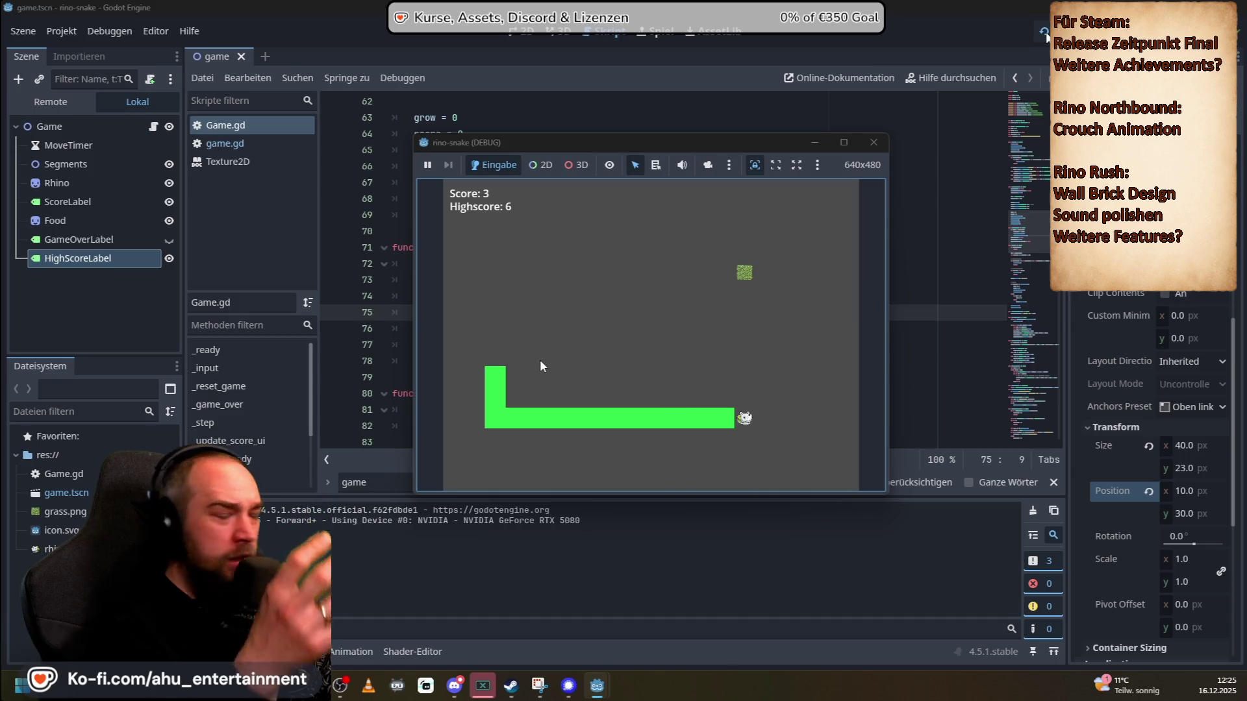
key(Left)
key(Down)
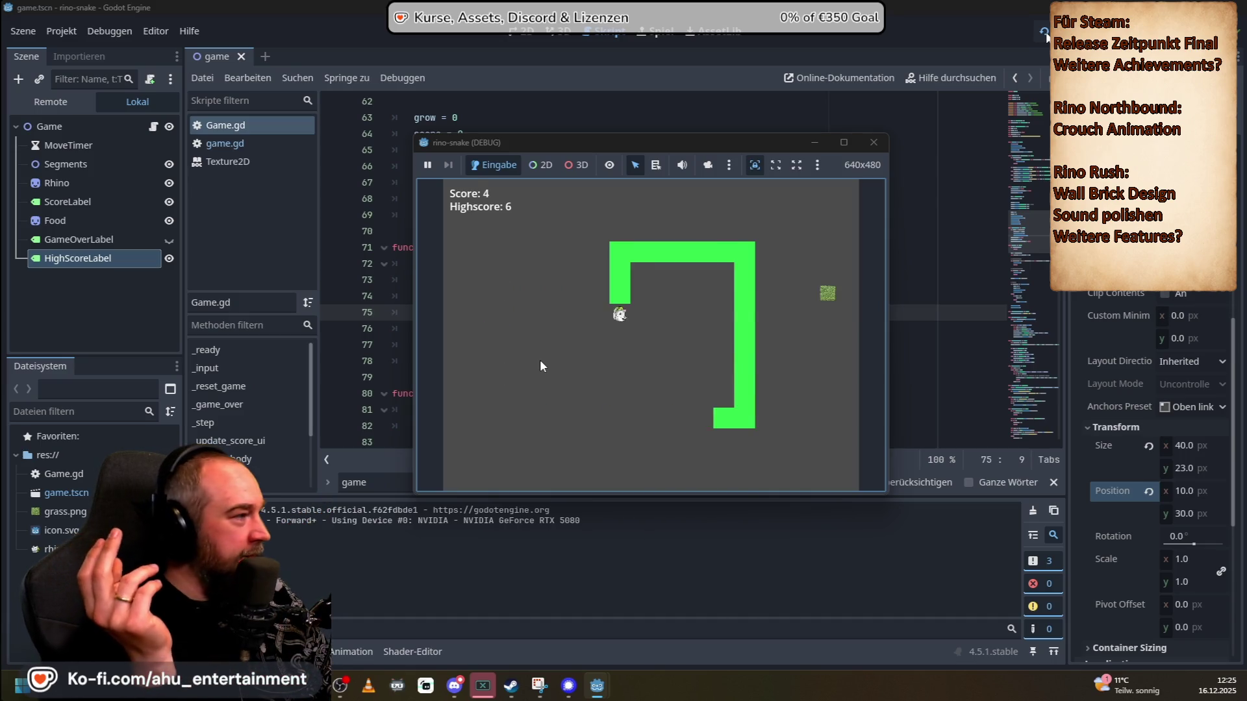
key(Right)
key(Up)
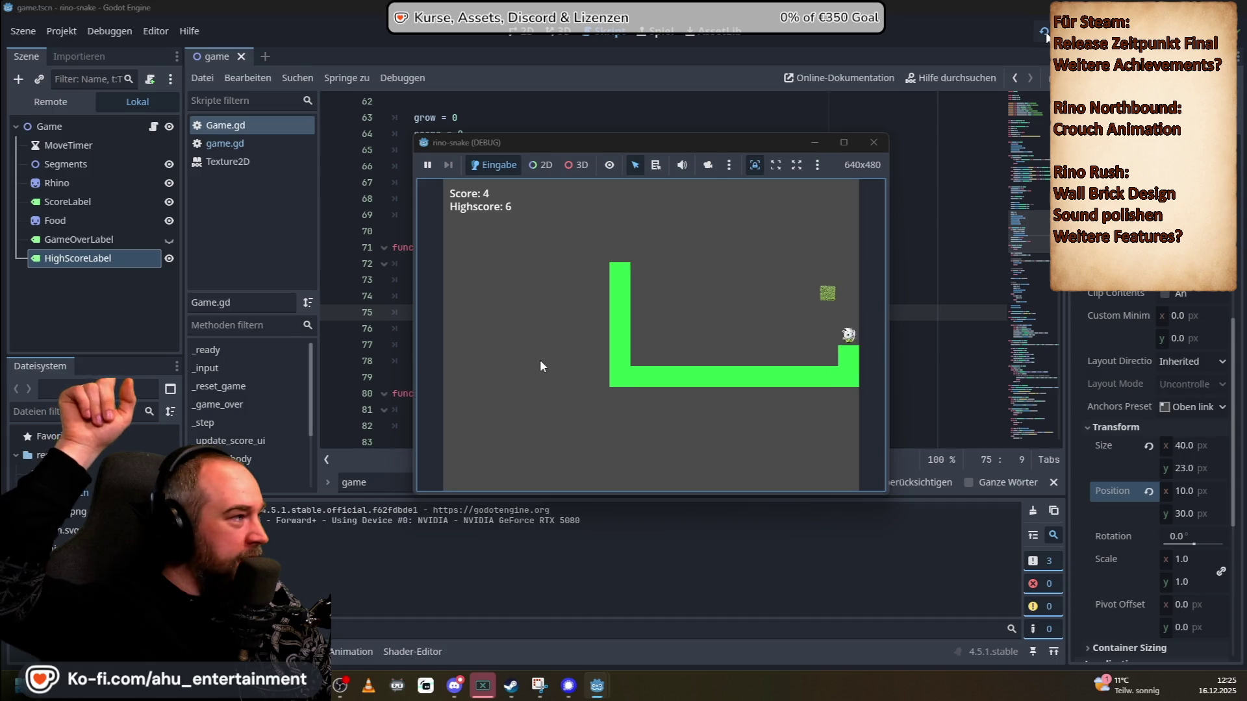
key(Left)
key(Up)
key(Left)
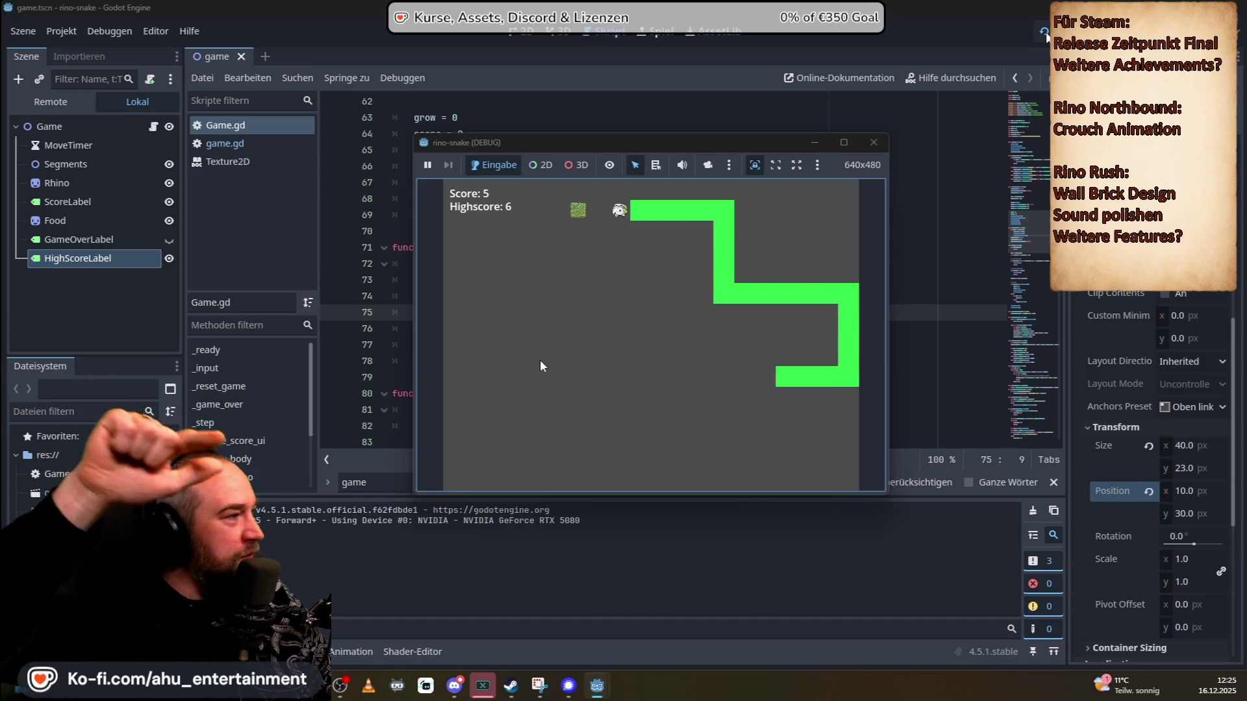
key(Down)
key(Left)
key(Down)
key(Right)
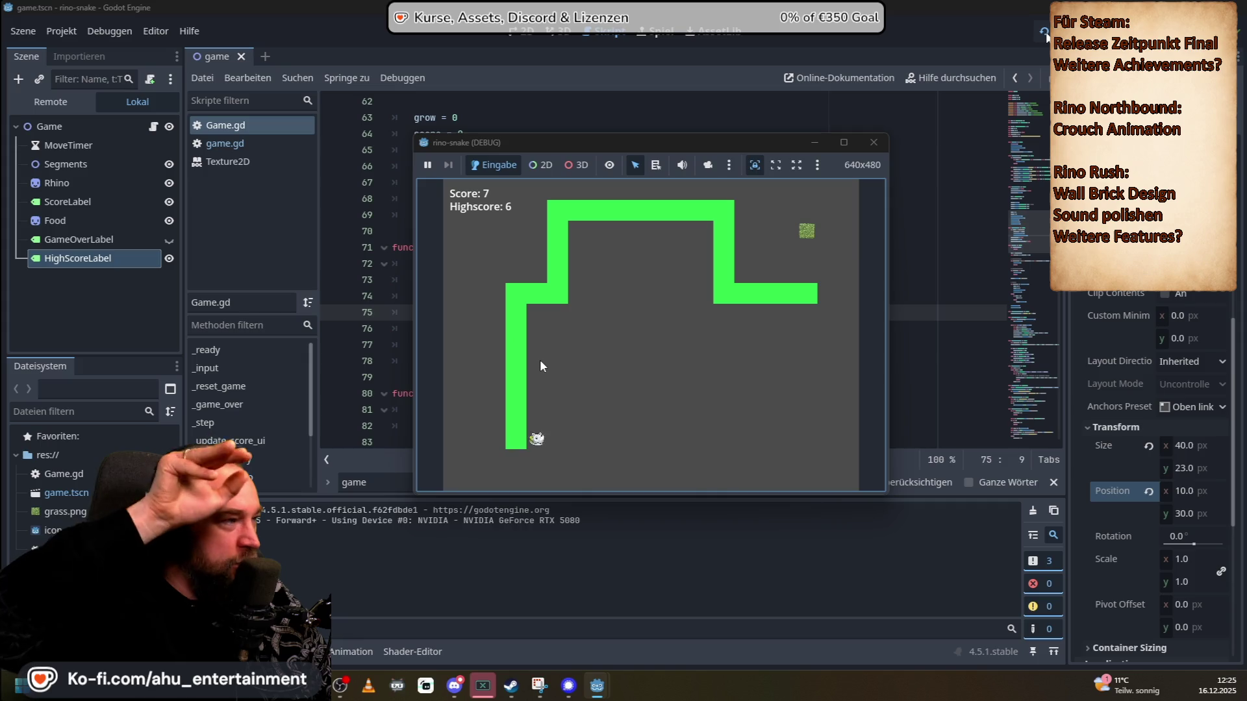
key(Up)
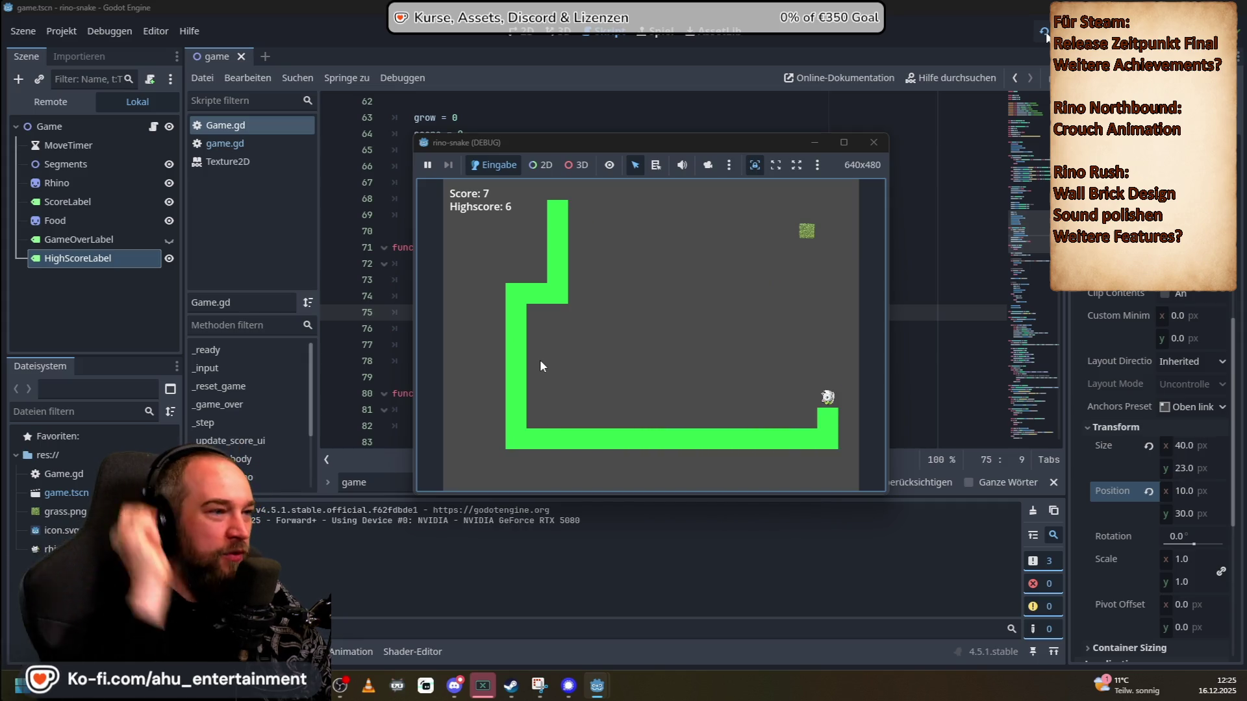
key(Left)
key(Up)
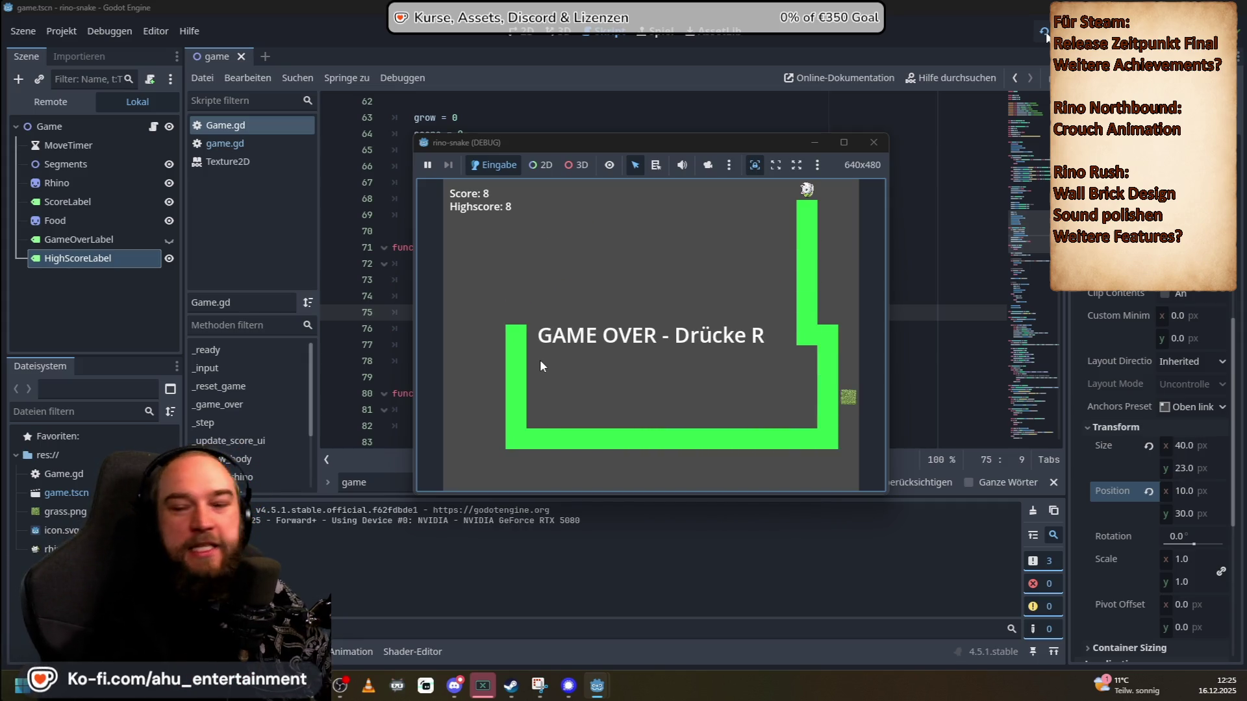
key(r)
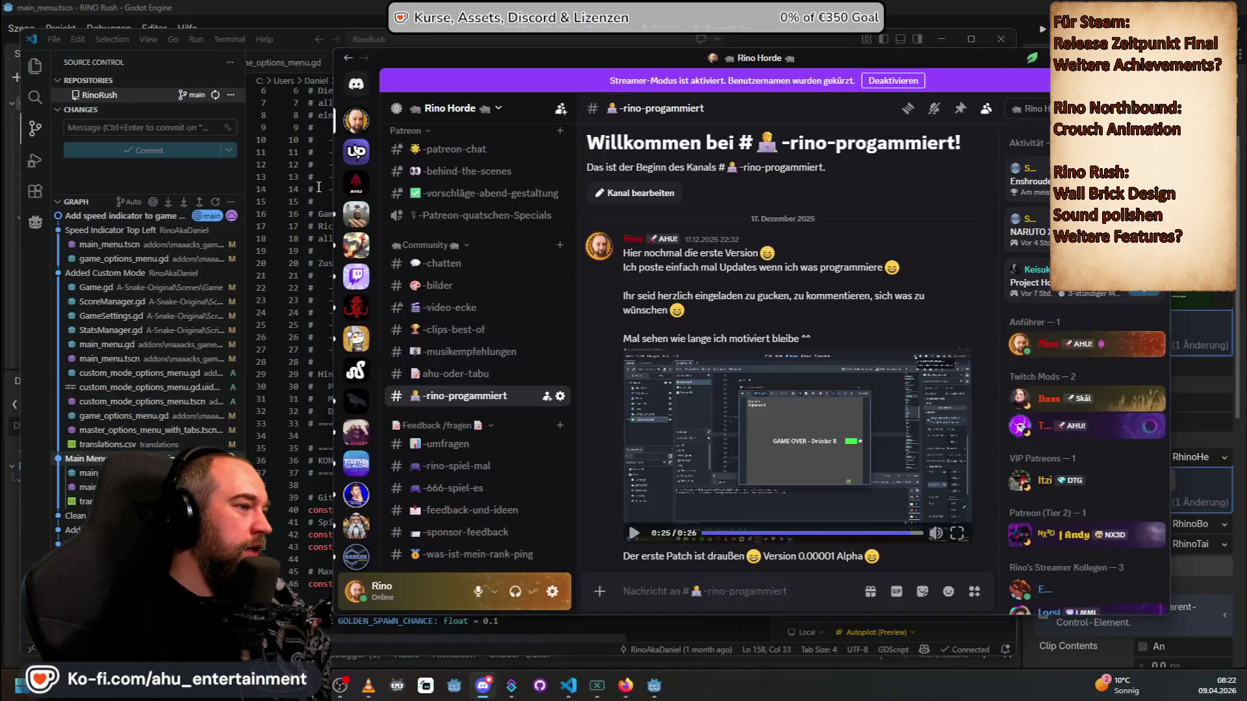
Step: Scroll further down the channel, then bring Visual Studio Code back to the front
scroll(812, 441, down, 2)
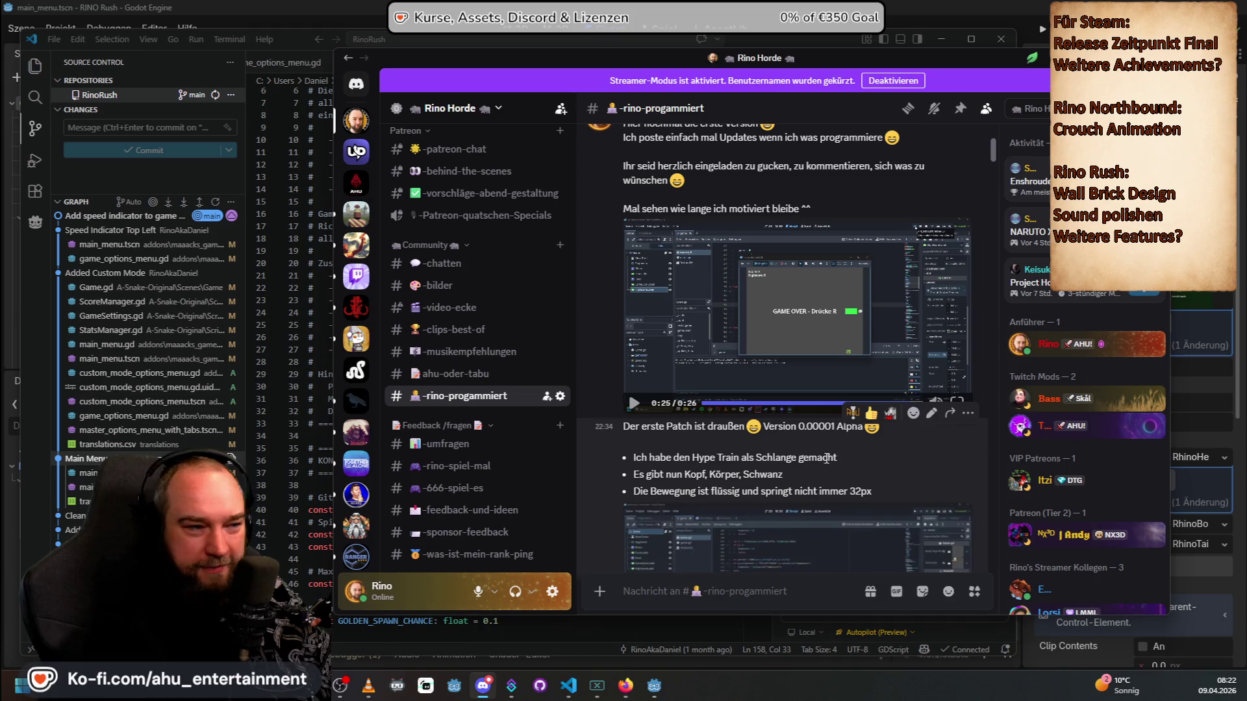
scroll(811, 434, down, 4)
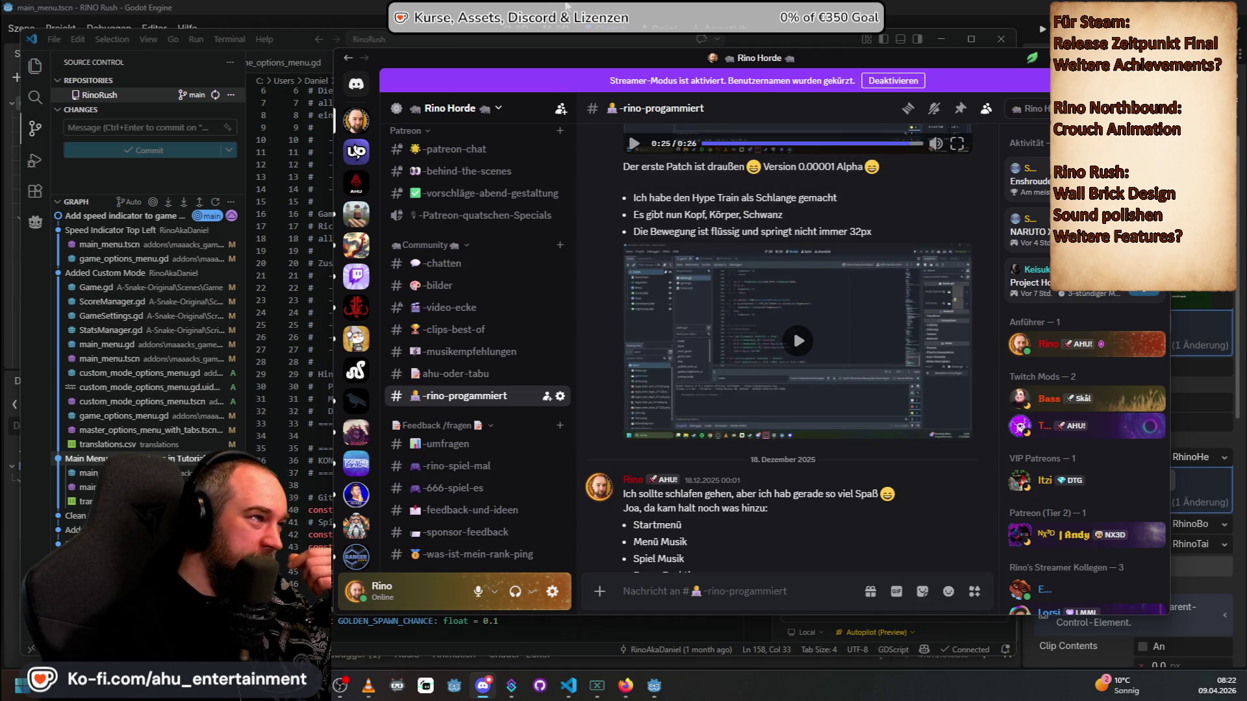
click(494, 46)
Step: Inspect Game.gd's constants in the index view, selecting the GOLDEN_SPAWN_CHANCE and INPUT_QUEUE_MAX lines
click(532, 462)
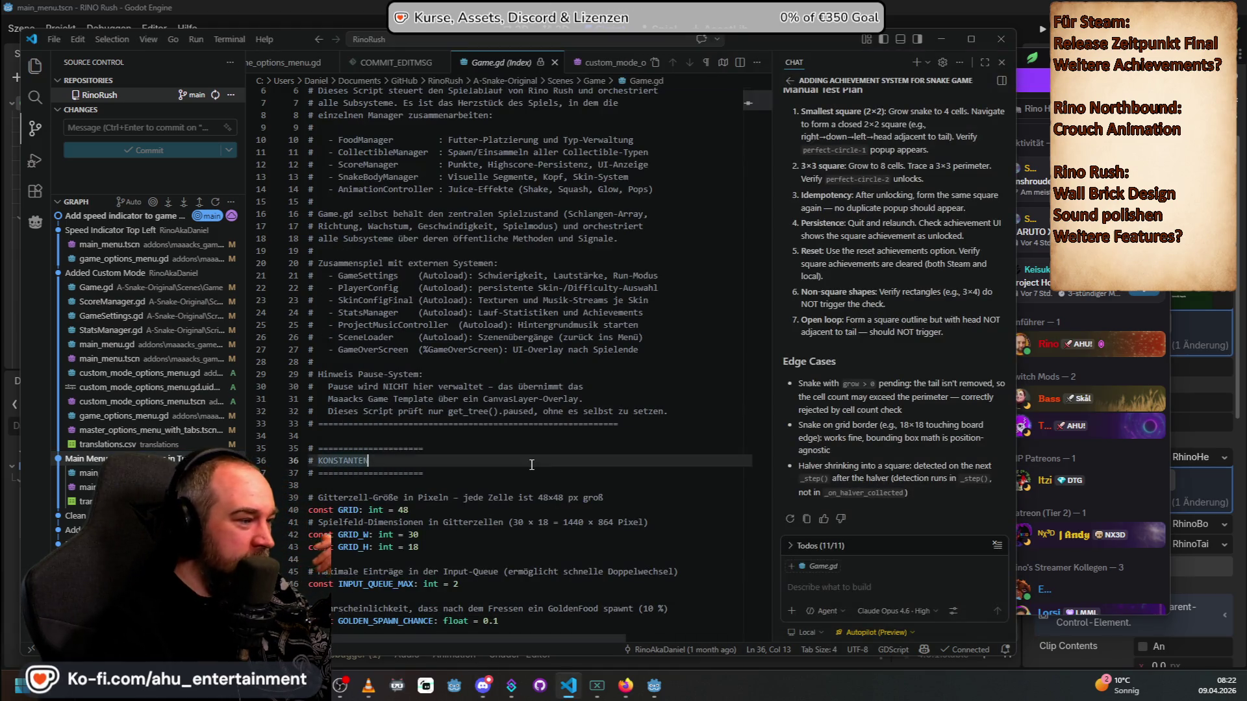
click(531, 462)
scroll(512, 398, down, 3)
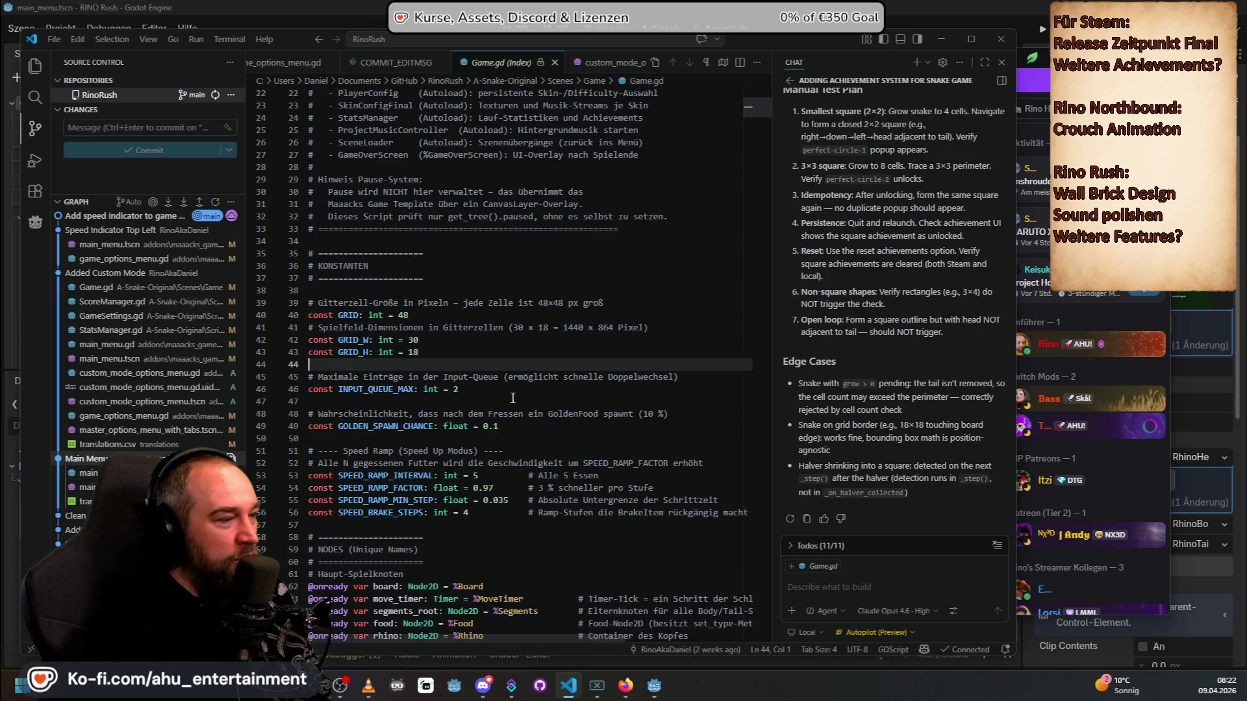
drag(514, 425, 321, 427)
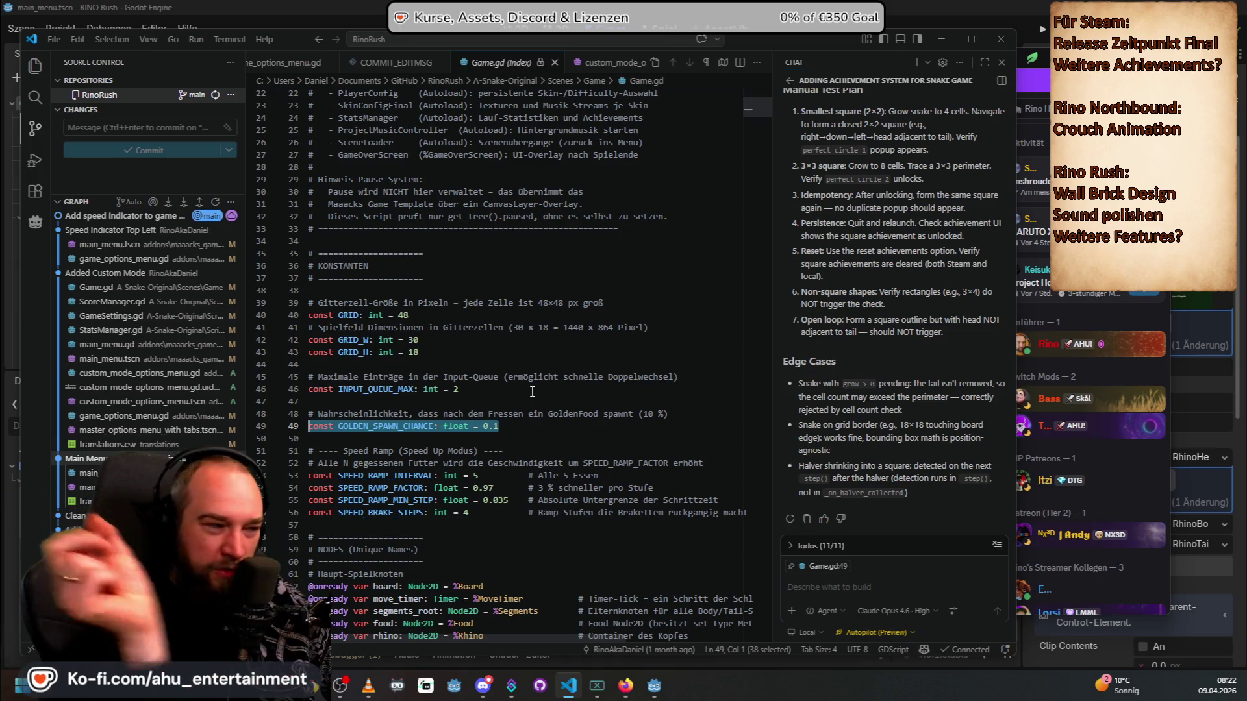
scroll(532, 392, down, 3)
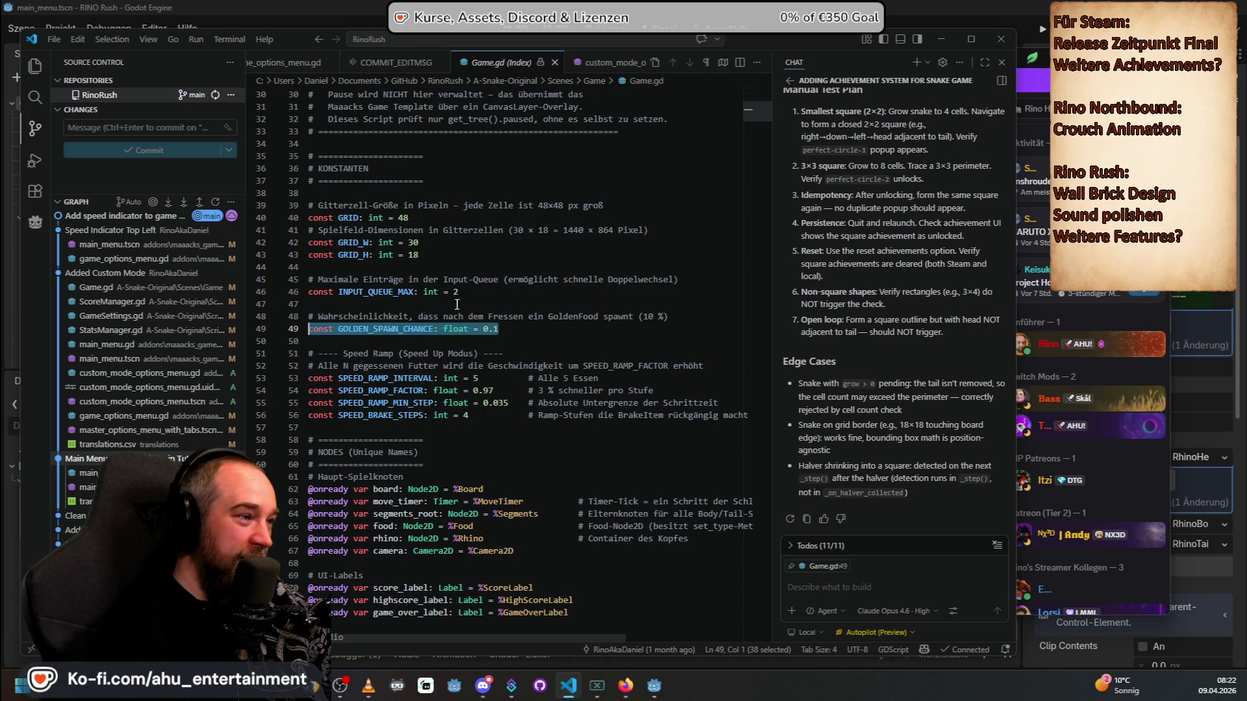
drag(428, 292, 458, 292)
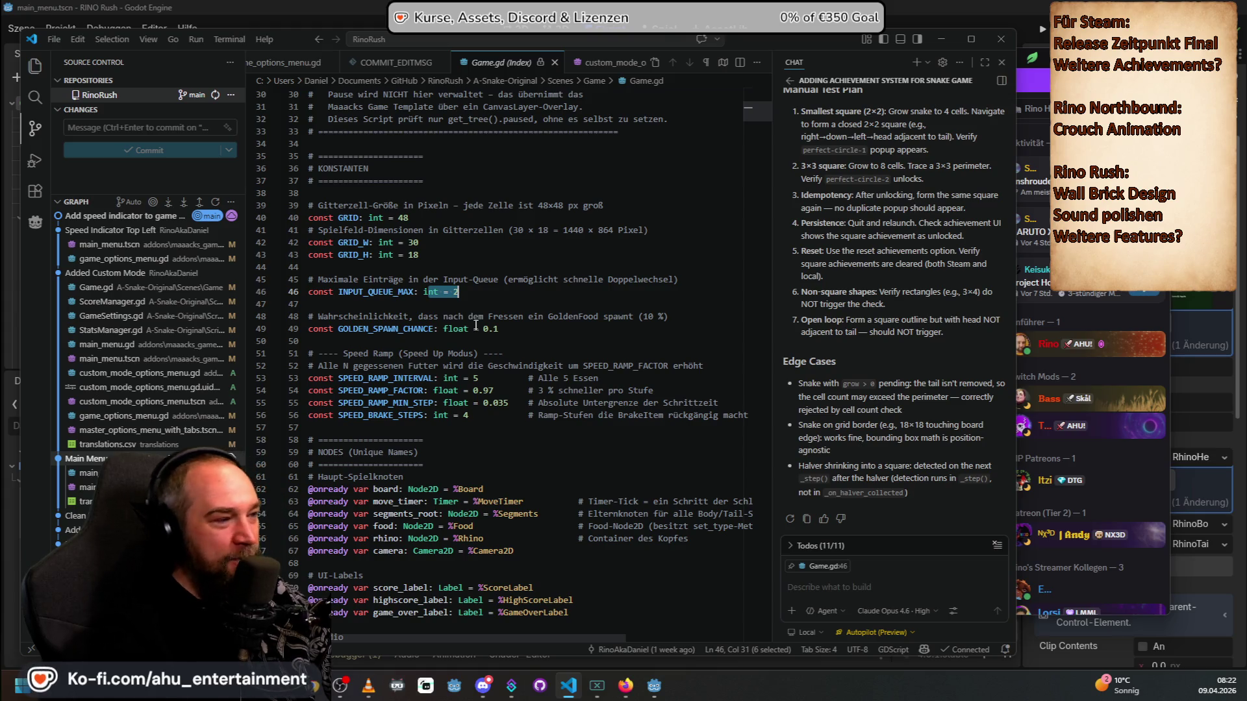
drag(445, 330, 482, 329)
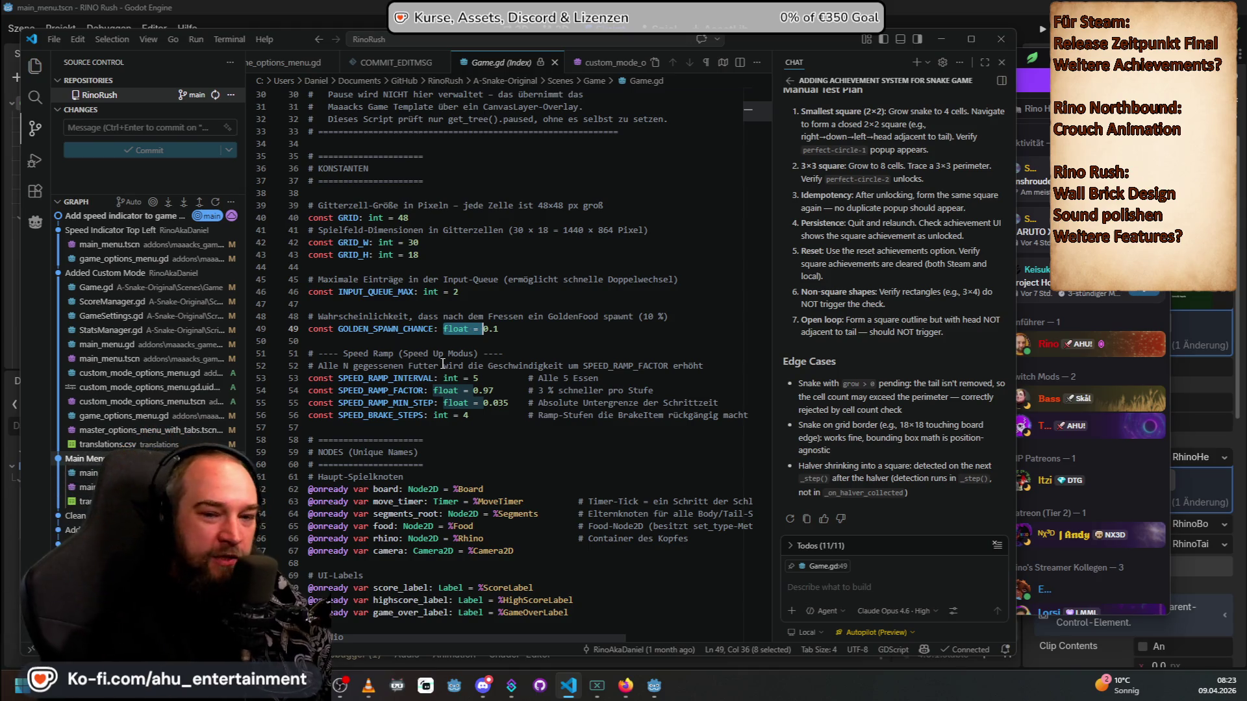
Step: Try deleting at the end of line 49, find it read-only, and close Game.gd (Index)
click(517, 332)
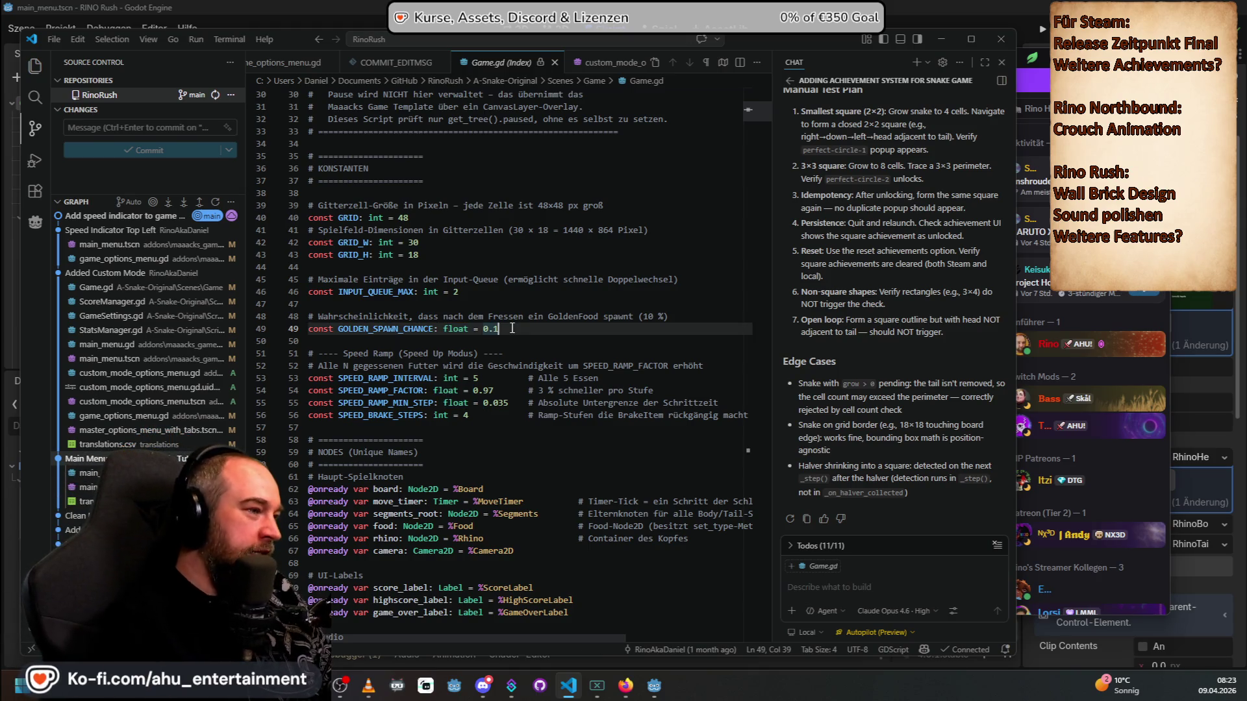
key(Delete)
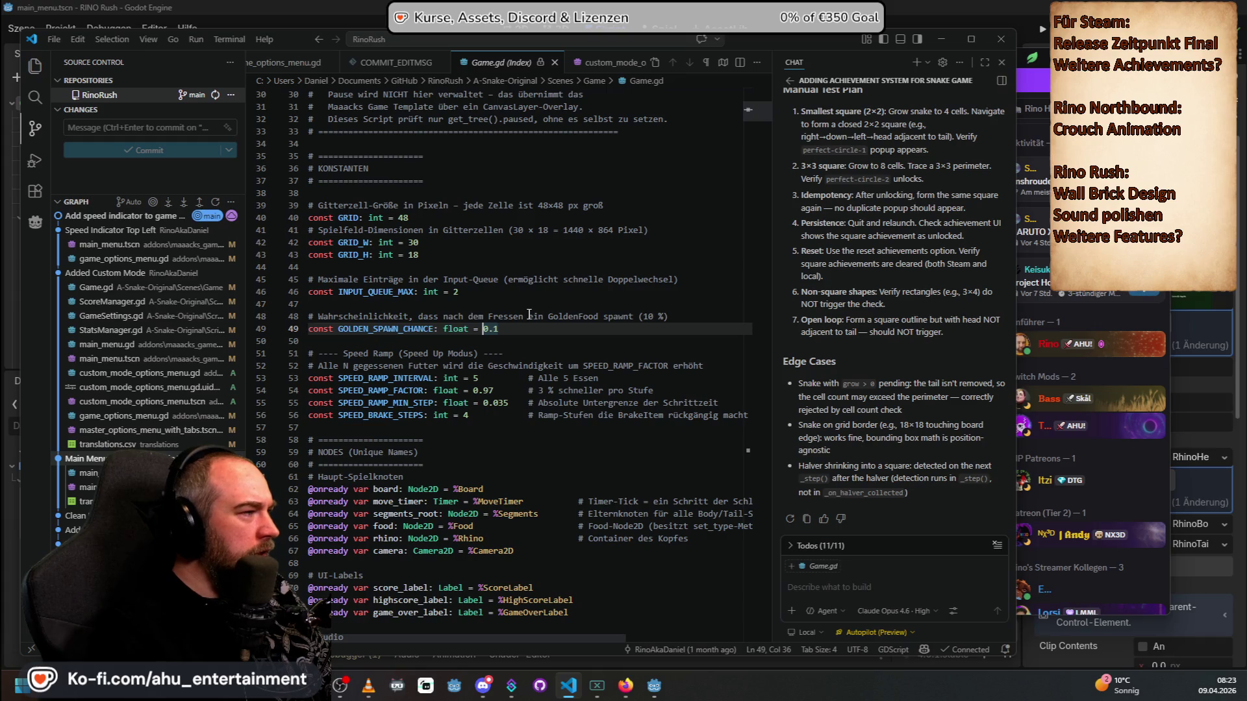
click(553, 62)
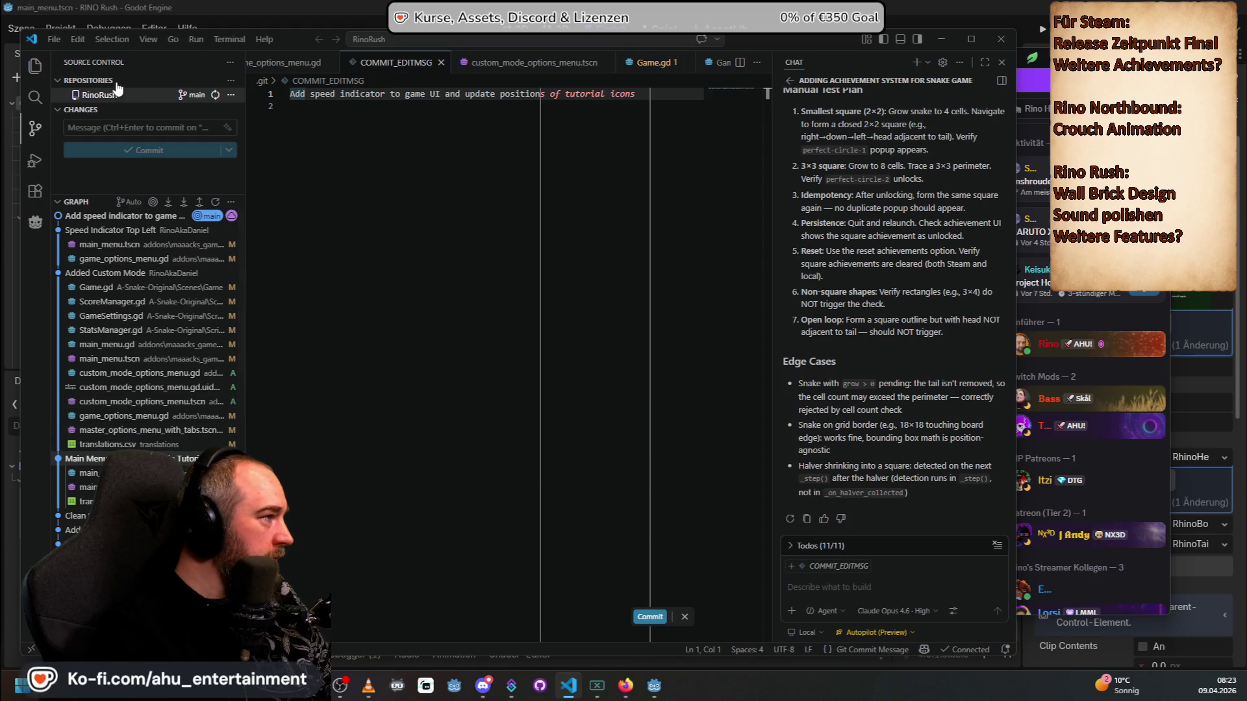
Step: Open Game.gd via Quick Open 'game' and close custom_mode_options_menu.tscn
click(574, 40)
text(game)
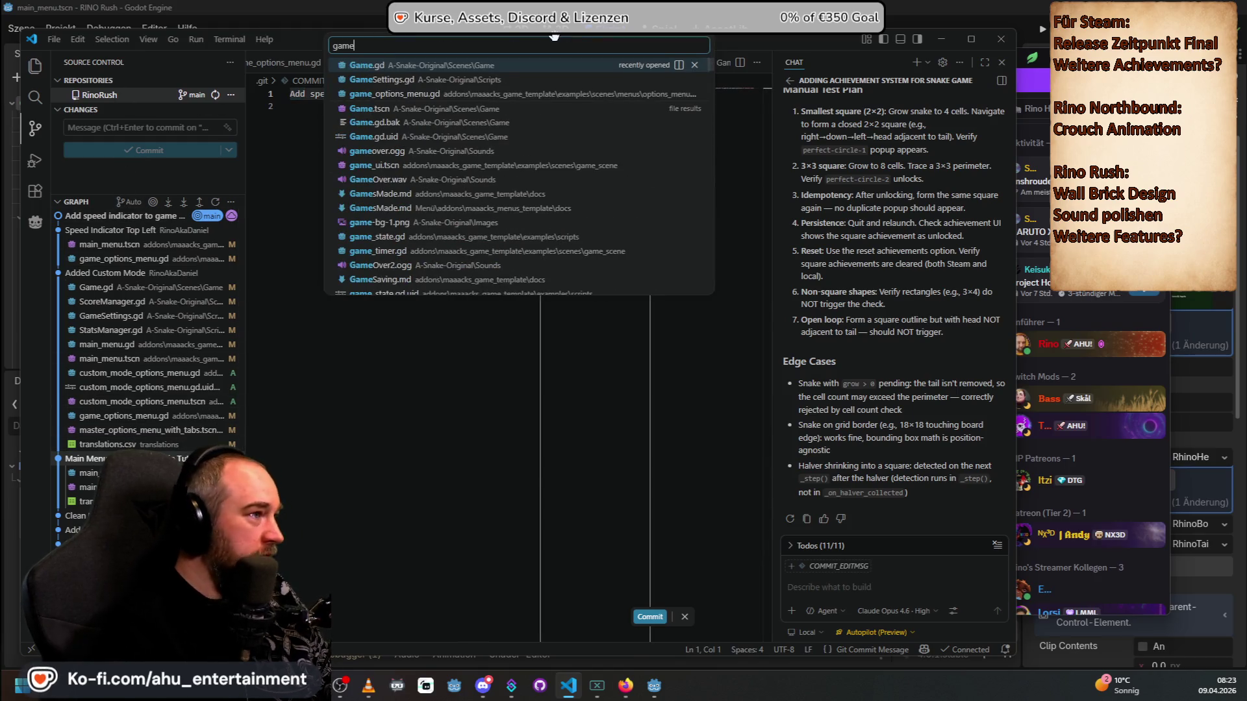
click(546, 63)
click(535, 62)
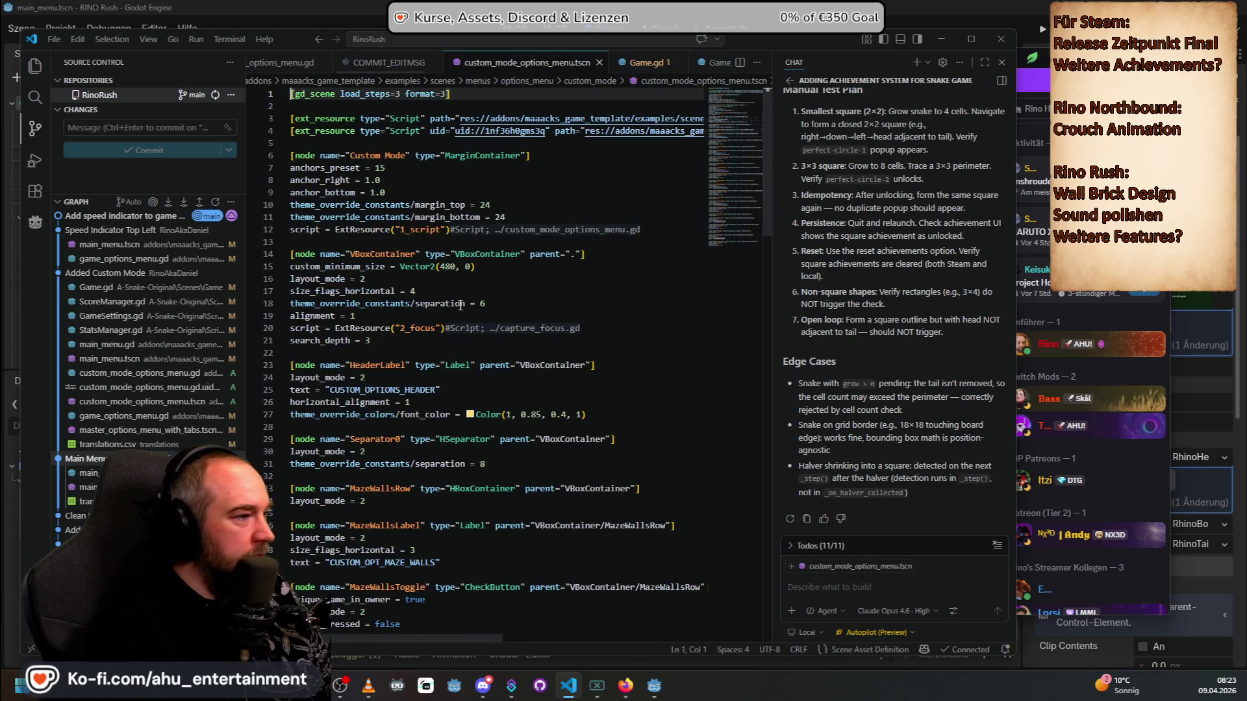
scroll(632, 412, down, 5)
scroll(598, 446, up, 5)
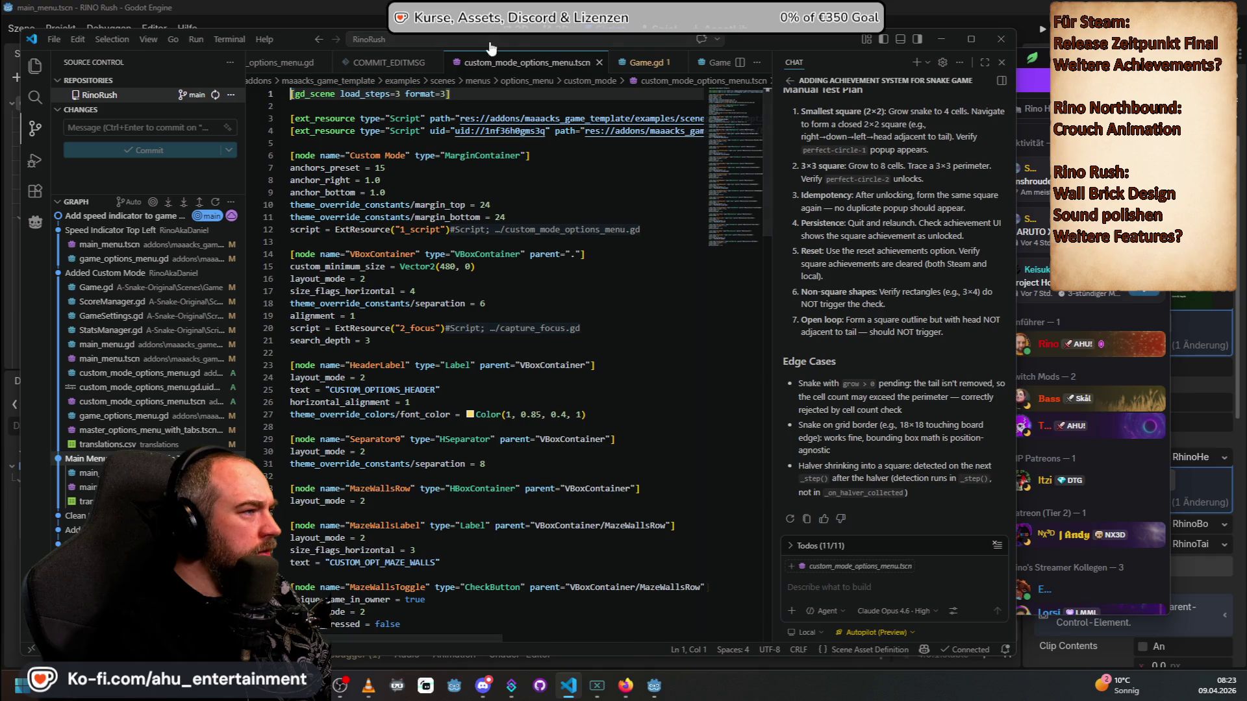
click(599, 63)
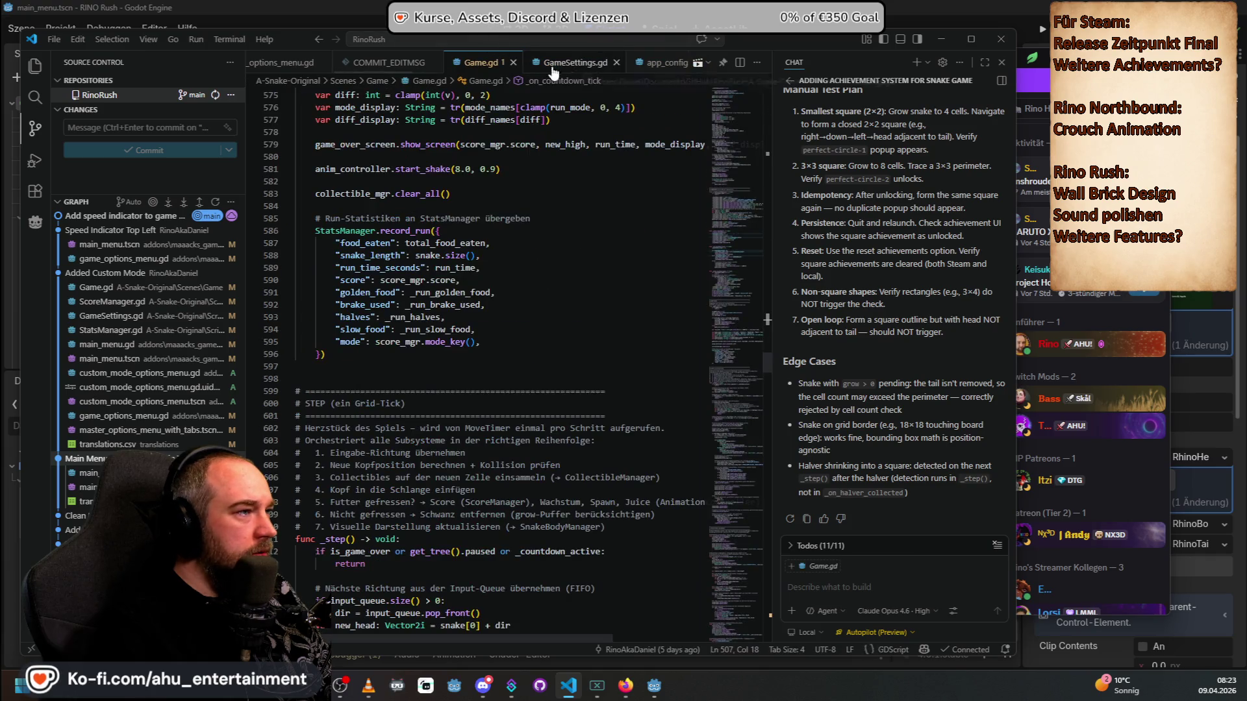
Step: Test-edit line 49 by typing 'huhuh' before 0.1, remove it, and select the 0.1 value
click(444, 181)
key(BackSpace)
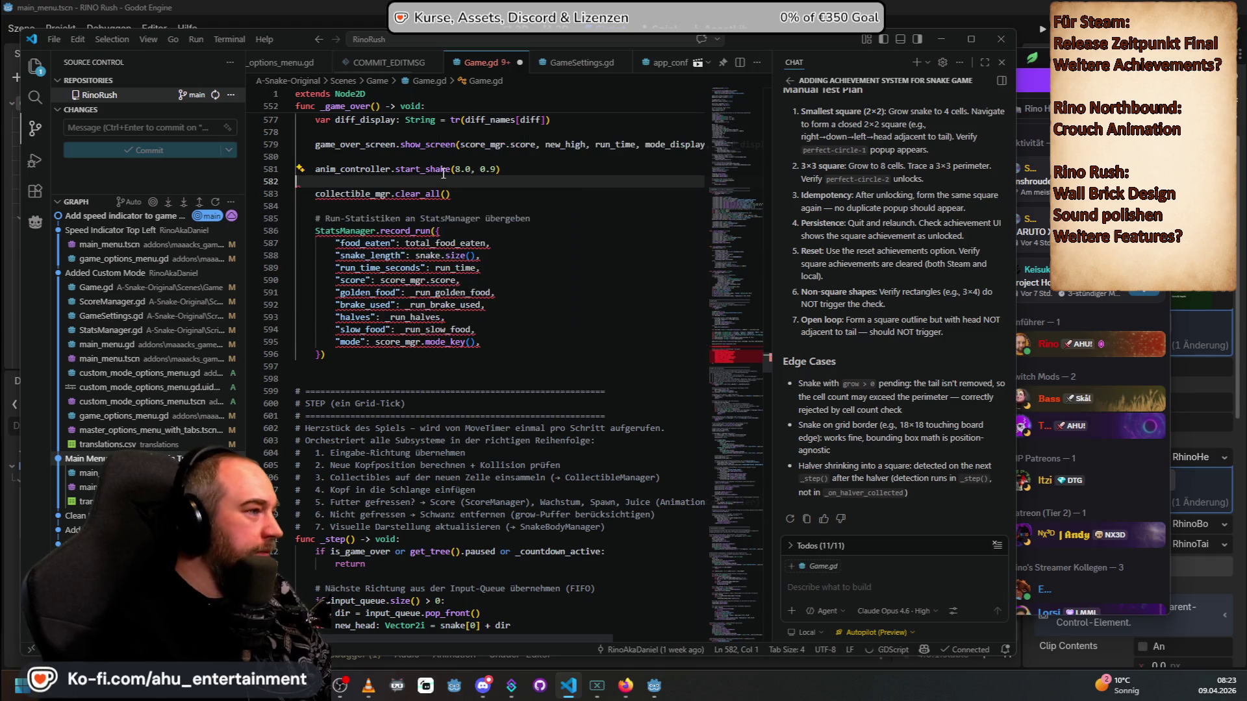
scroll(734, 360, up, 10)
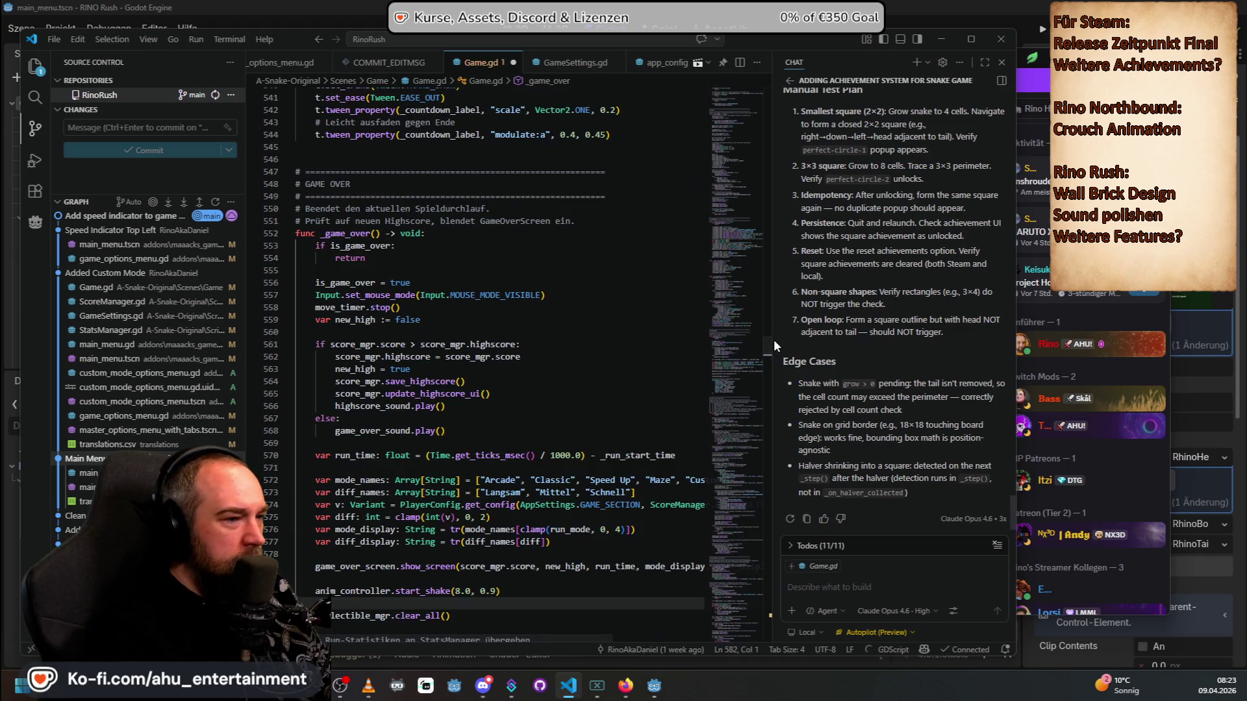
mouse_move(773, 339)
mouse_down()
mouse_move(765, 251)
mouse_move(696, 158)
mouse_up()
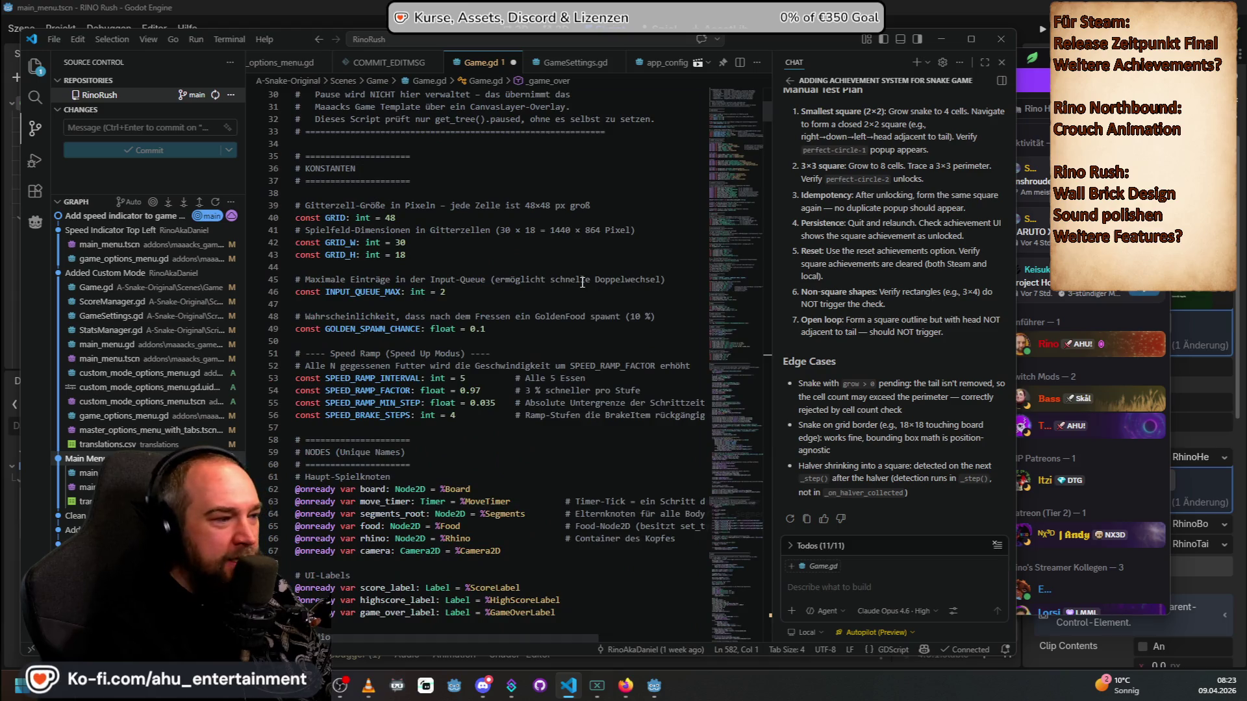
click(466, 329)
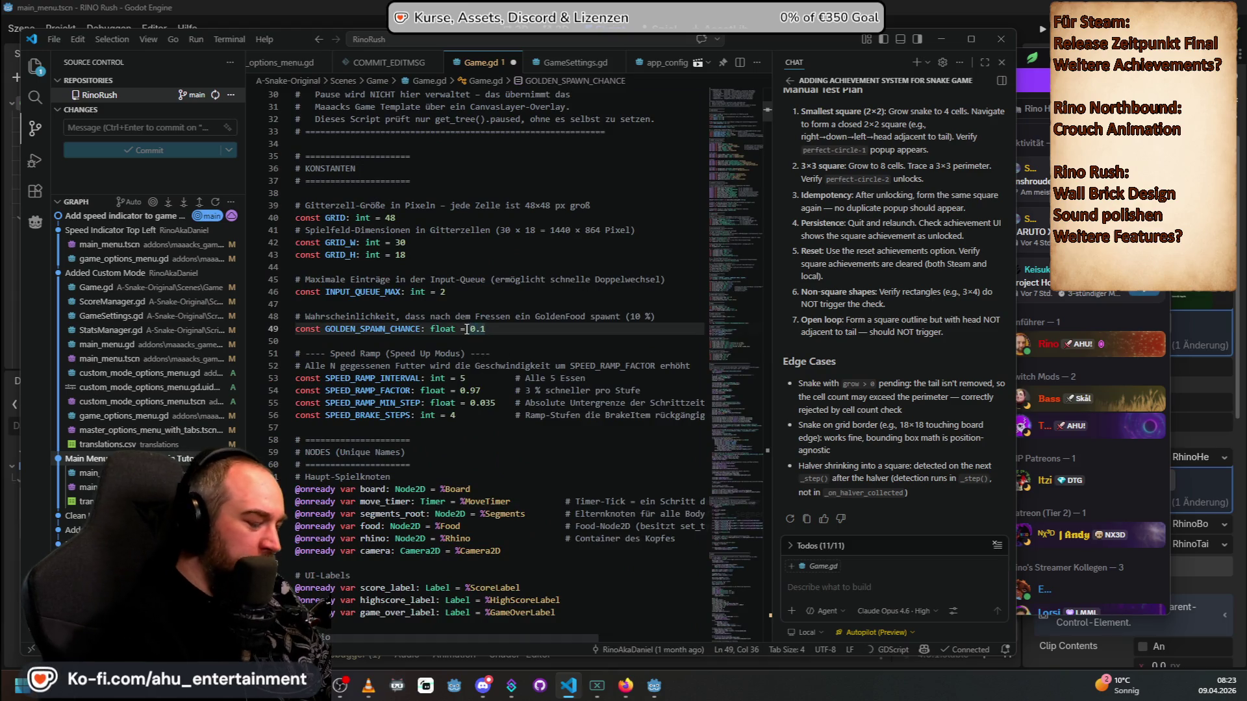
text(huhuh)
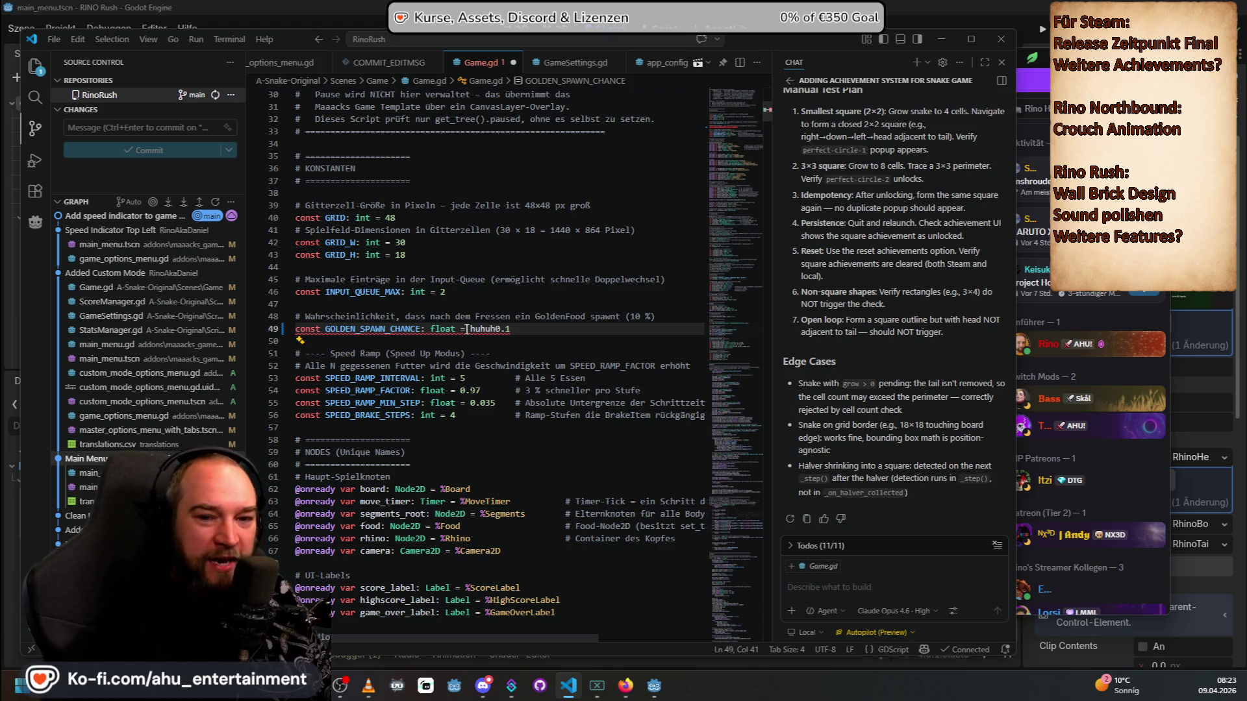
key(BackSpace)
key(BackSpace)
key(BackSpace)
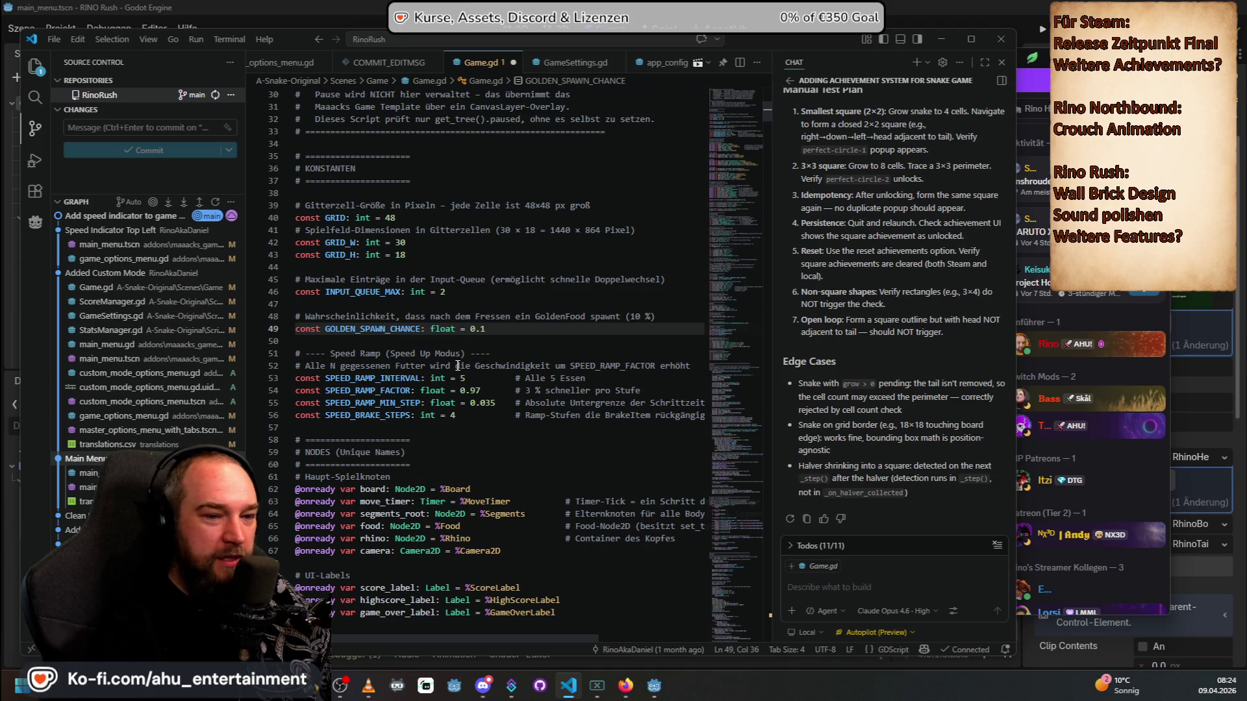
drag(495, 325, 469, 328)
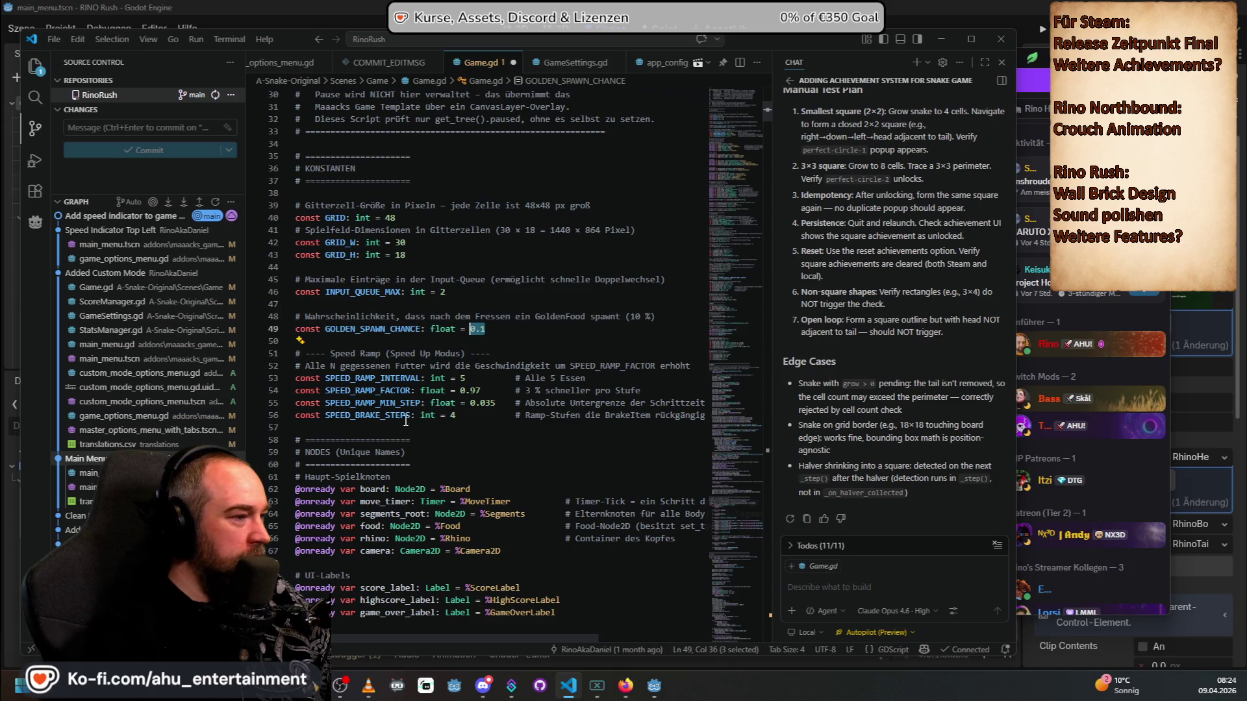
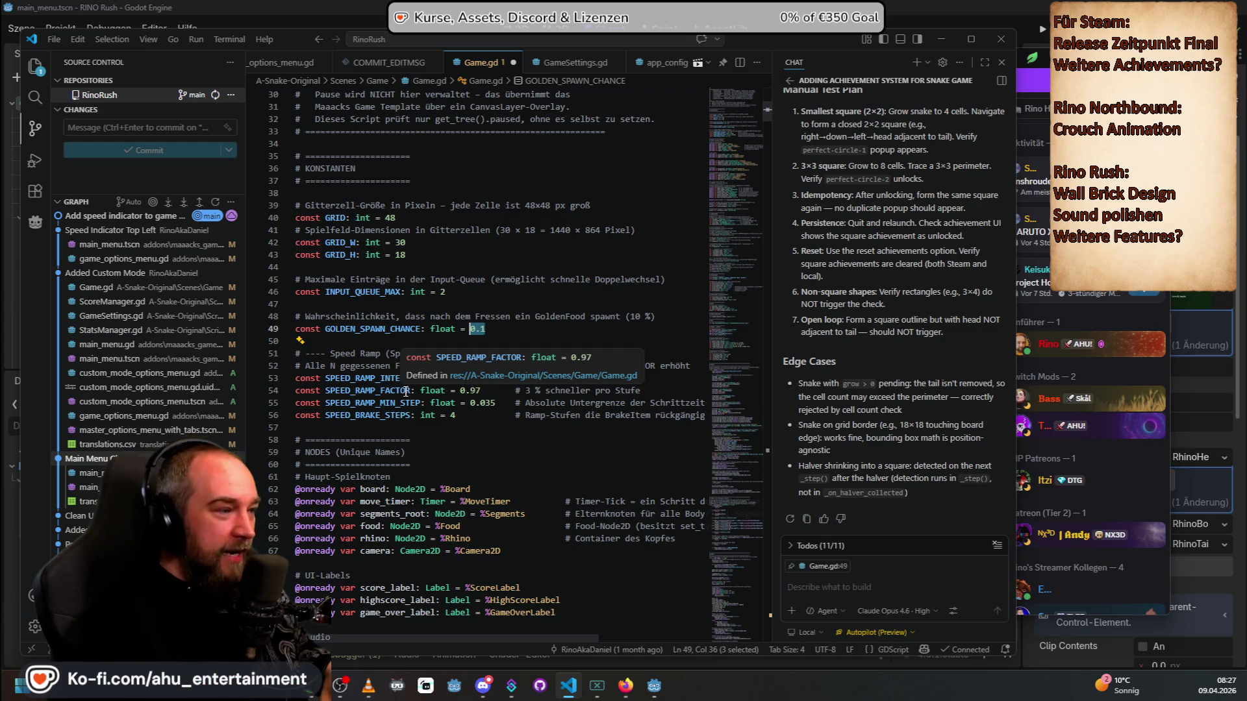
Step: Dismiss the tooltip and value selection, glance at Discord, then return to the code editor
click(450, 265)
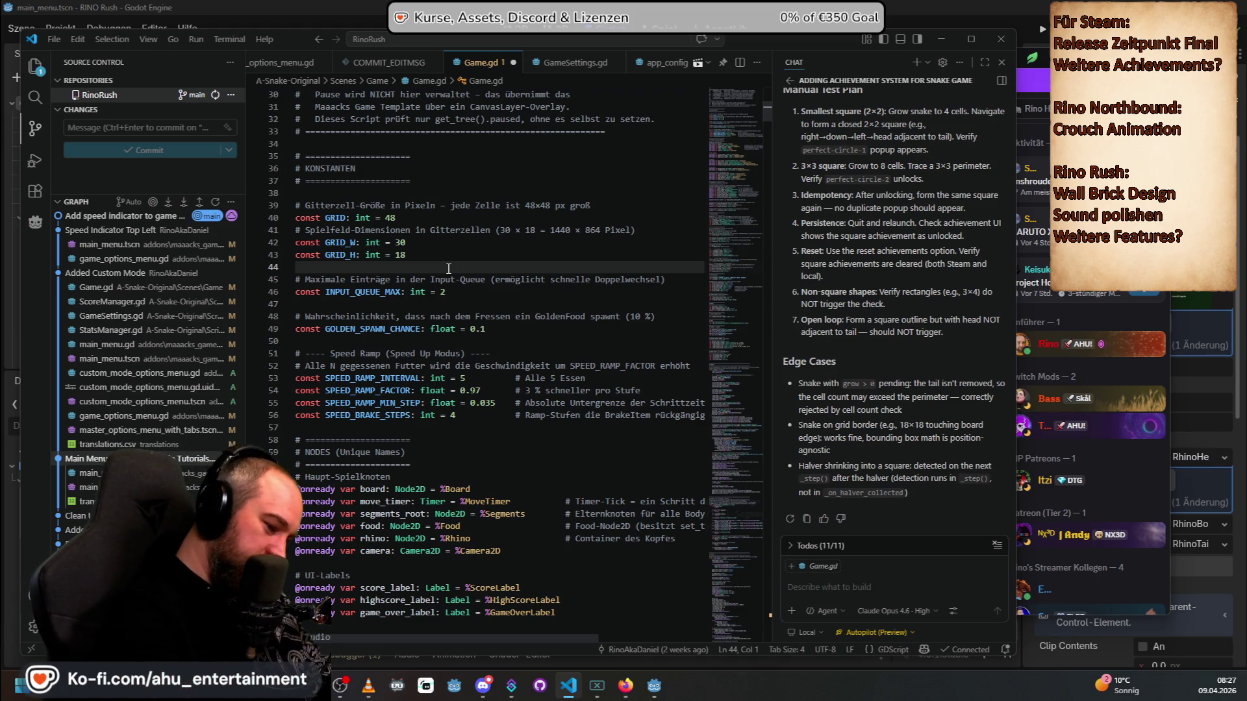
scroll(449, 208, down, 3)
scroll(458, 240, up, 3)
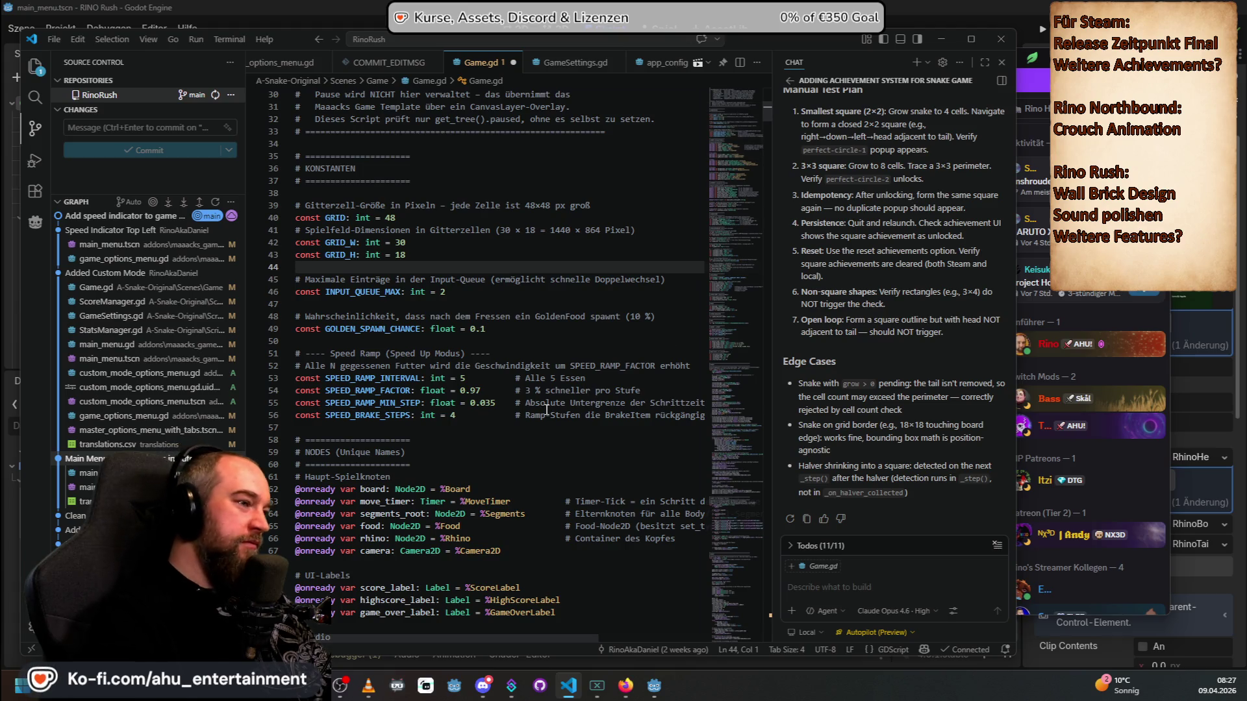
scroll(546, 410, up, 2)
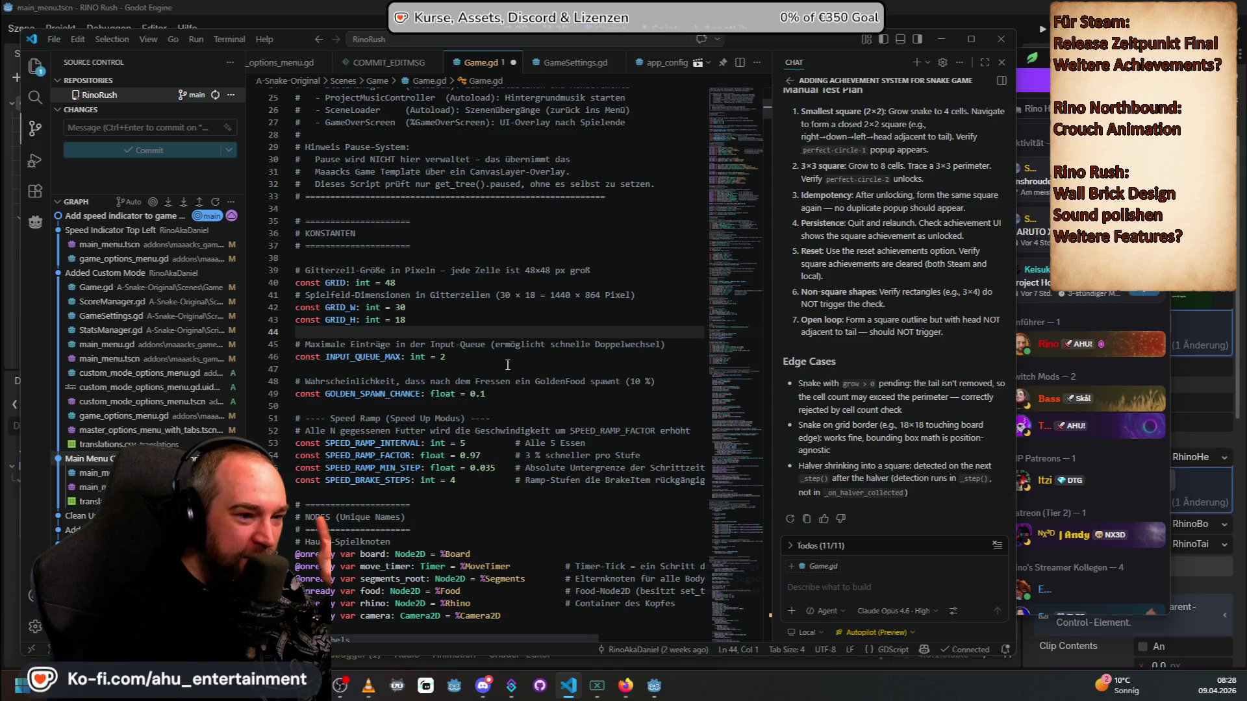
key(alt+Tab)
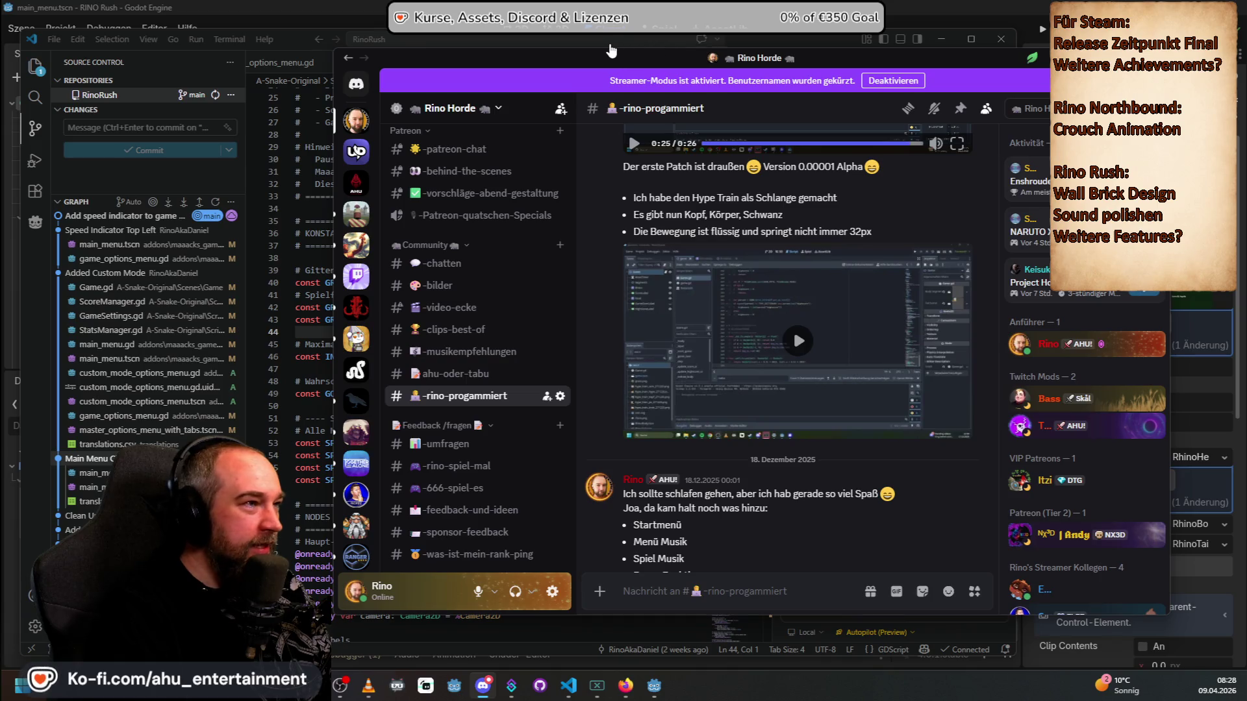
key(alt+Tab)
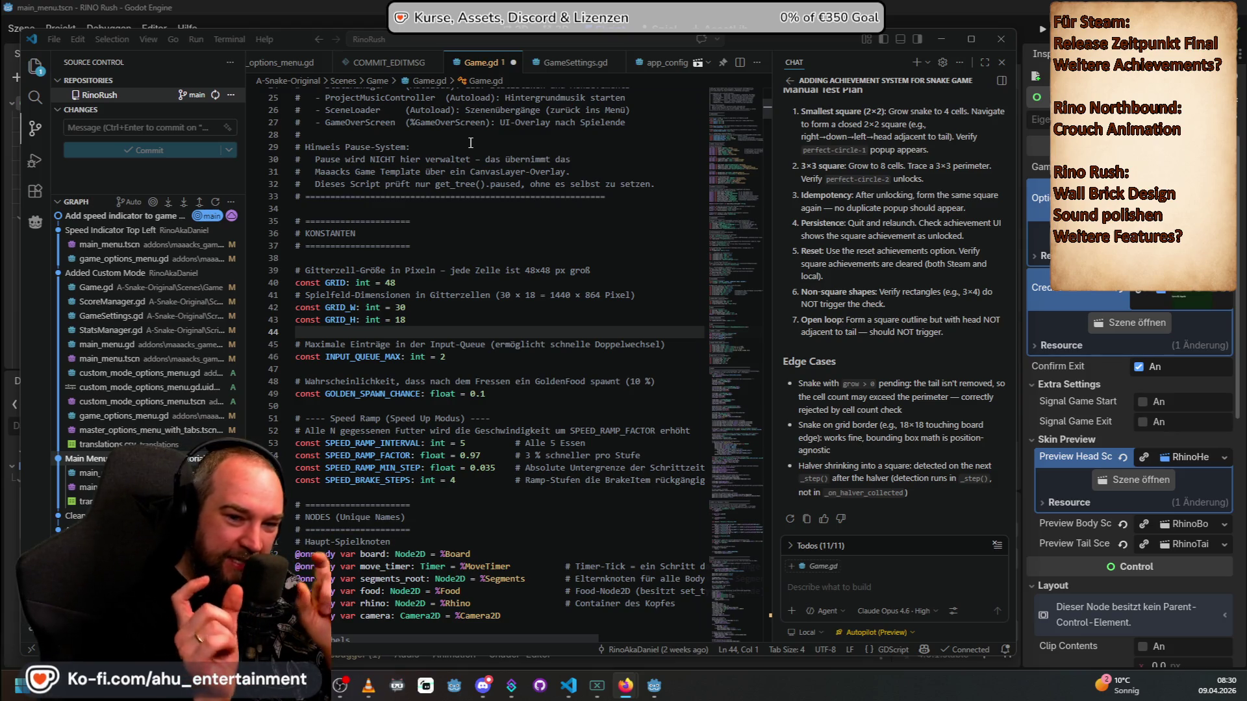
Step: Bring the Godot editor forward and clear the leftover 'circle' search text
click(506, 6)
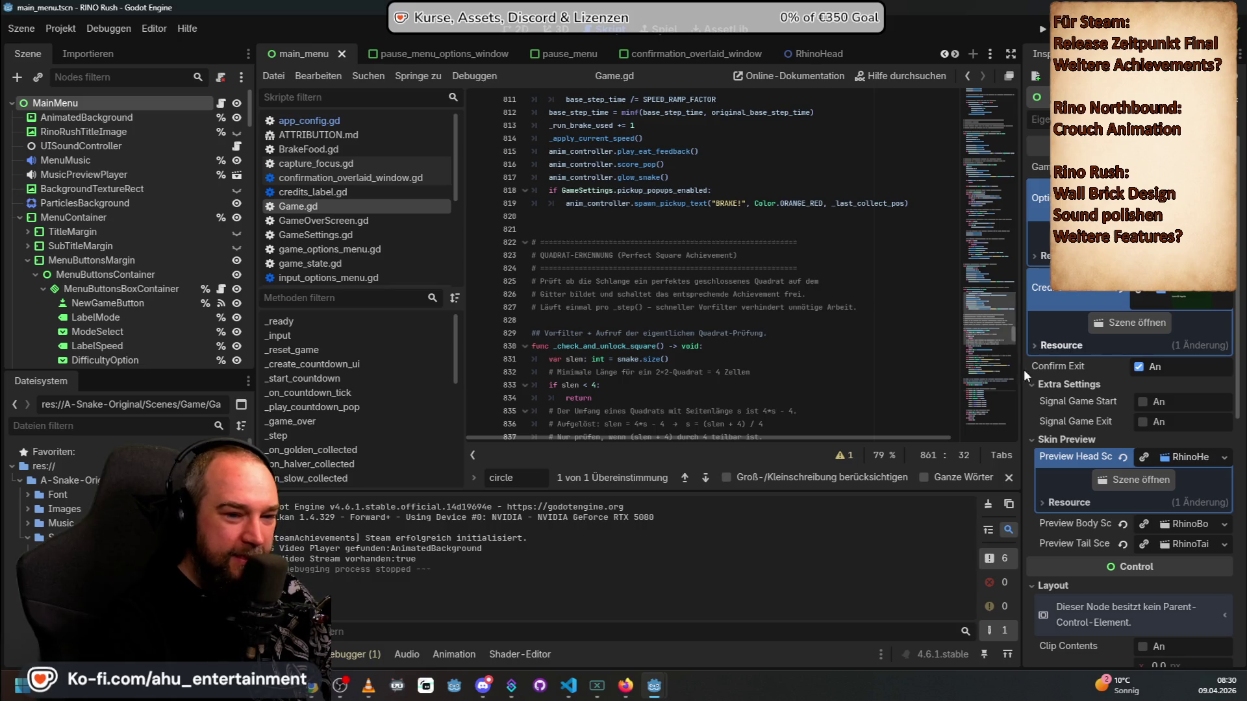
key(ctrl+a)
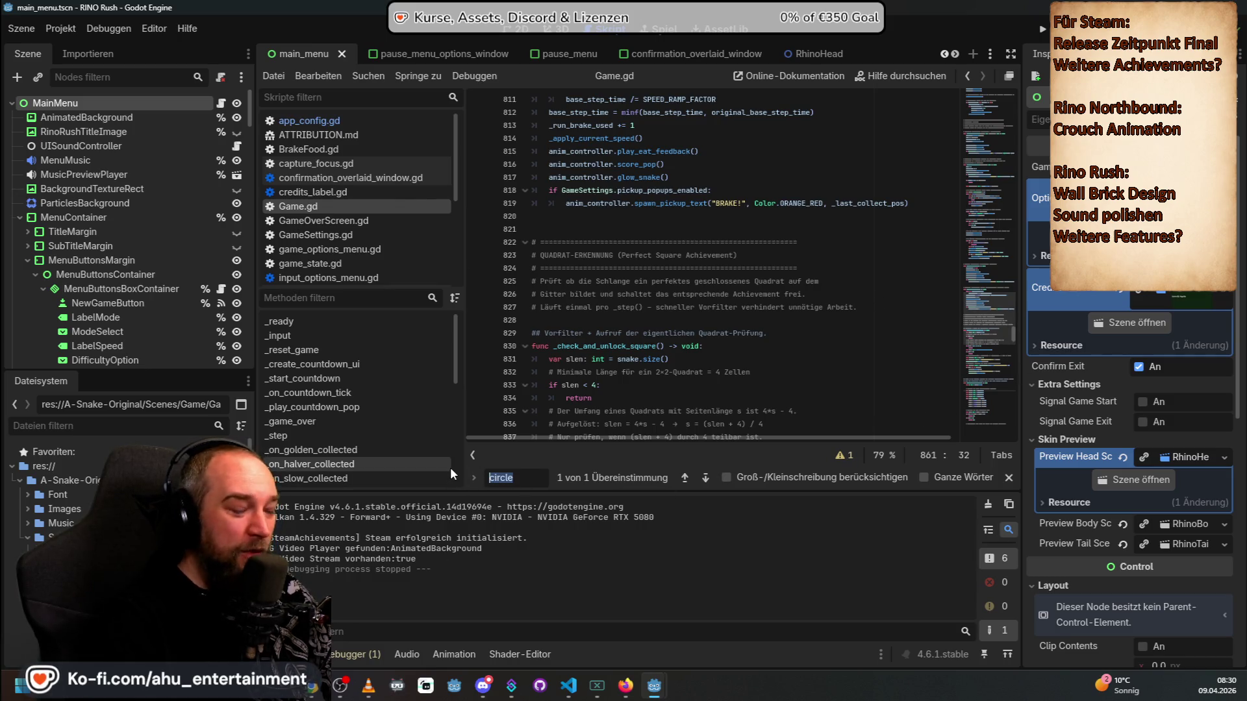
key(BackSpace)
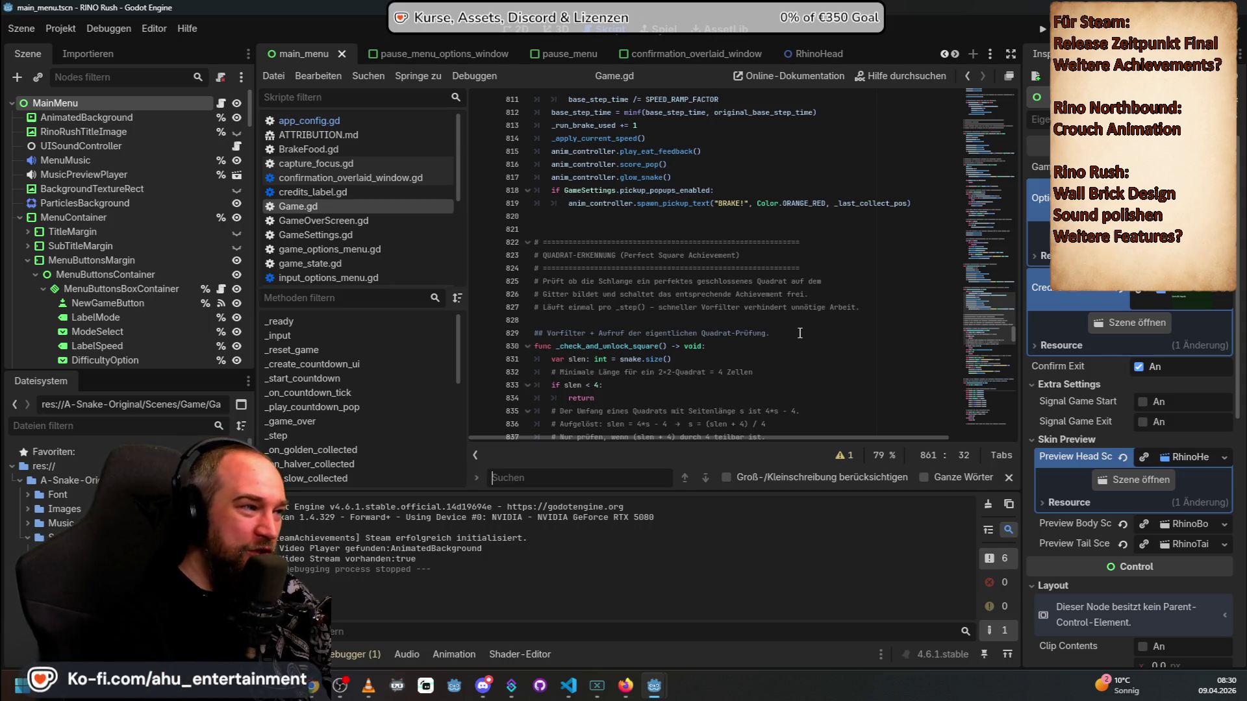
Step: Scroll up and down through Game.gd to review the code
scroll(923, 314, up, 10)
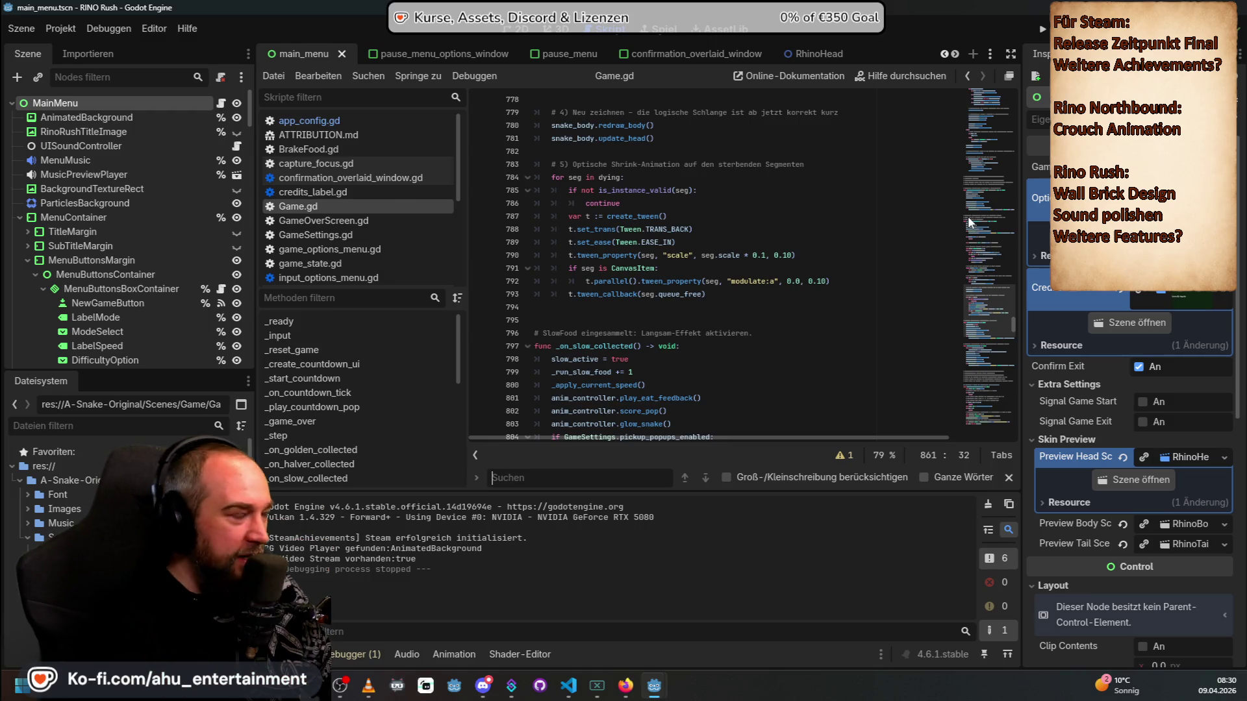
scroll(1003, 326, up, 5)
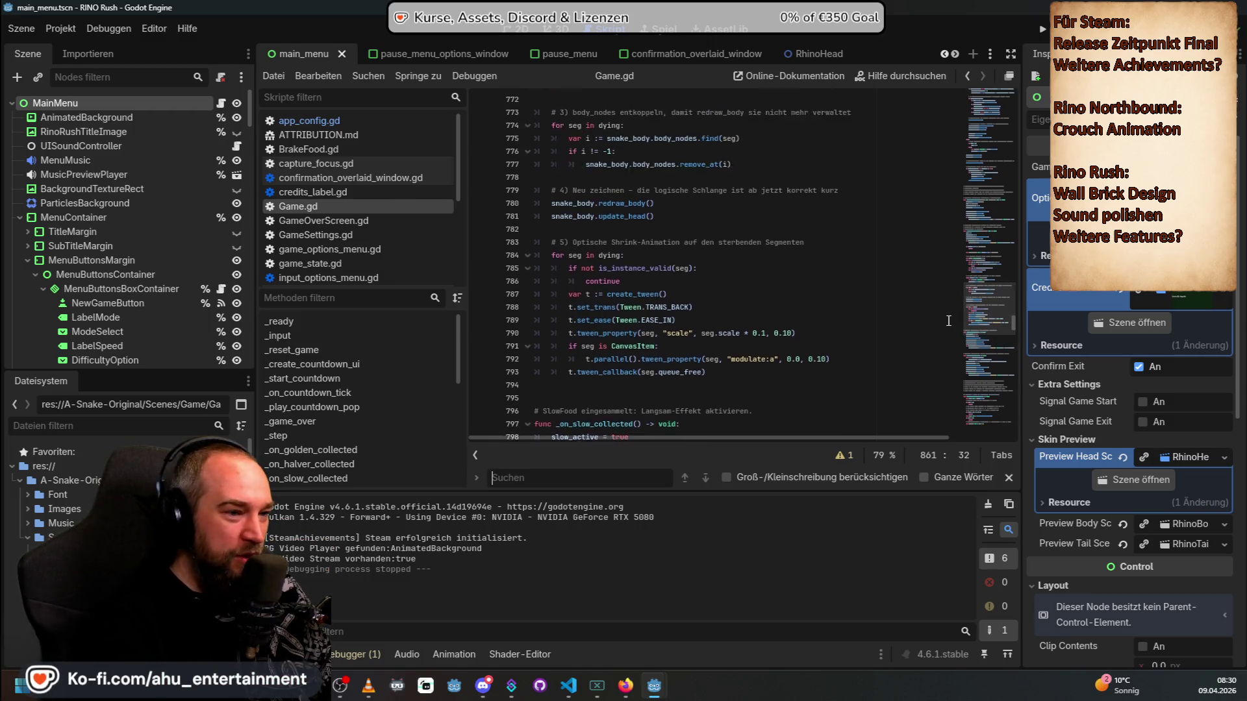
drag(1016, 318, 988, 128)
scroll(721, 230, down, 8)
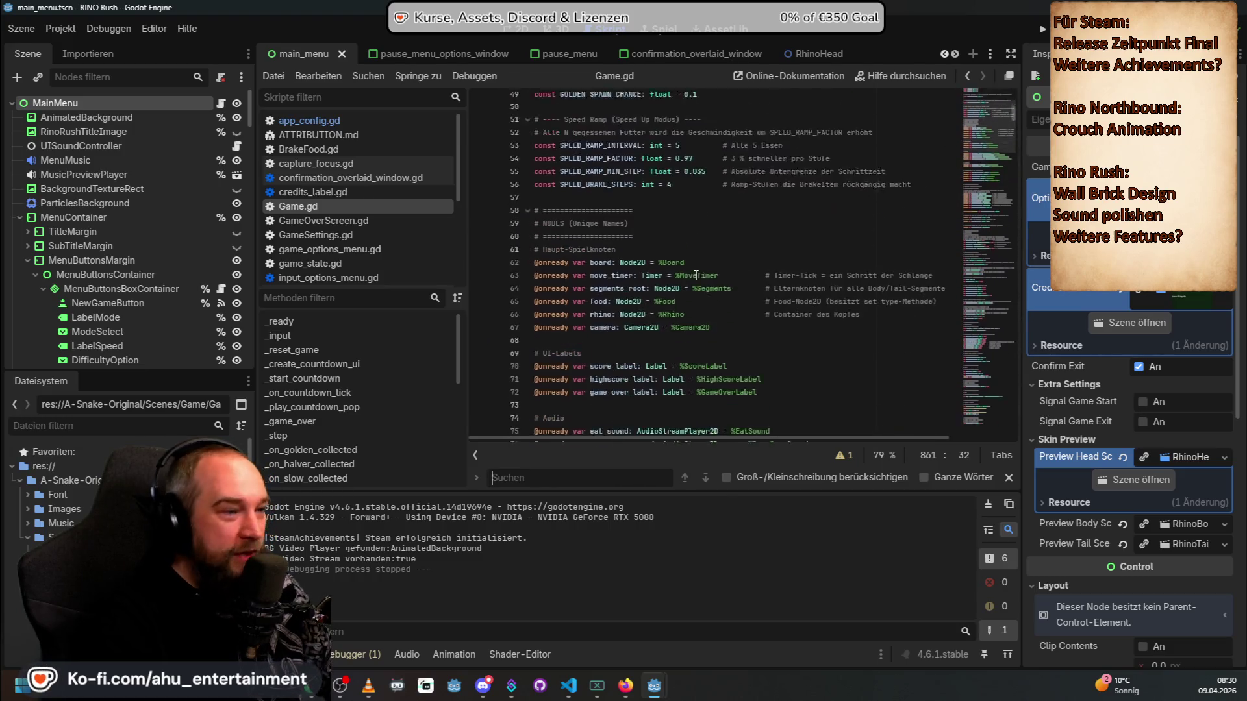
scroll(721, 230, down, 2)
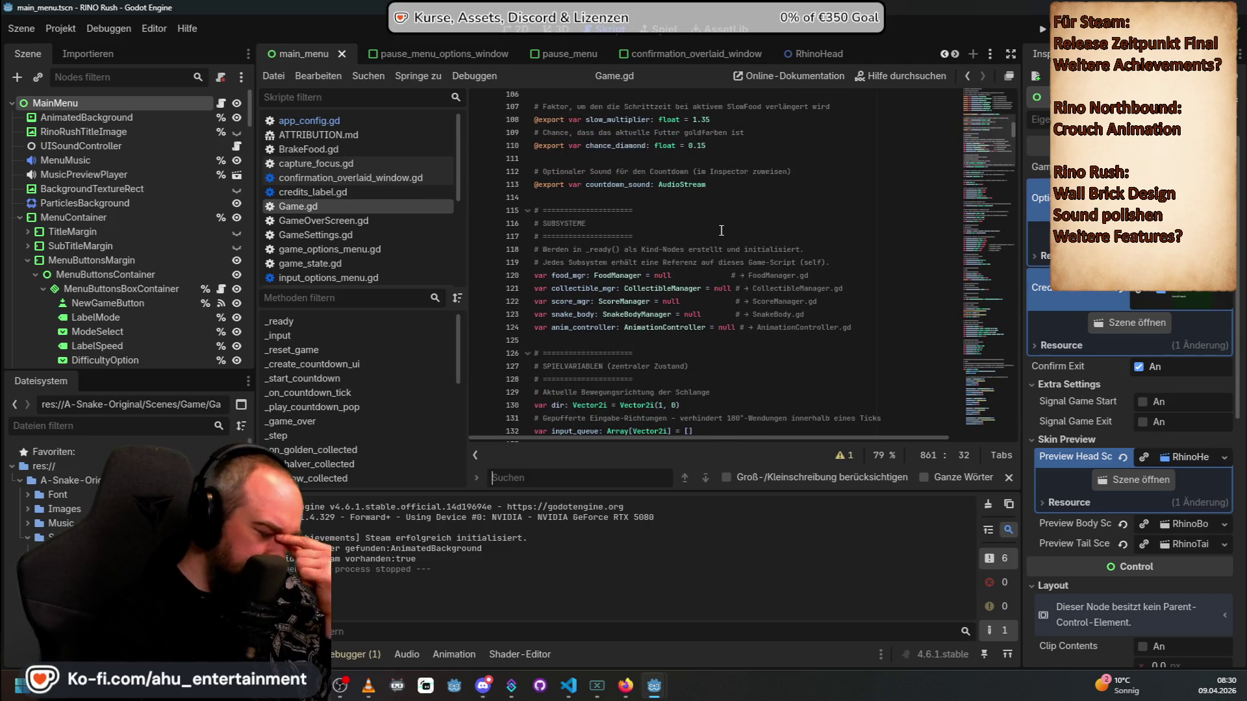
scroll(720, 231, down, 14)
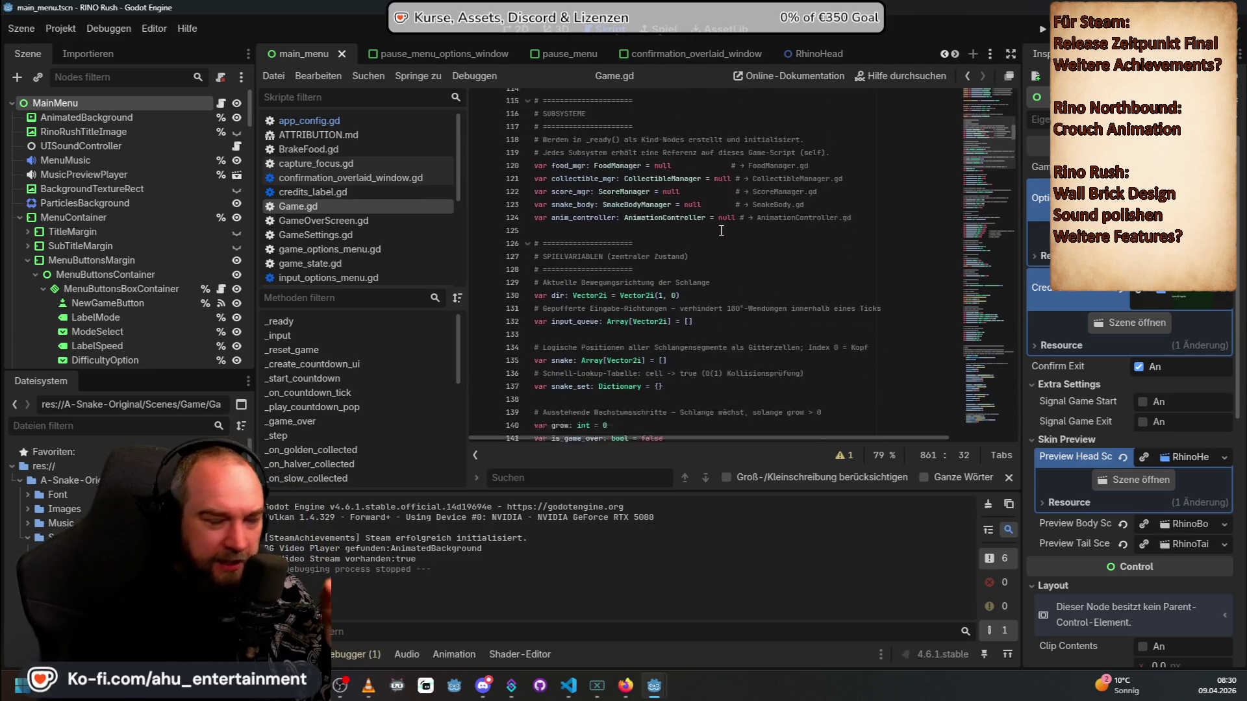
scroll(778, 229, down, 4)
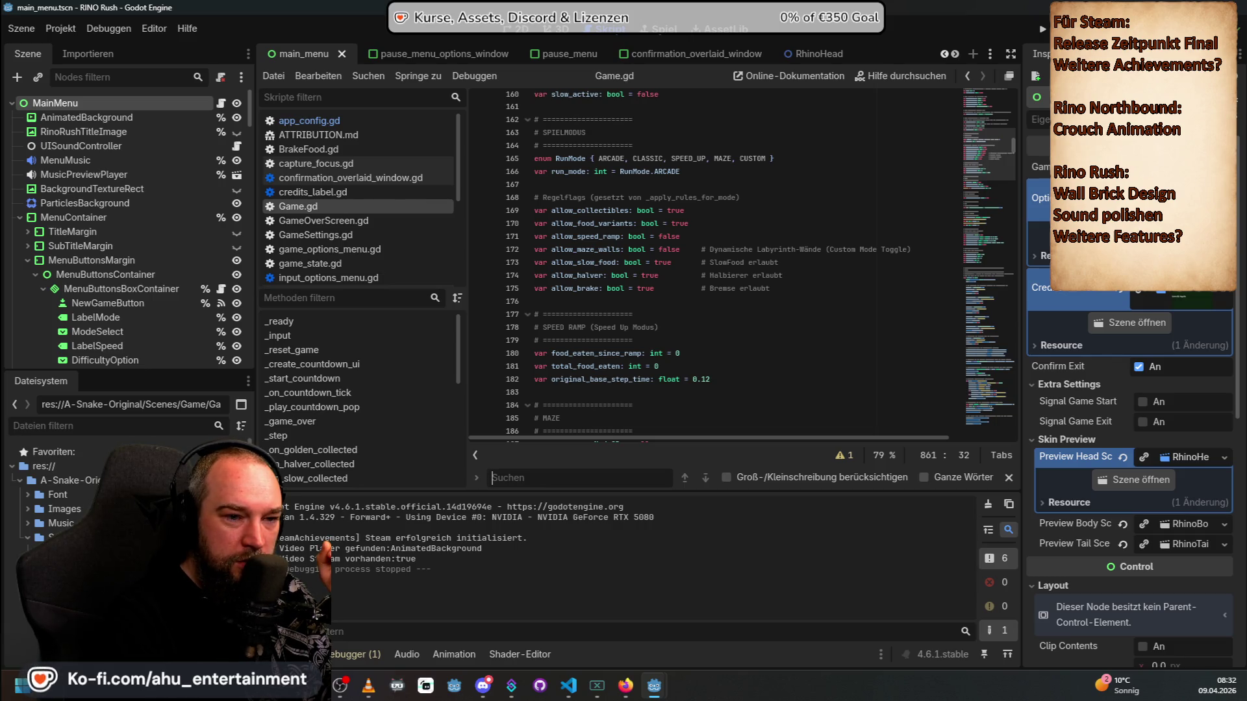
Step: Switch to Firefox, then bring the RinoRush VS Code window forward from the taskbar
key(alt+Tab)
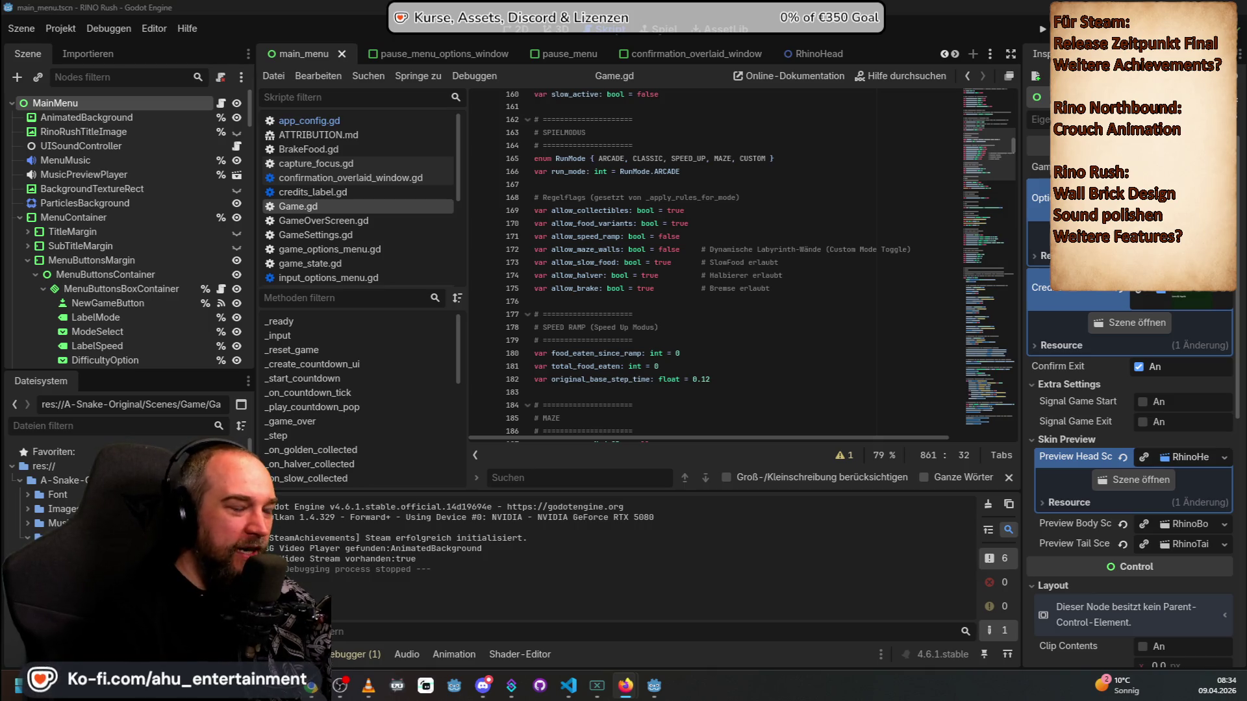
click(568, 685)
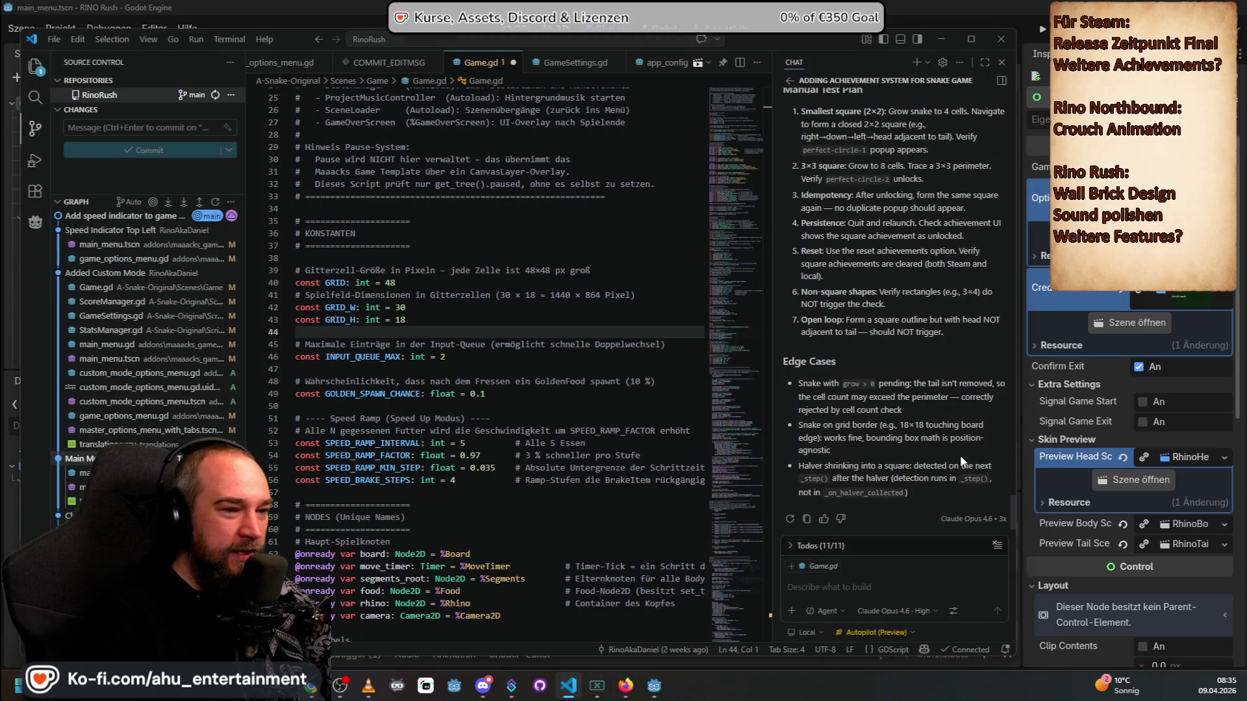
scroll(858, 471, up, 4)
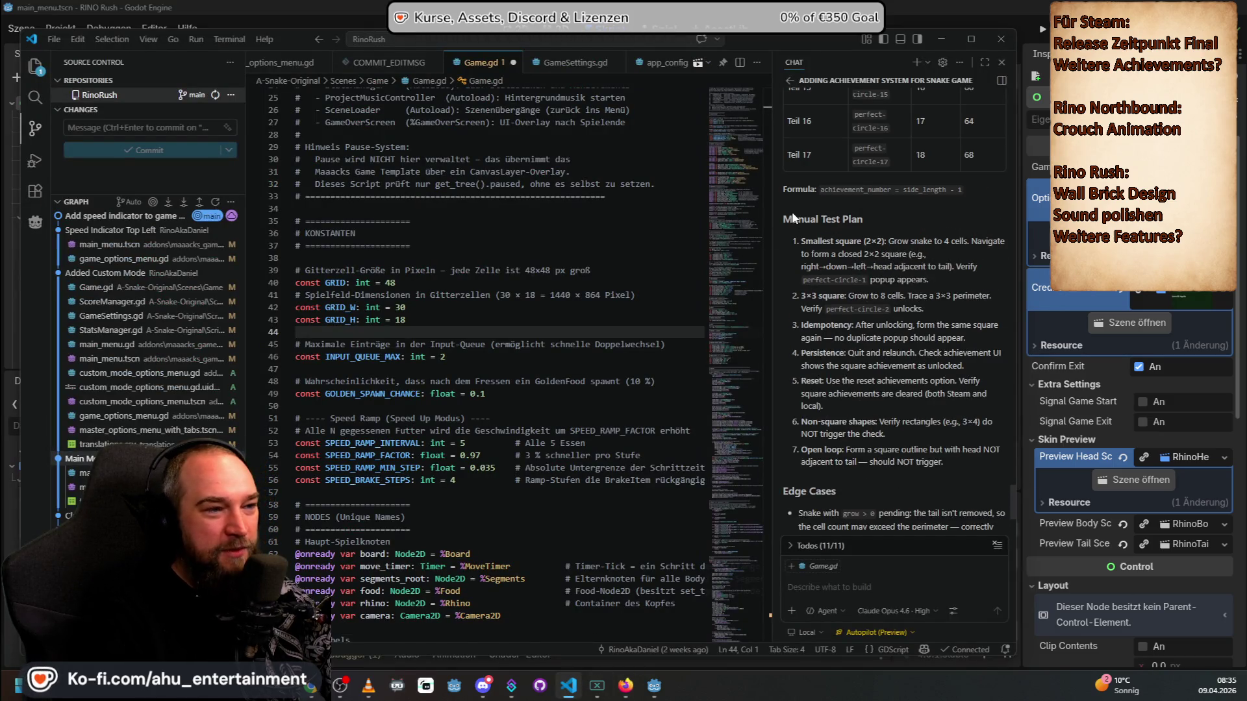
scroll(885, 442, up, 20)
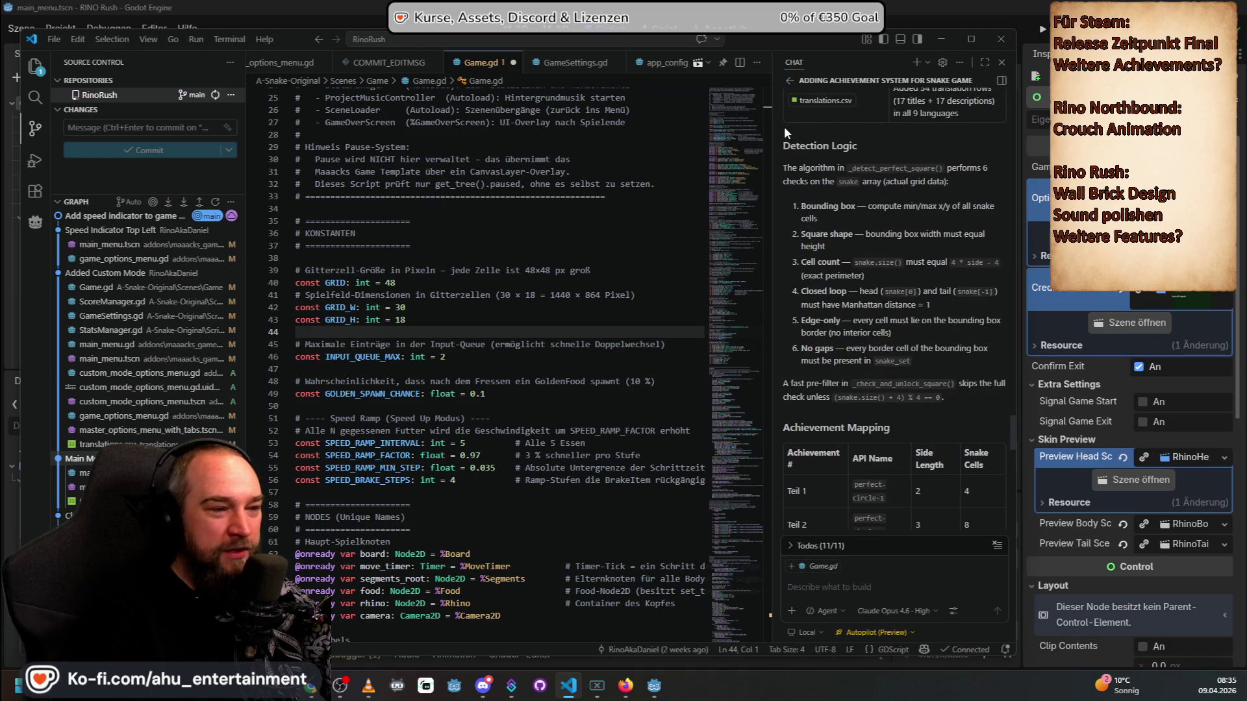
mouse_move(784, 126)
mouse_down()
mouse_move(938, 316)
mouse_move(956, 395)
mouse_up()
scroll(921, 424, up, 10)
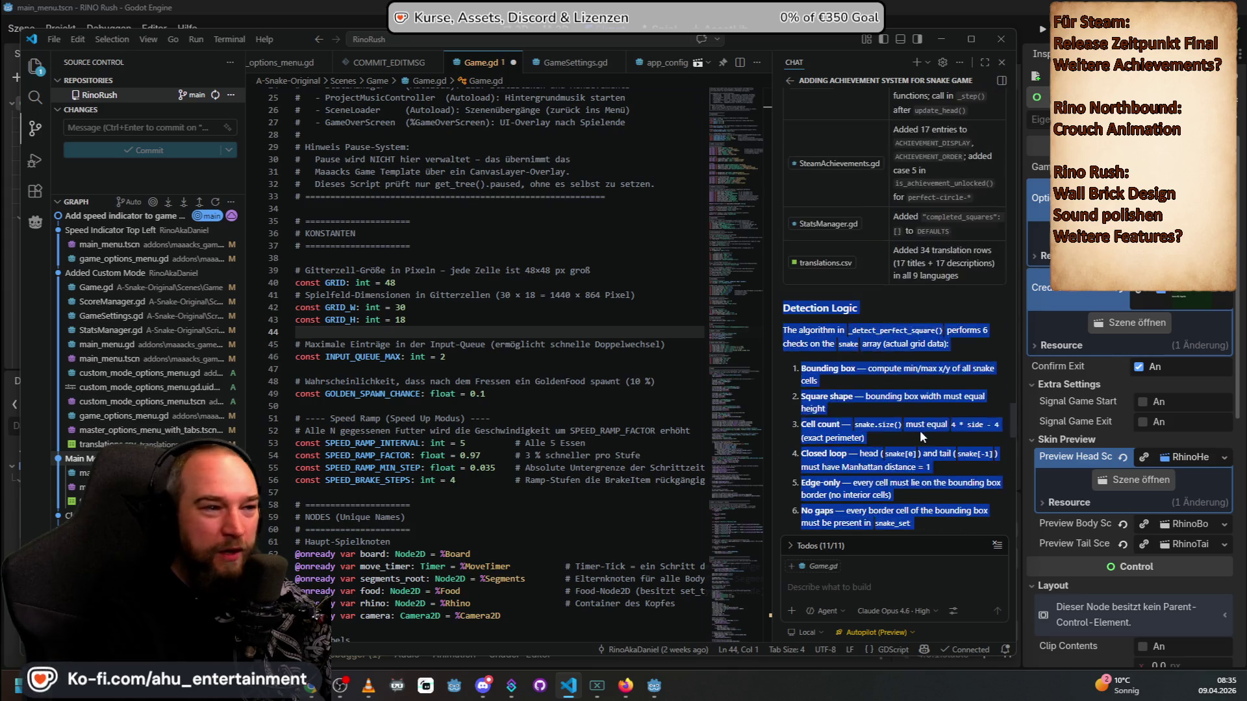
scroll(916, 463, down, 10)
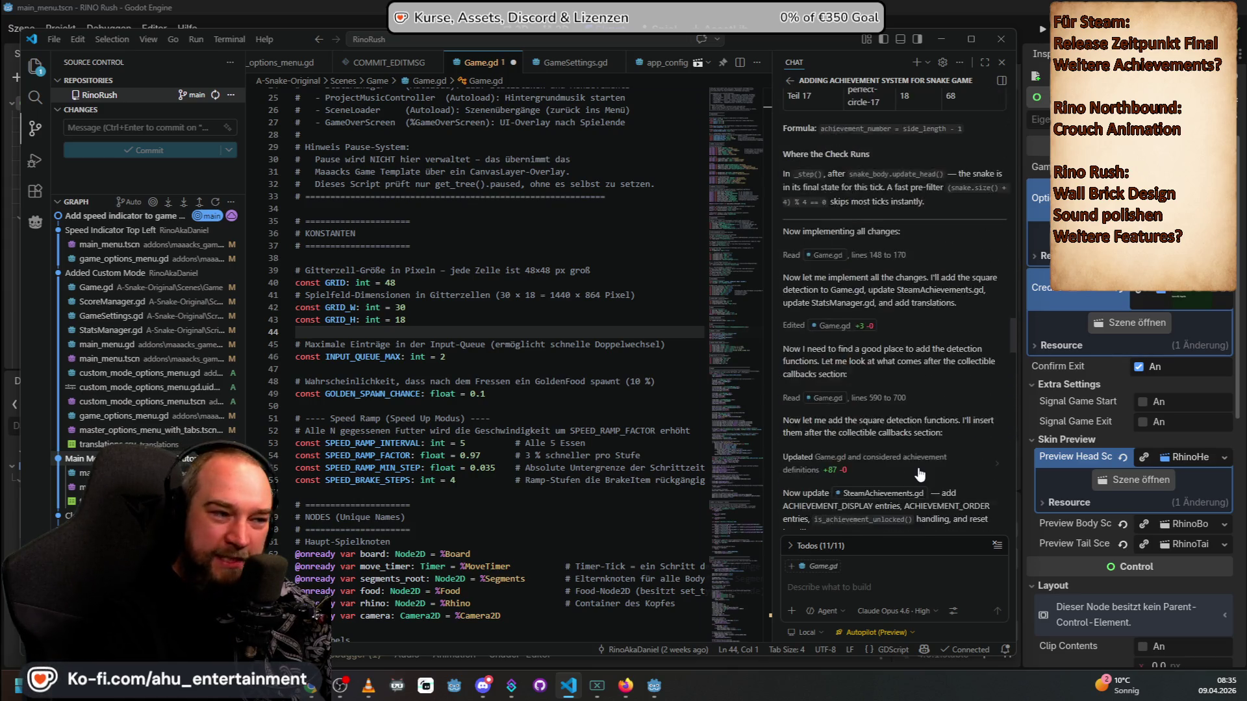
scroll(948, 391, up, 5)
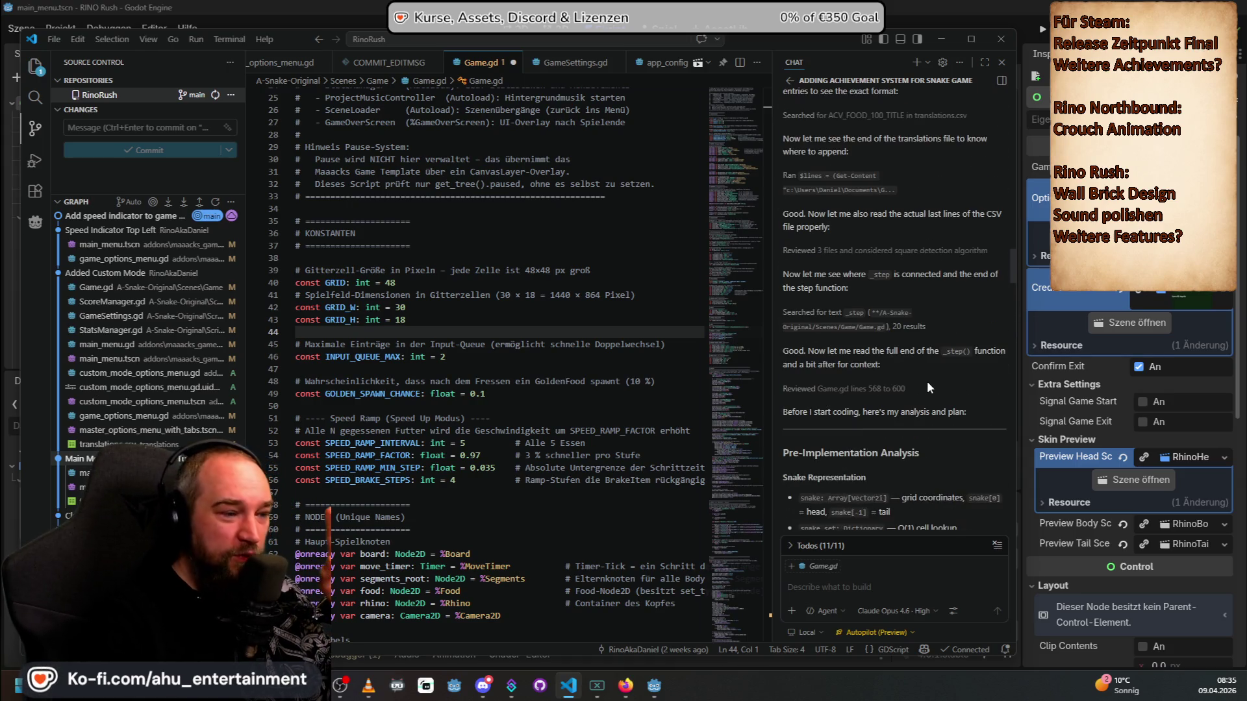
scroll(926, 380, down, 2)
scroll(822, 336, down, 10)
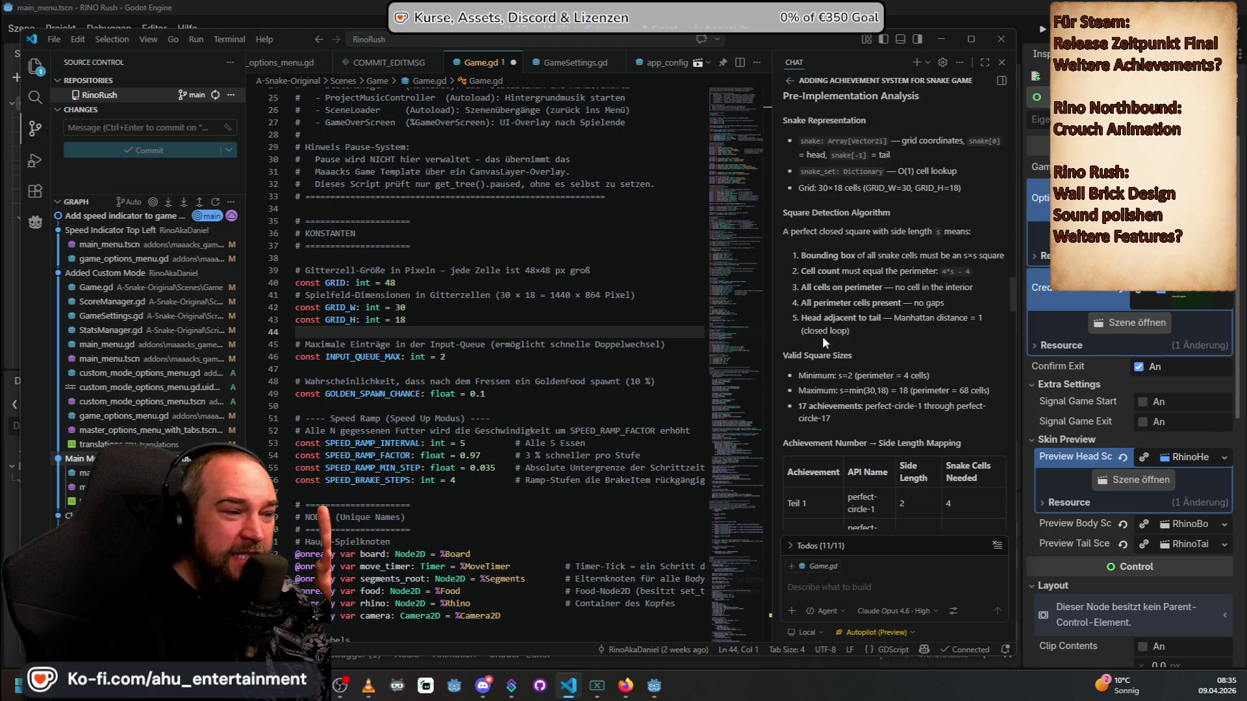
scroll(822, 336, down, 12)
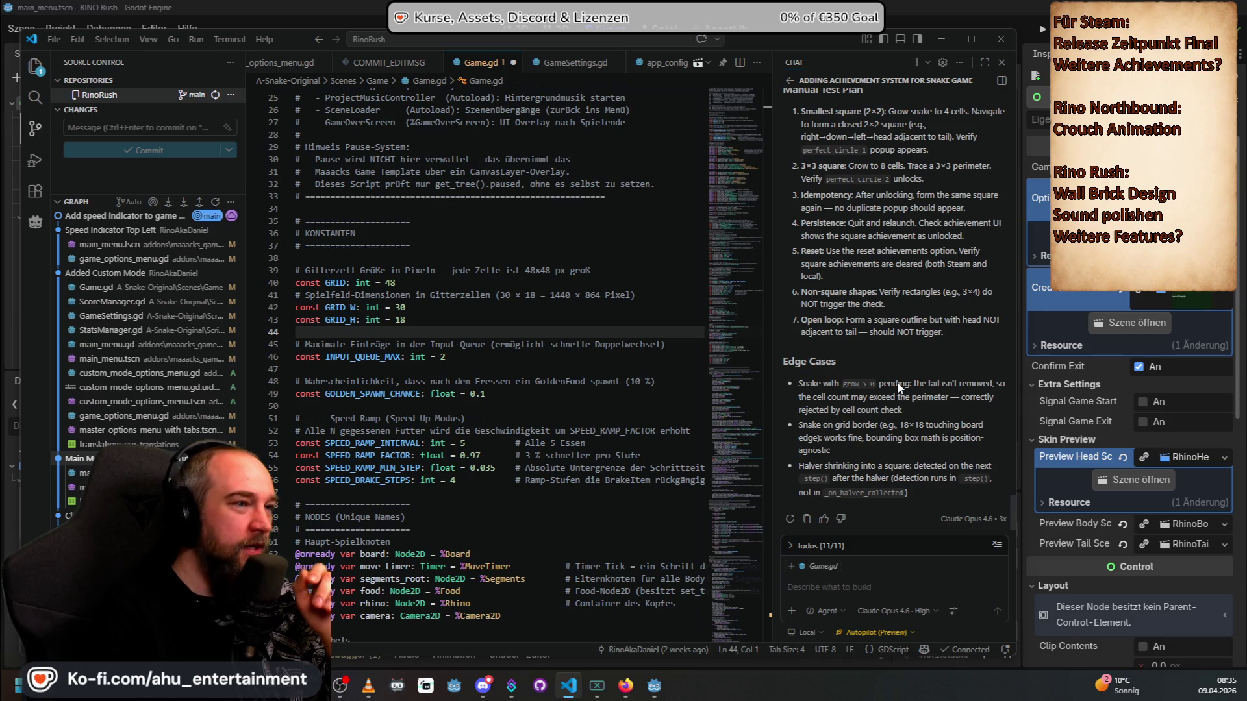
scroll(897, 382, up, 3)
scroll(898, 380, down, 3)
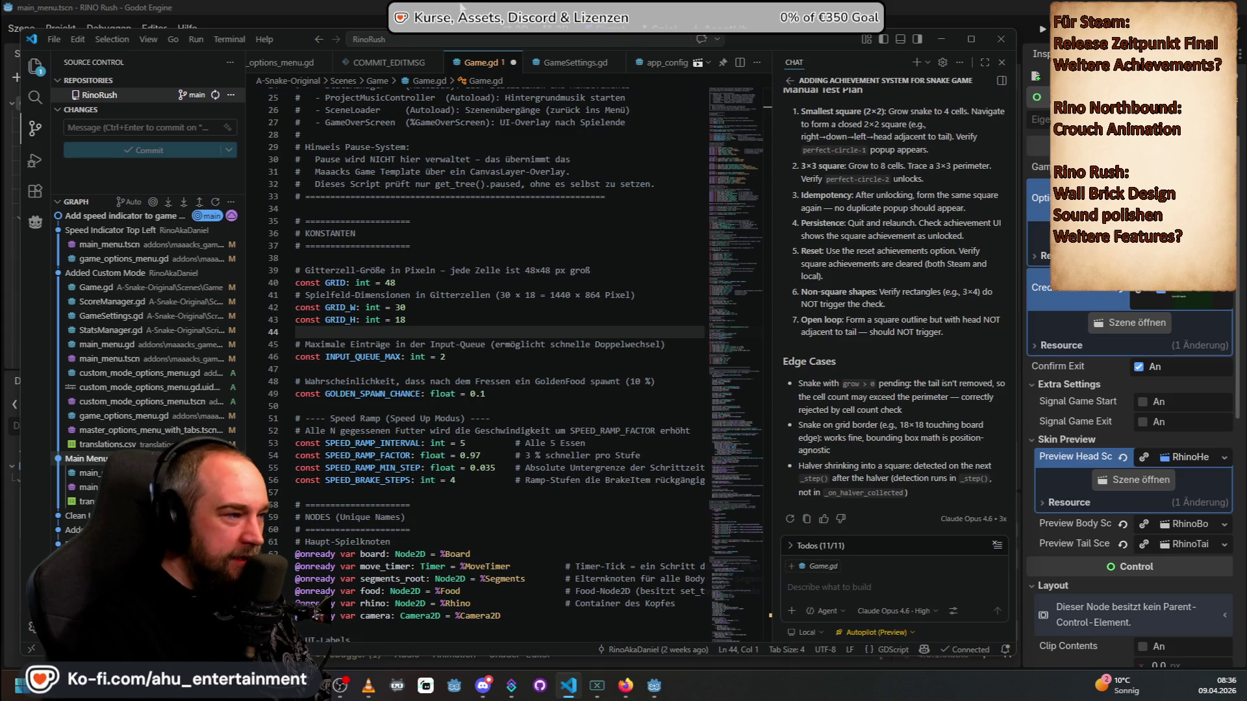
Step: Briefly open and close a file browser window, then switch to VS Code's chat panel
key(alt+Tab)
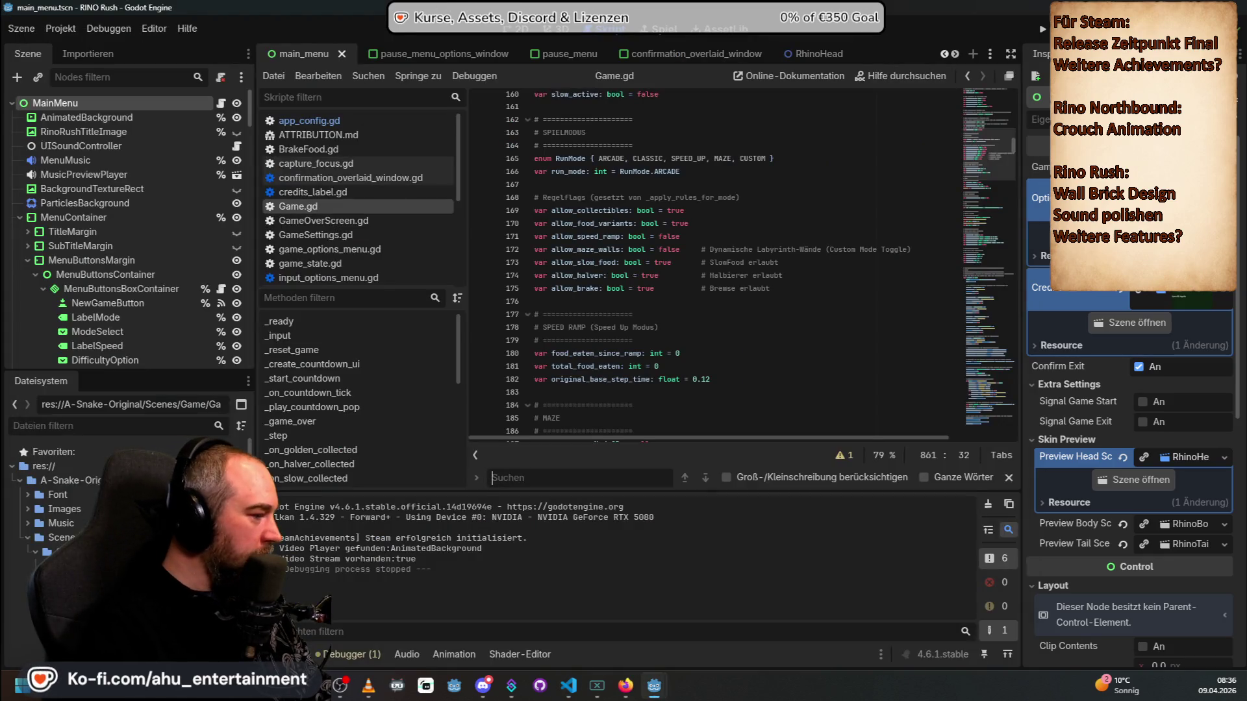
key(super+e)
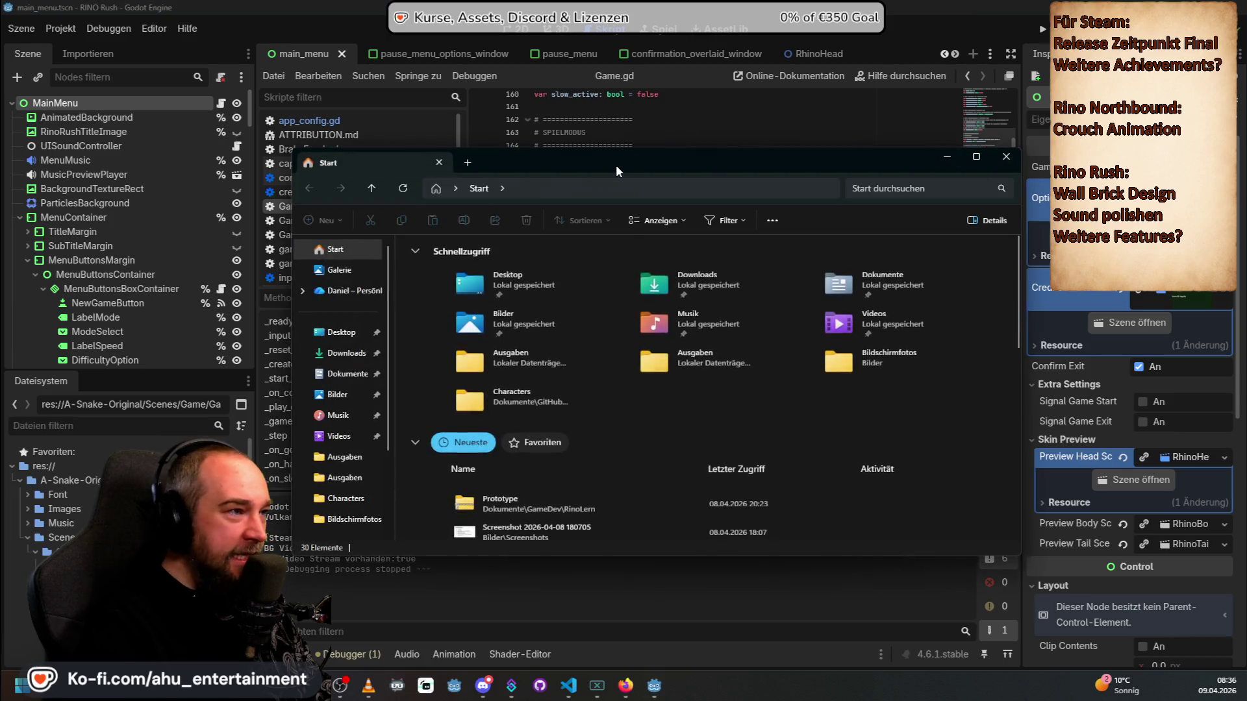
click(946, 157)
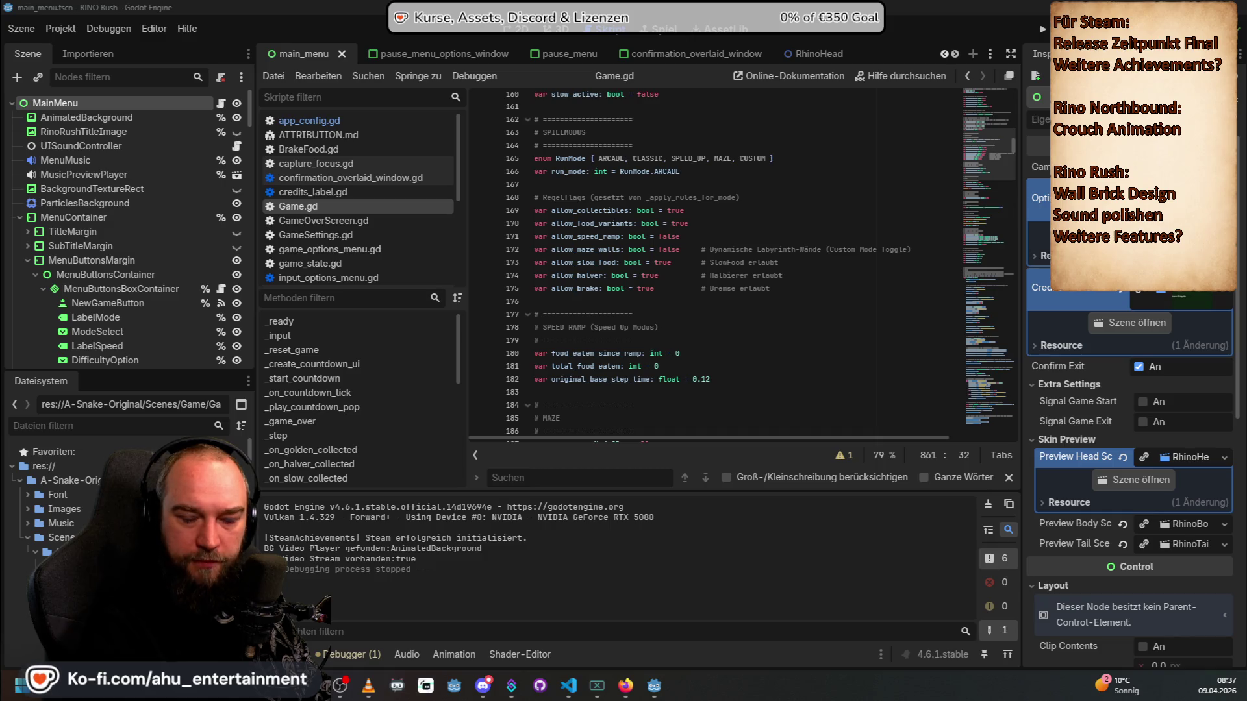
scroll(97, 506, down, 5)
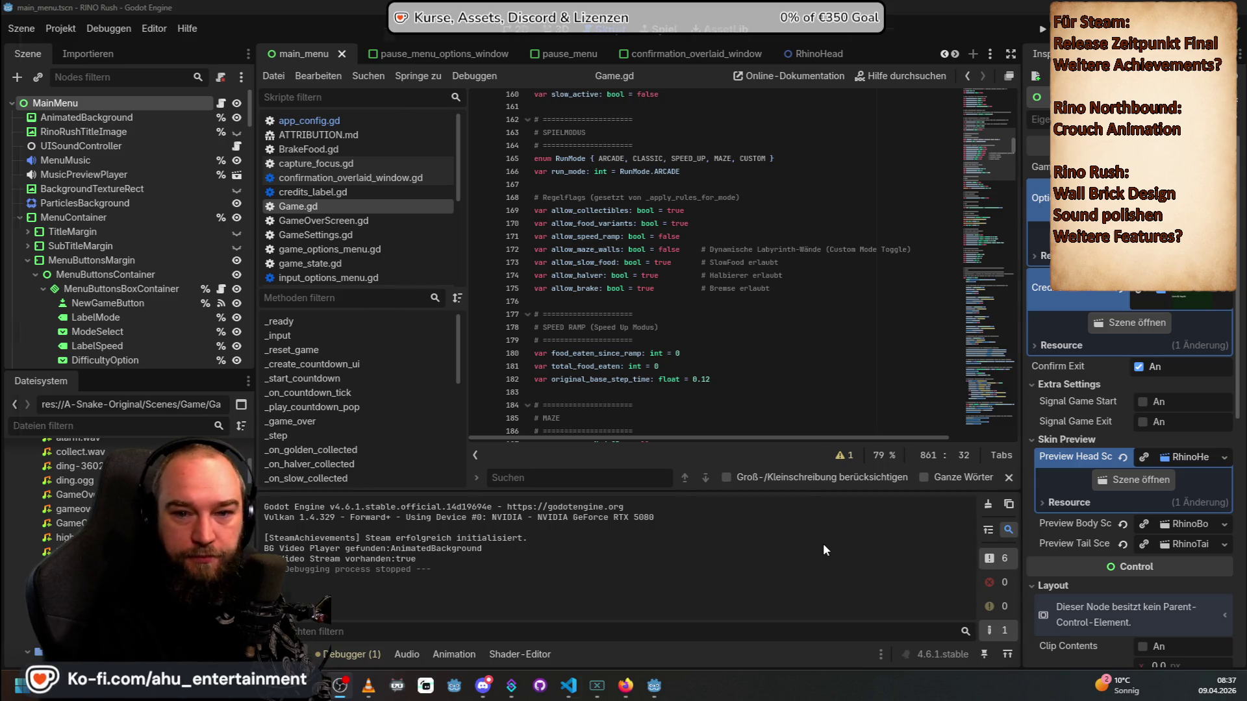
key(alt+Tab)
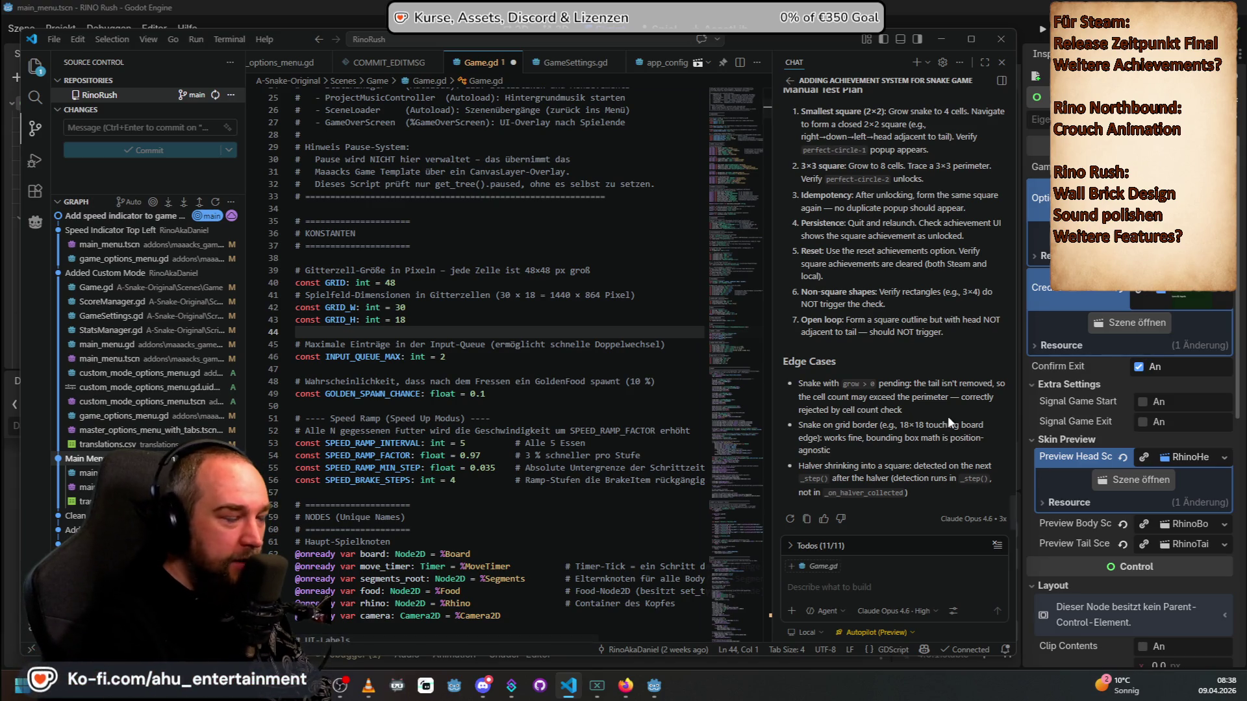
Step: Reopen the 'Comprehensive Analysis of Snake Game Project' session, read it, and start implementation
click(790, 80)
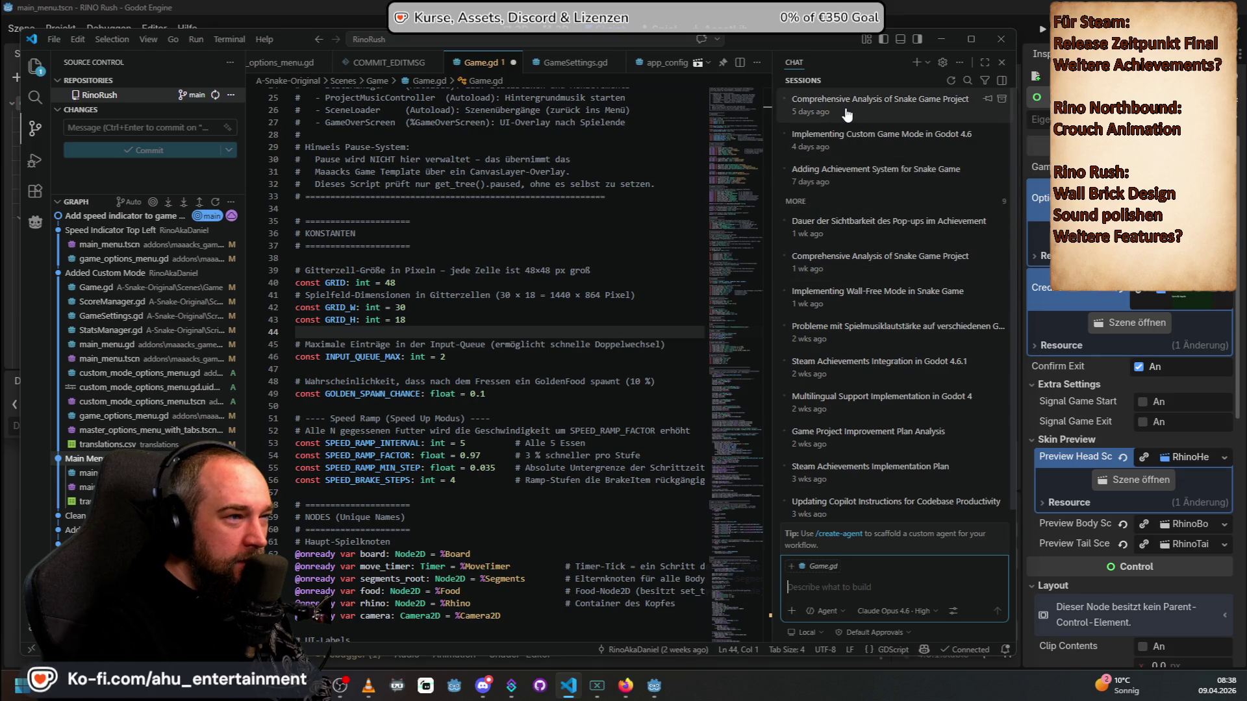
click(872, 114)
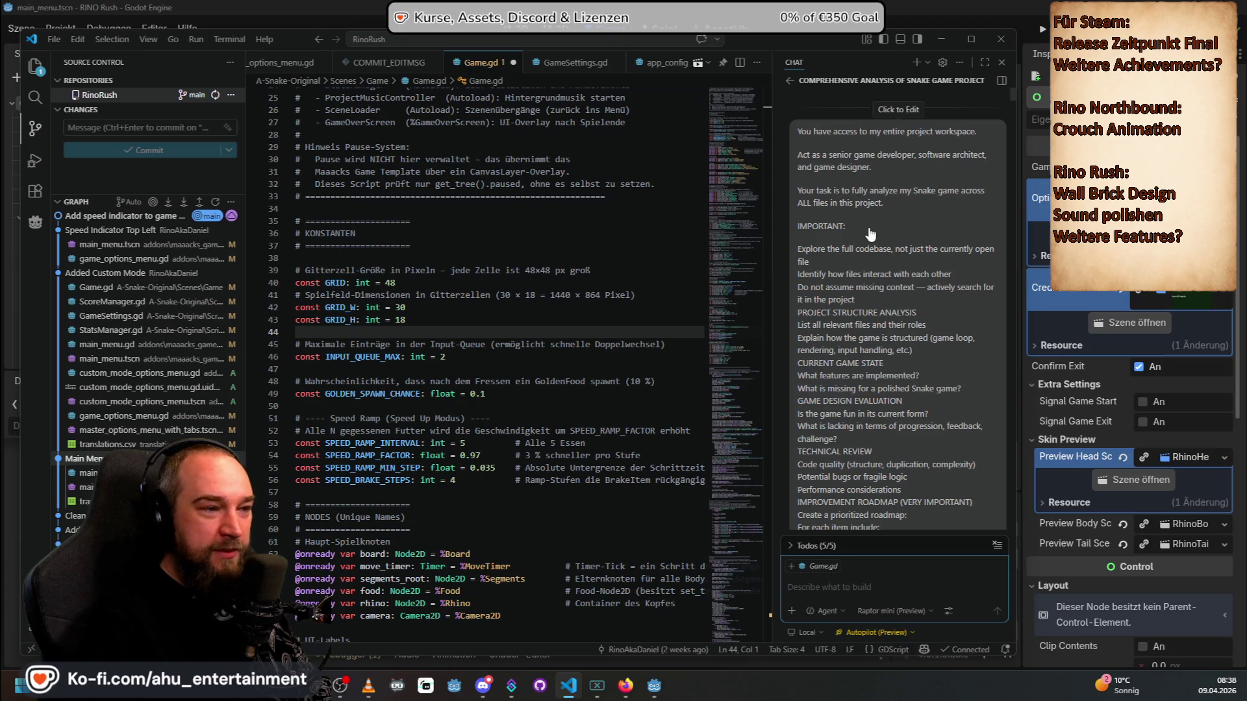
scroll(823, 269, down, 5)
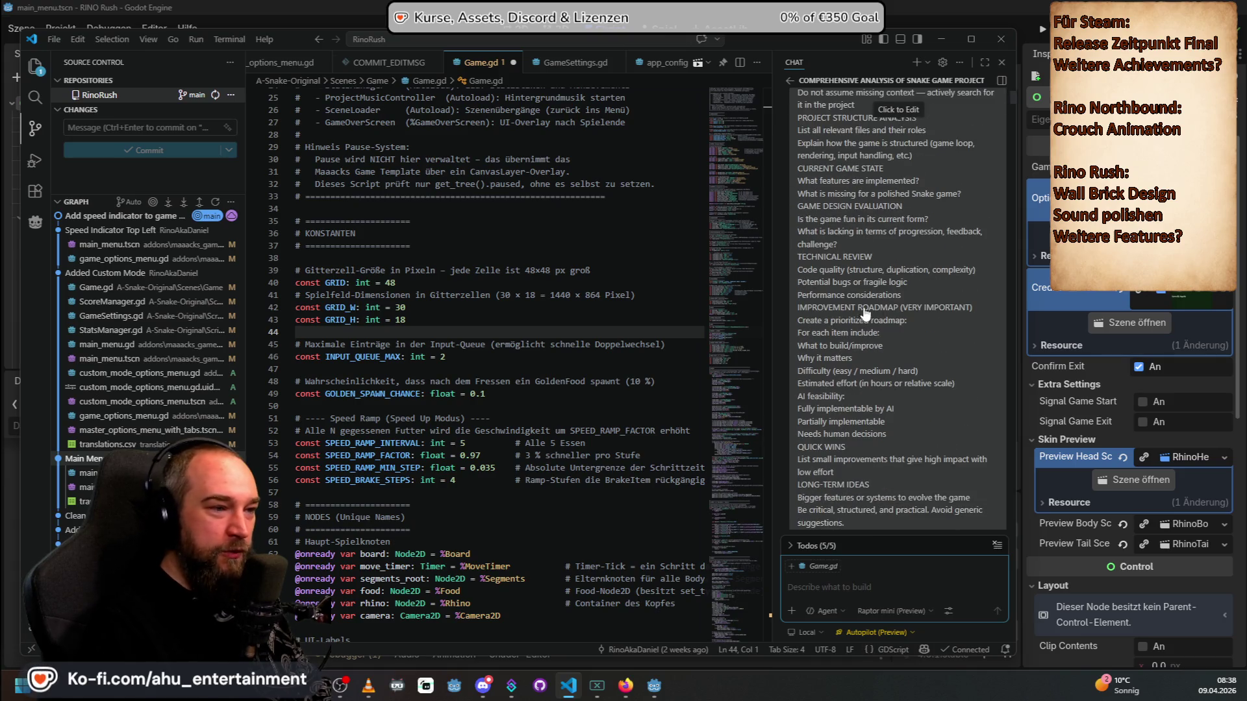
scroll(865, 313, down, 2)
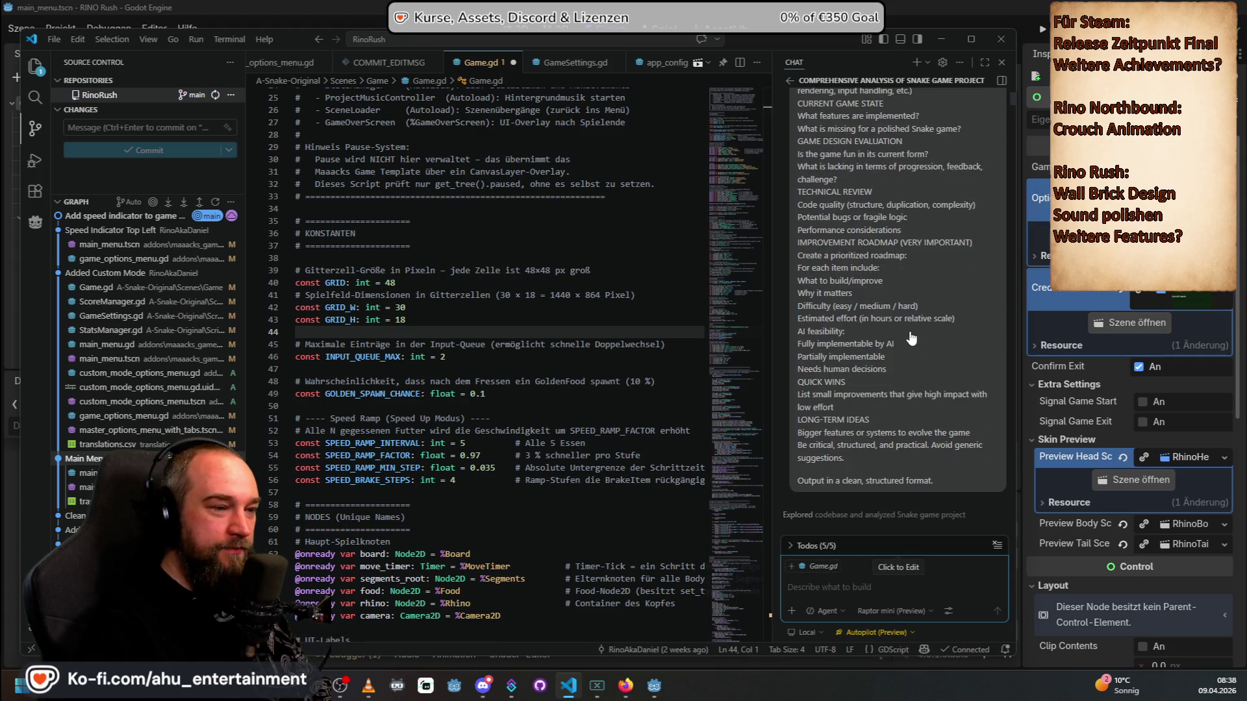
scroll(918, 356, down, 10)
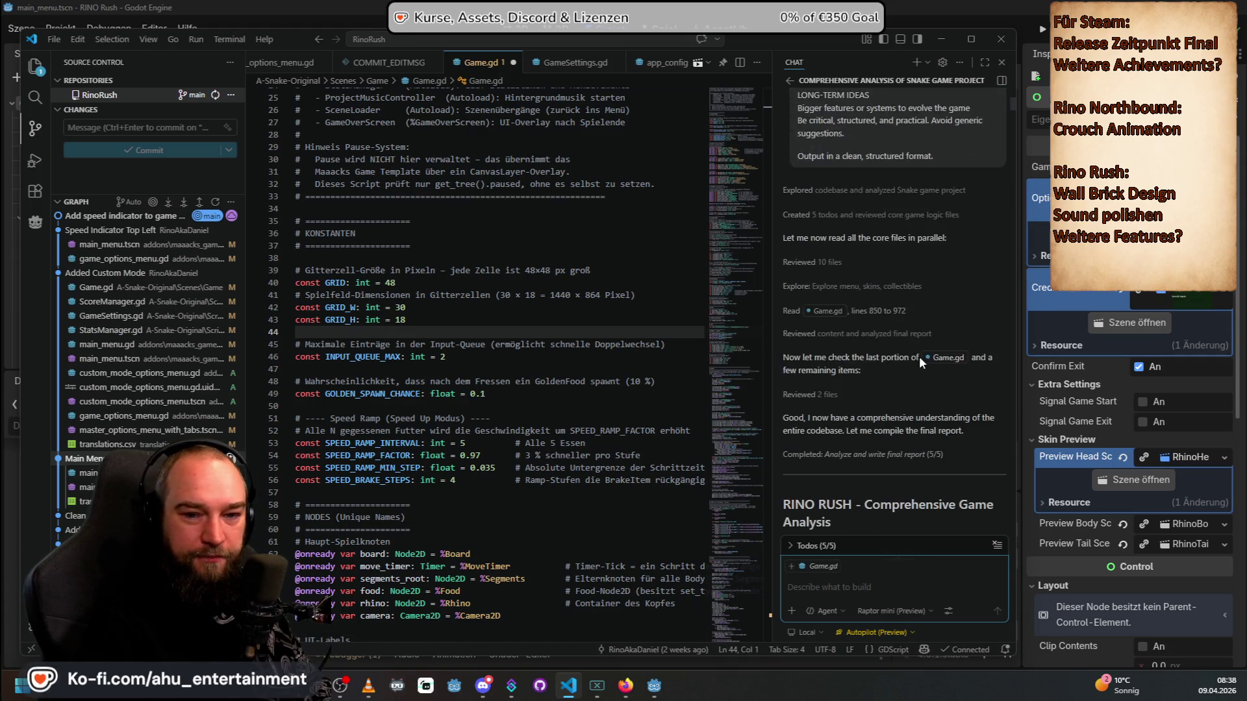
scroll(932, 357, down, 10)
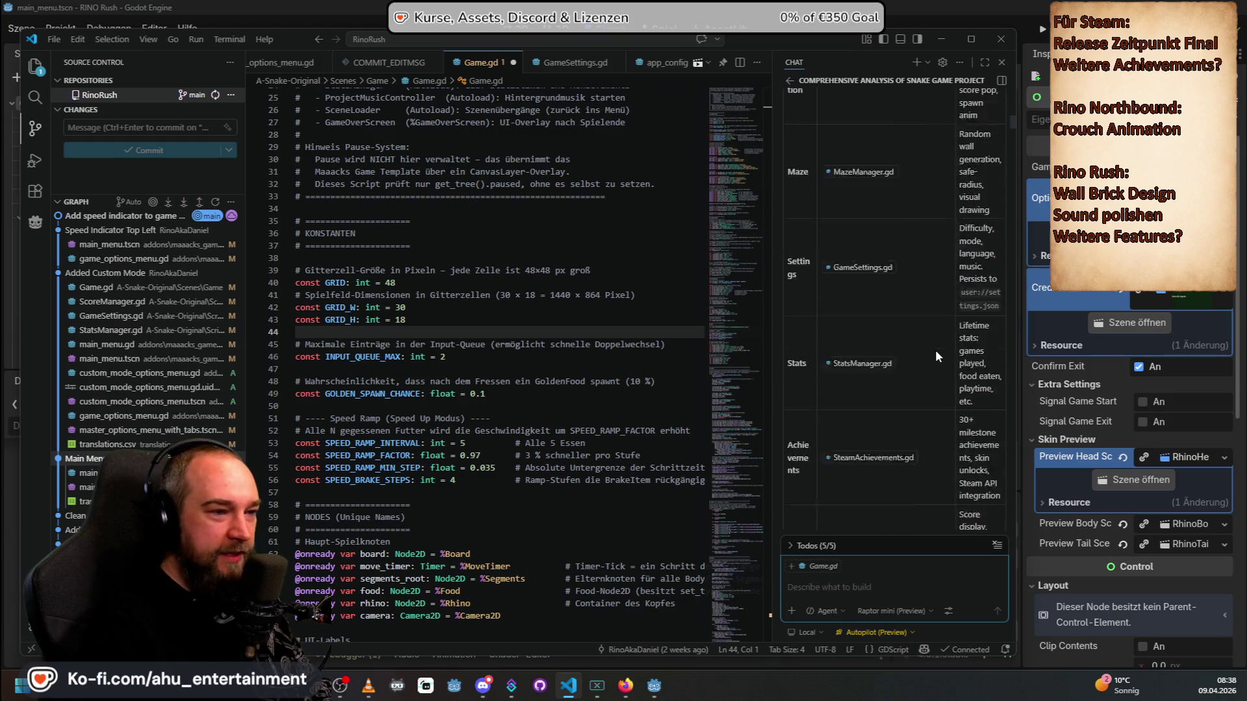
scroll(953, 343, down, 15)
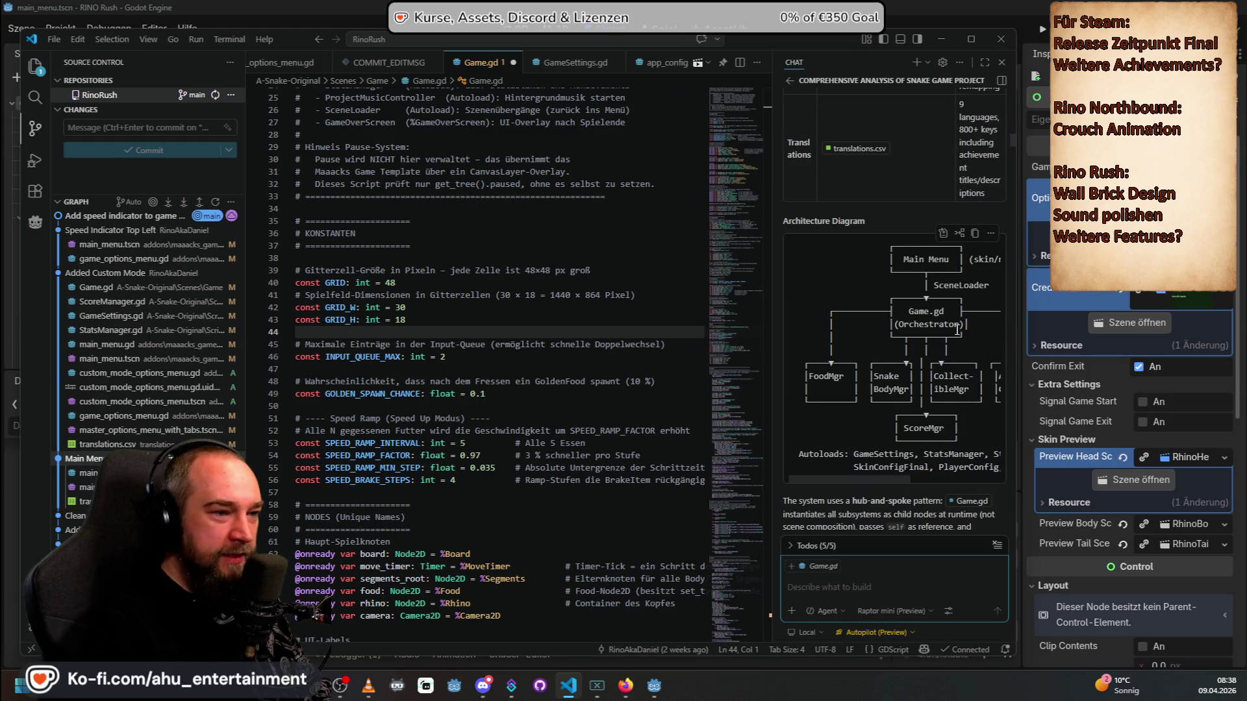
scroll(847, 258, down, 5)
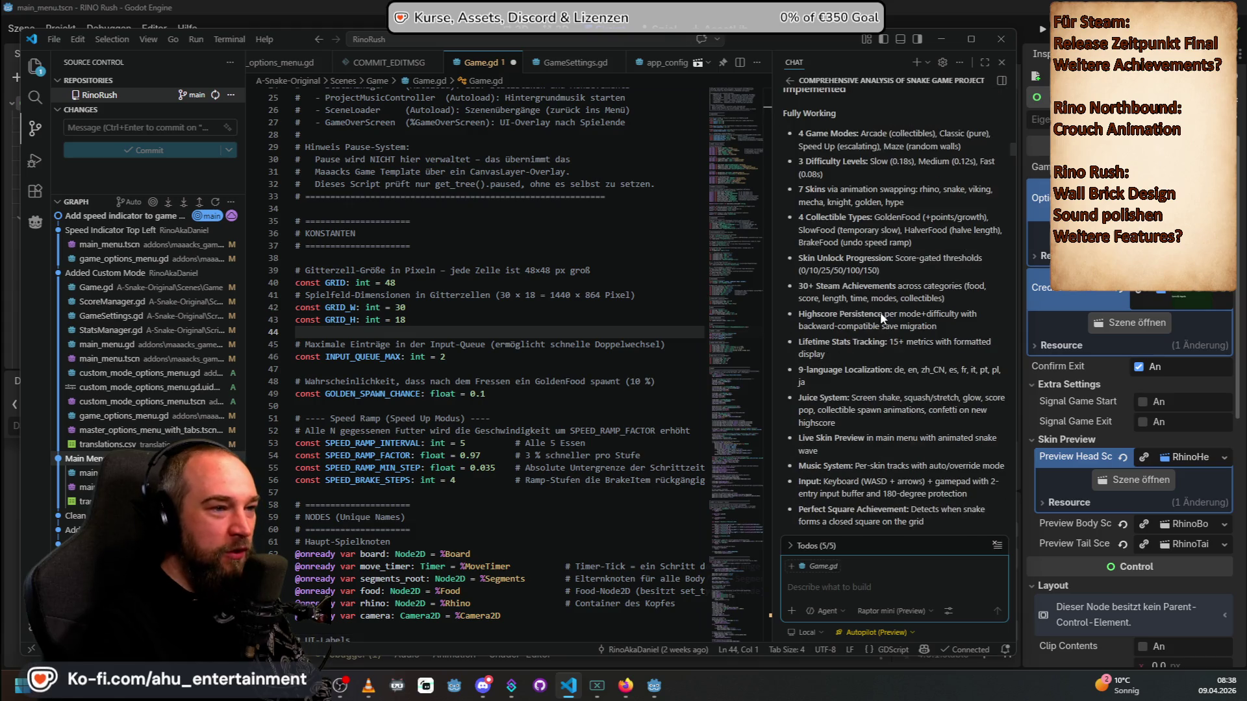
scroll(931, 294, down, 10)
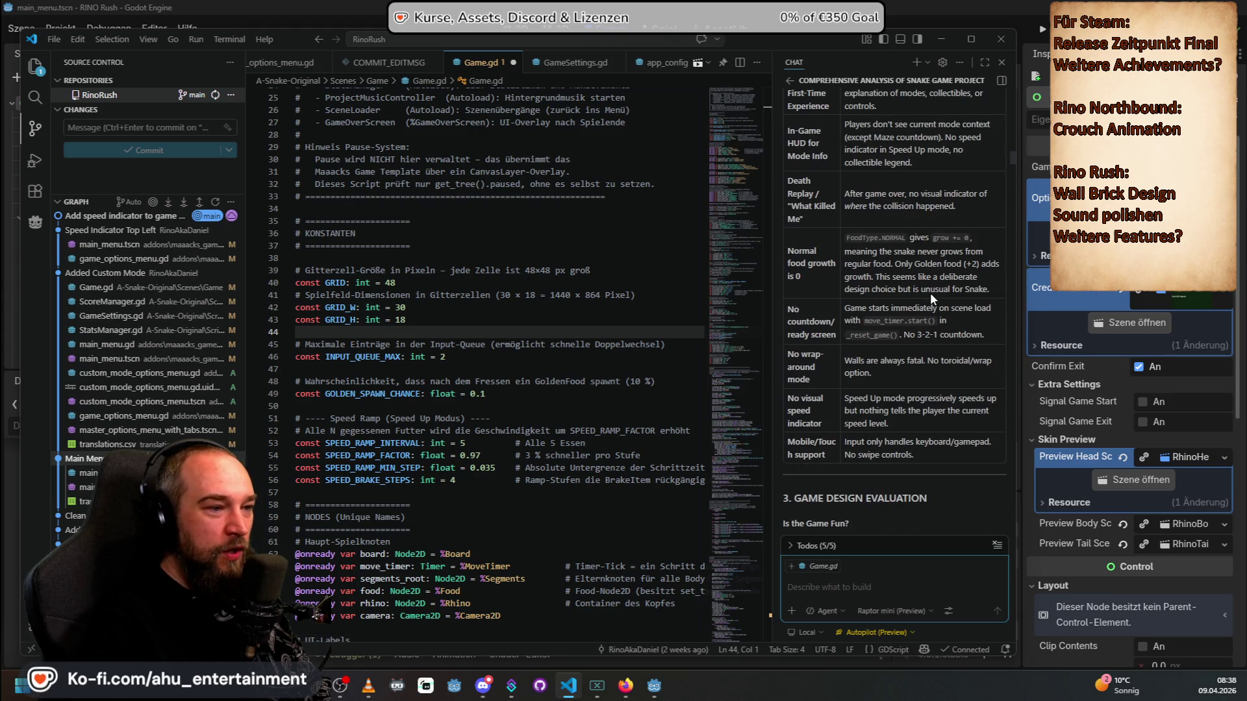
drag(1010, 161, 1006, 571)
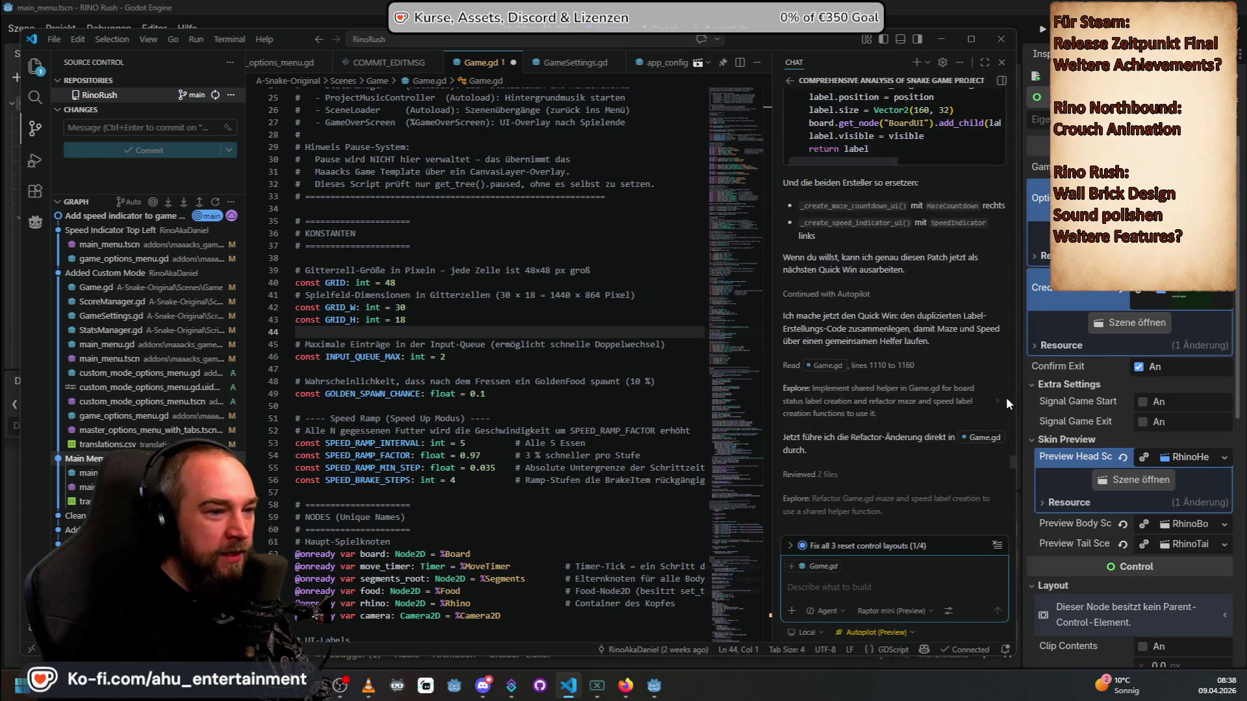
click(1010, 458)
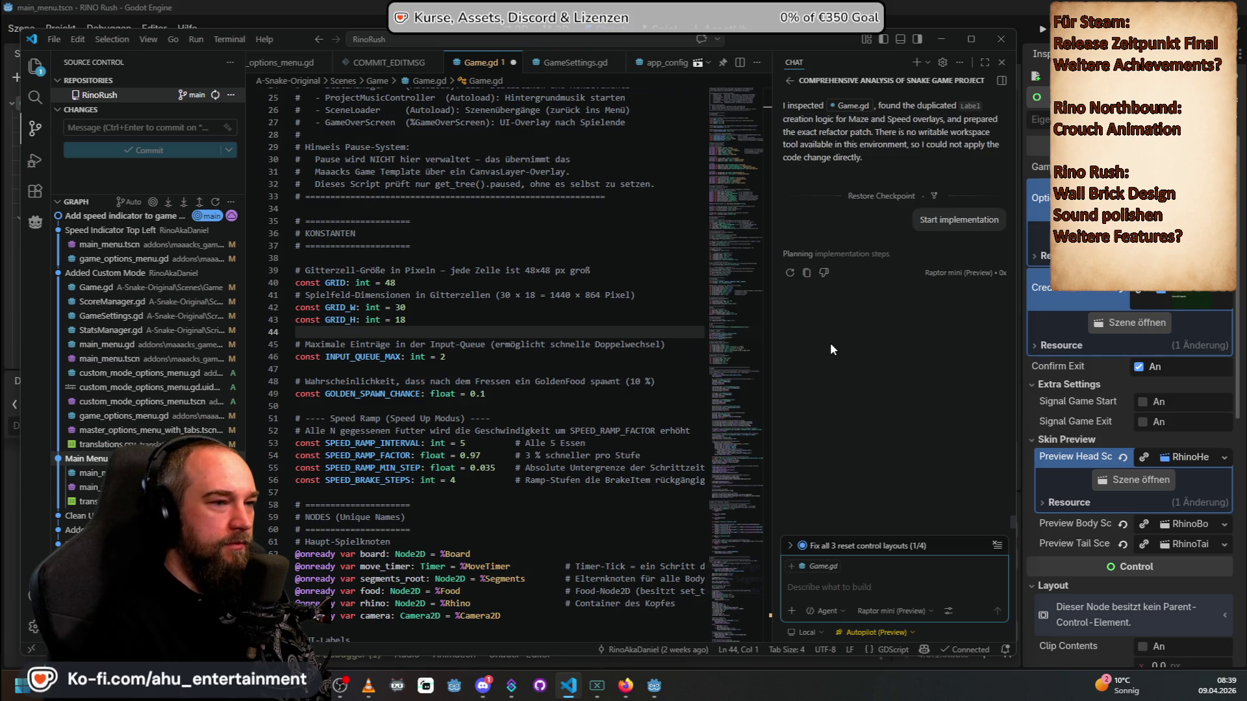
Step: Return to the chat Sessions list and switch back to the Godot editor
click(790, 80)
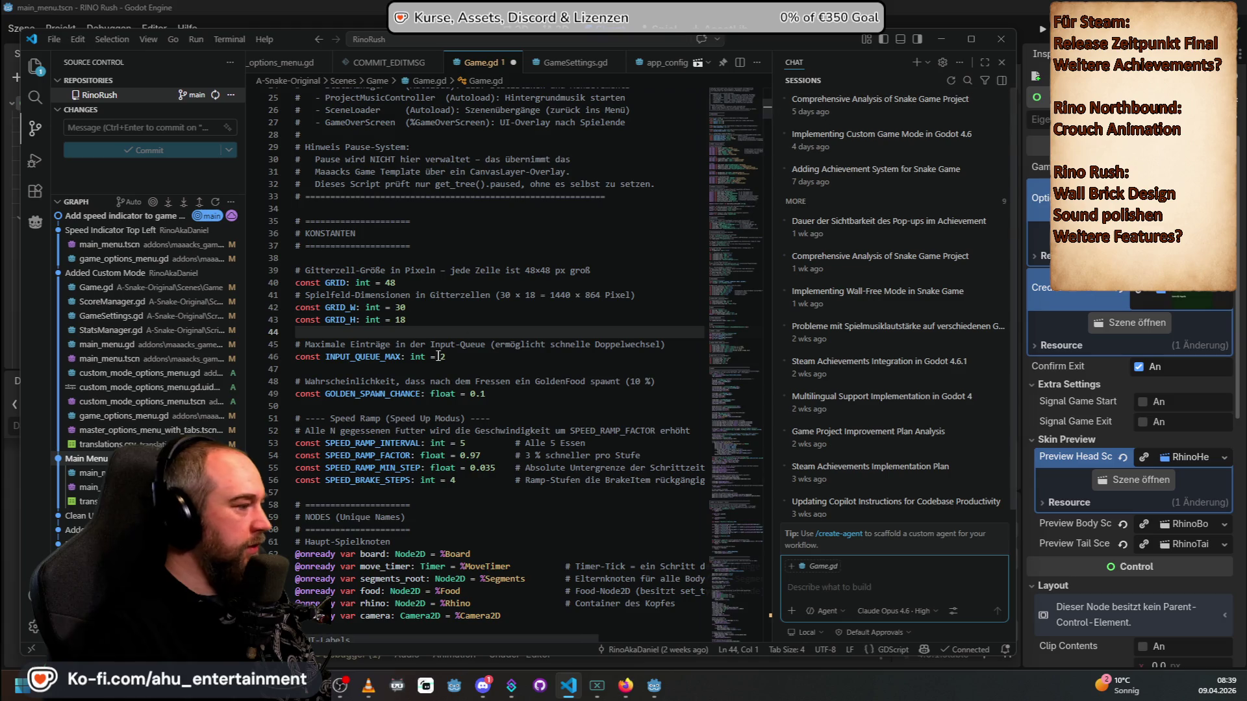
key(alt+Tab)
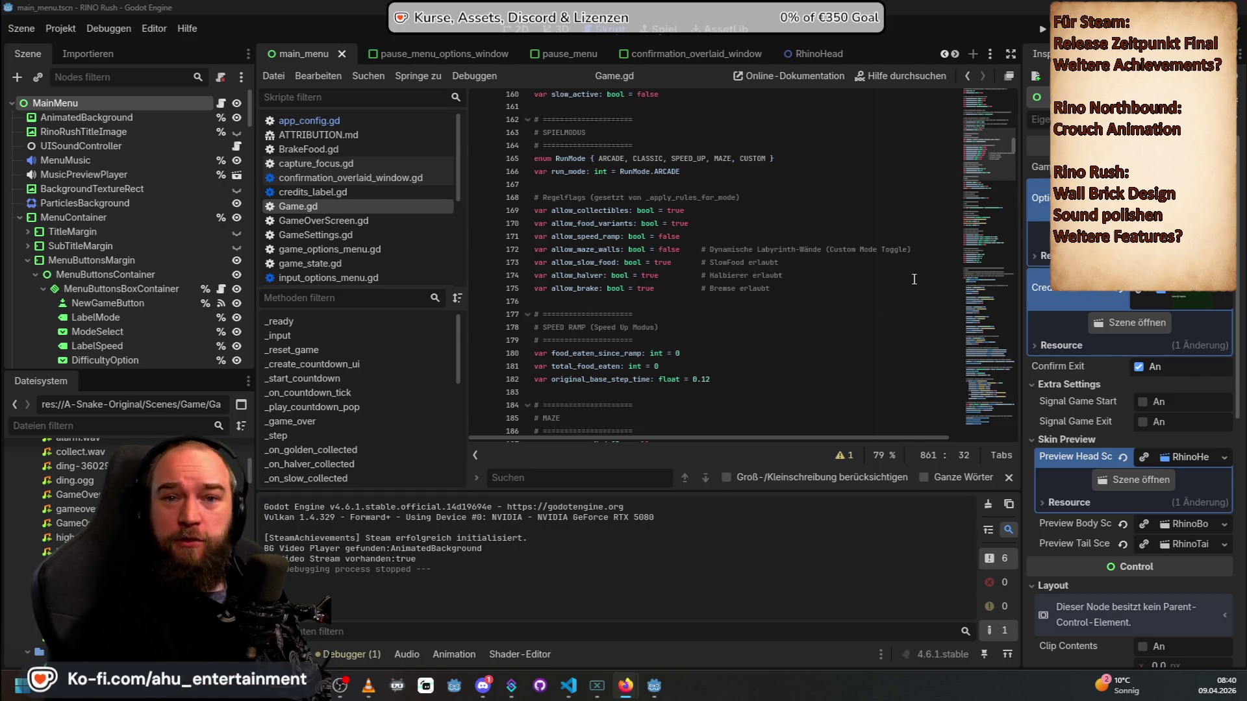
scroll(810, 252, down, 2)
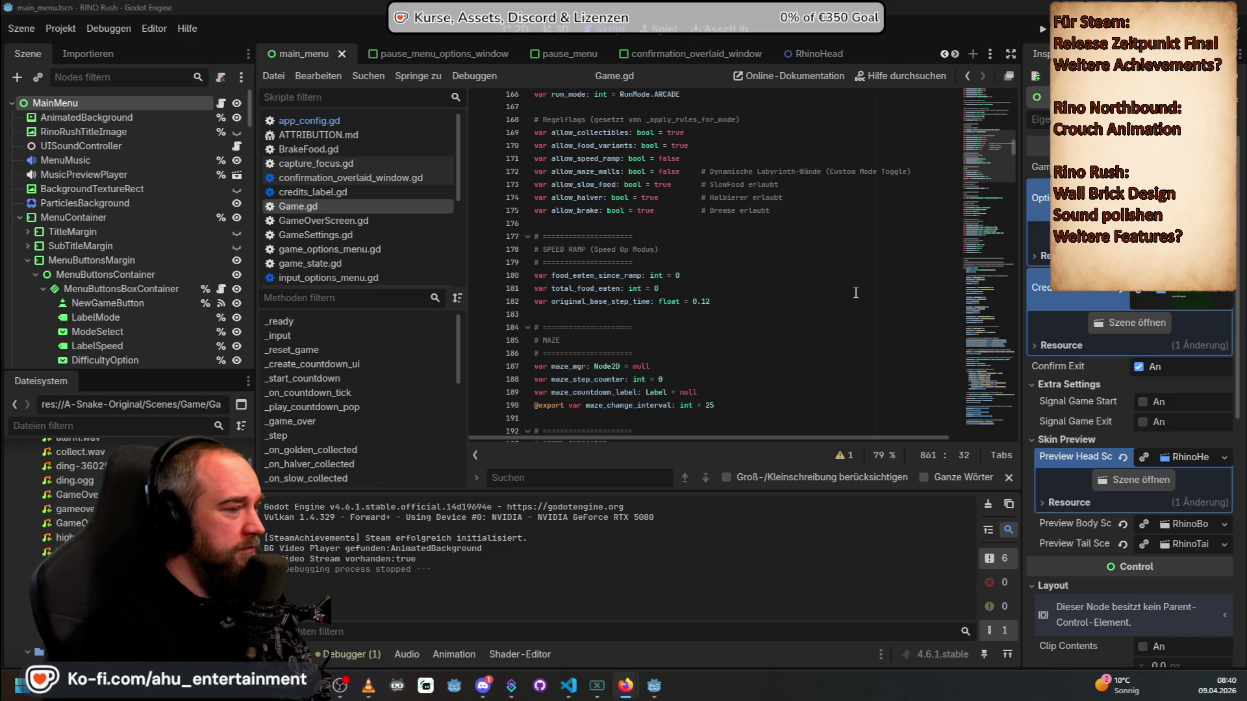
scroll(863, 265, up, 1)
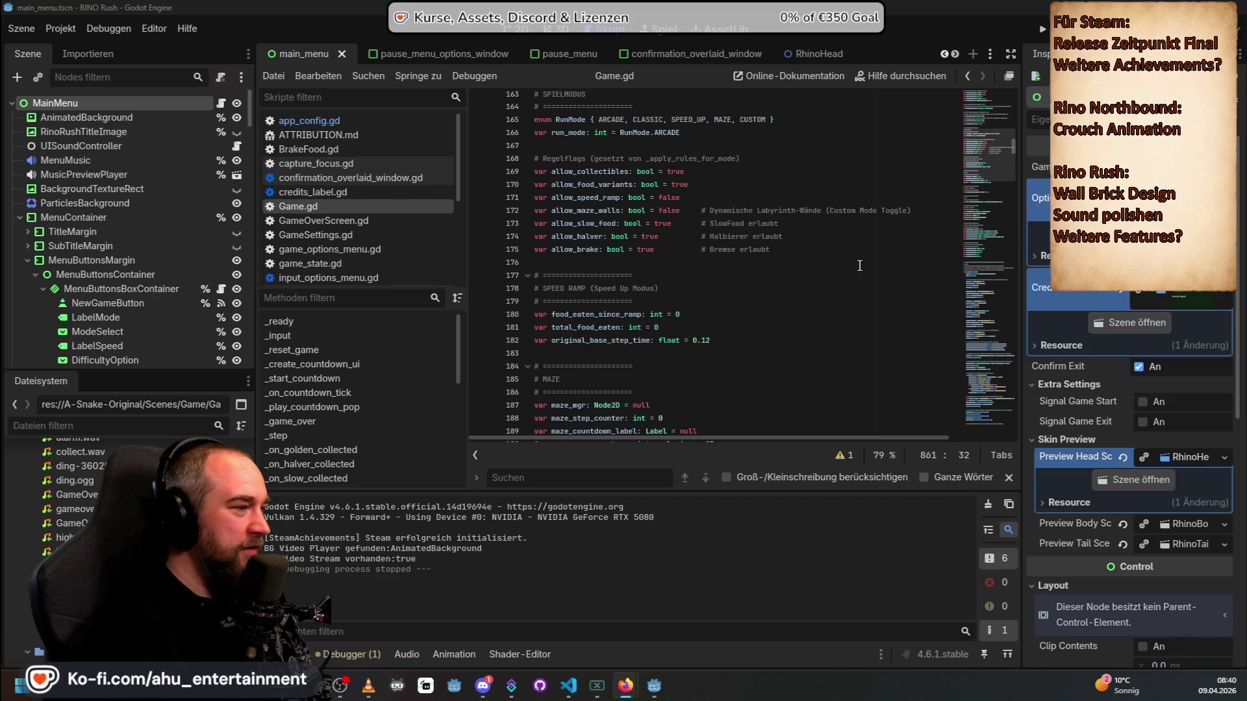
scroll(859, 266, down, 2)
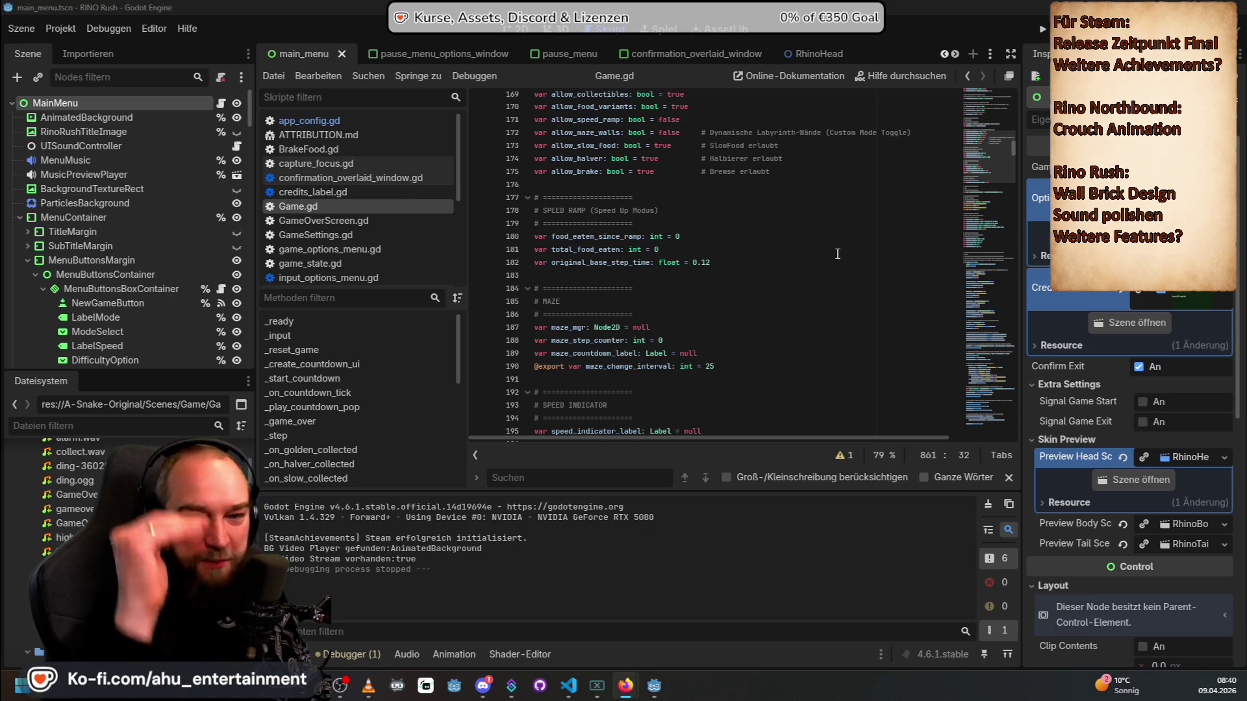
scroll(795, 192, up, 4)
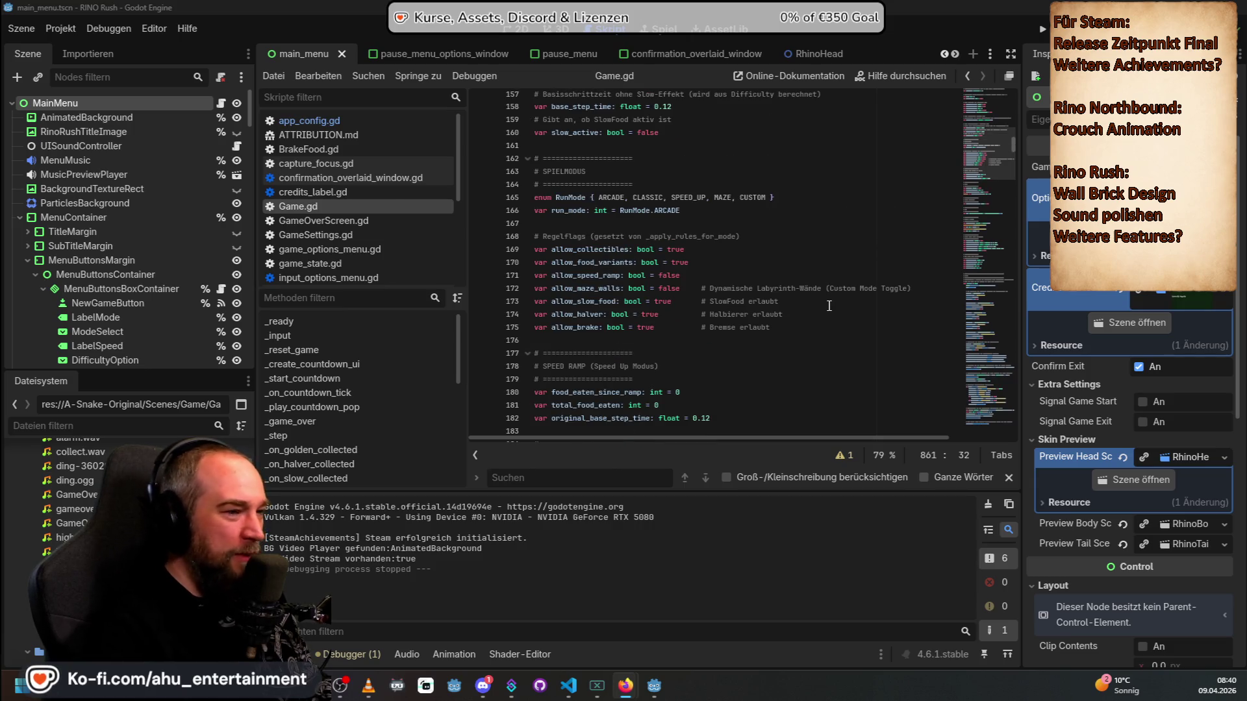
scroll(829, 305, down, 4)
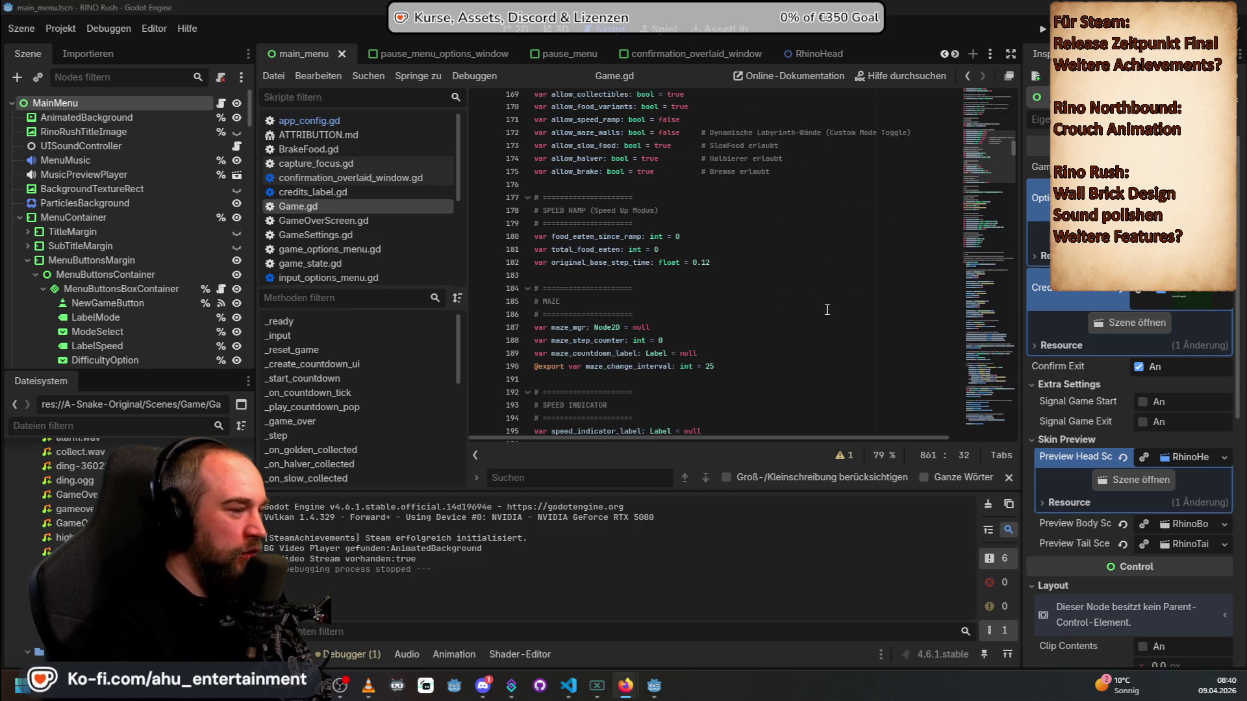
scroll(808, 329, down, 3)
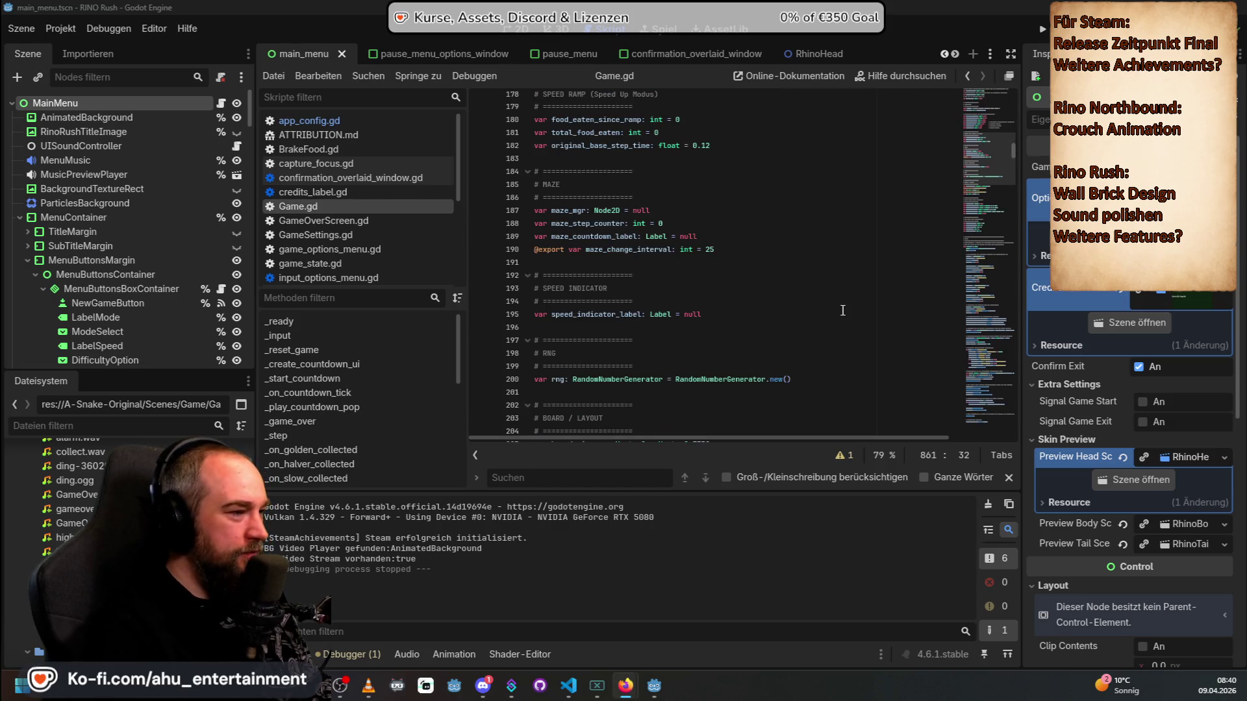
scroll(842, 310, down, 9)
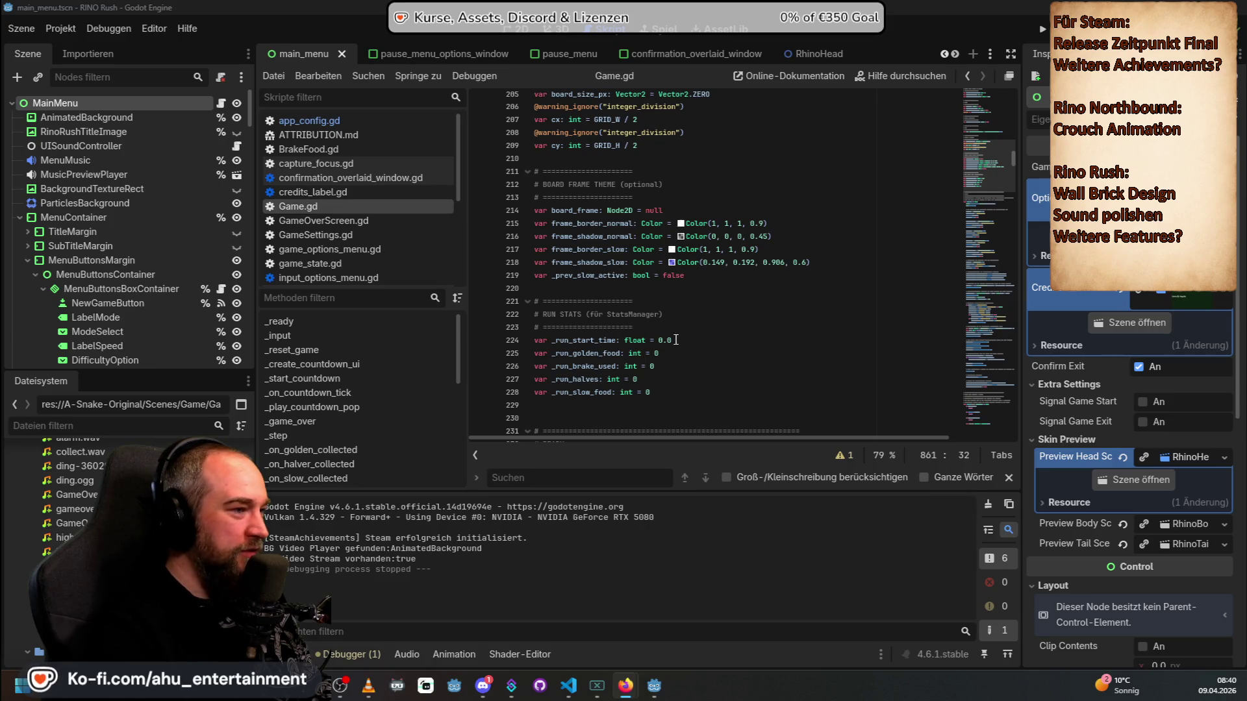
scroll(679, 398, up, 20)
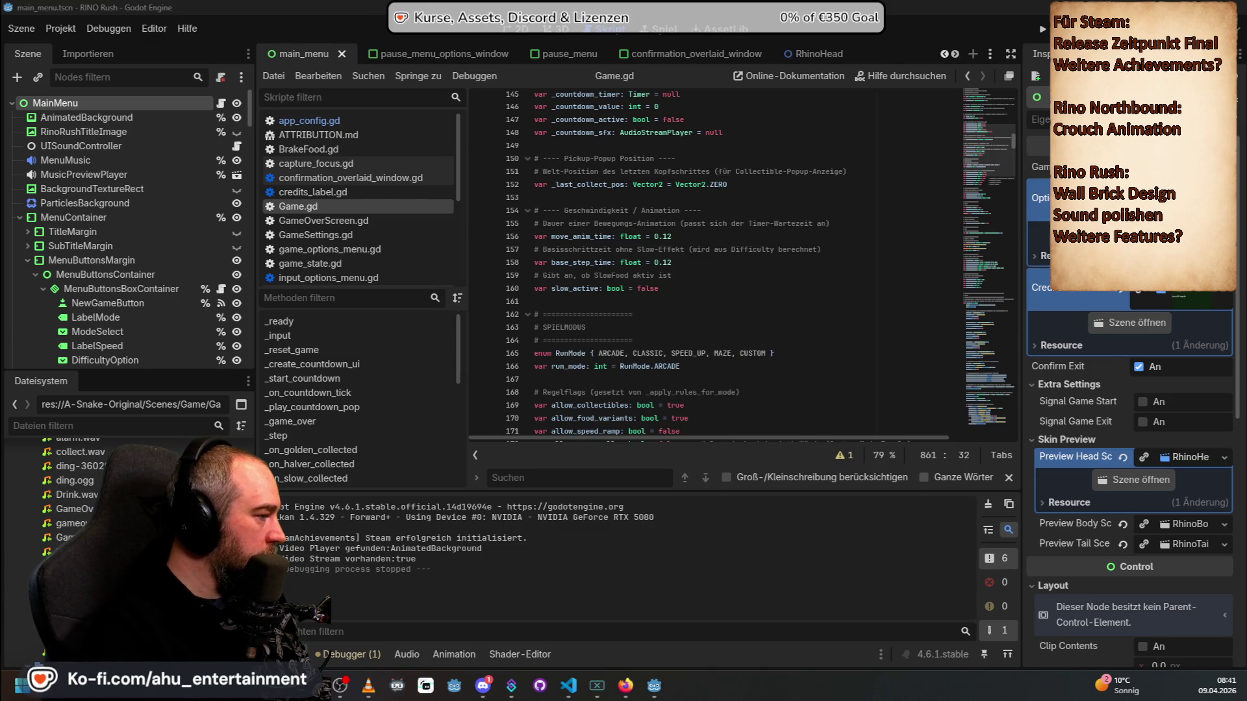
Step: Select and play the Drink.wav sound file
click(69, 493)
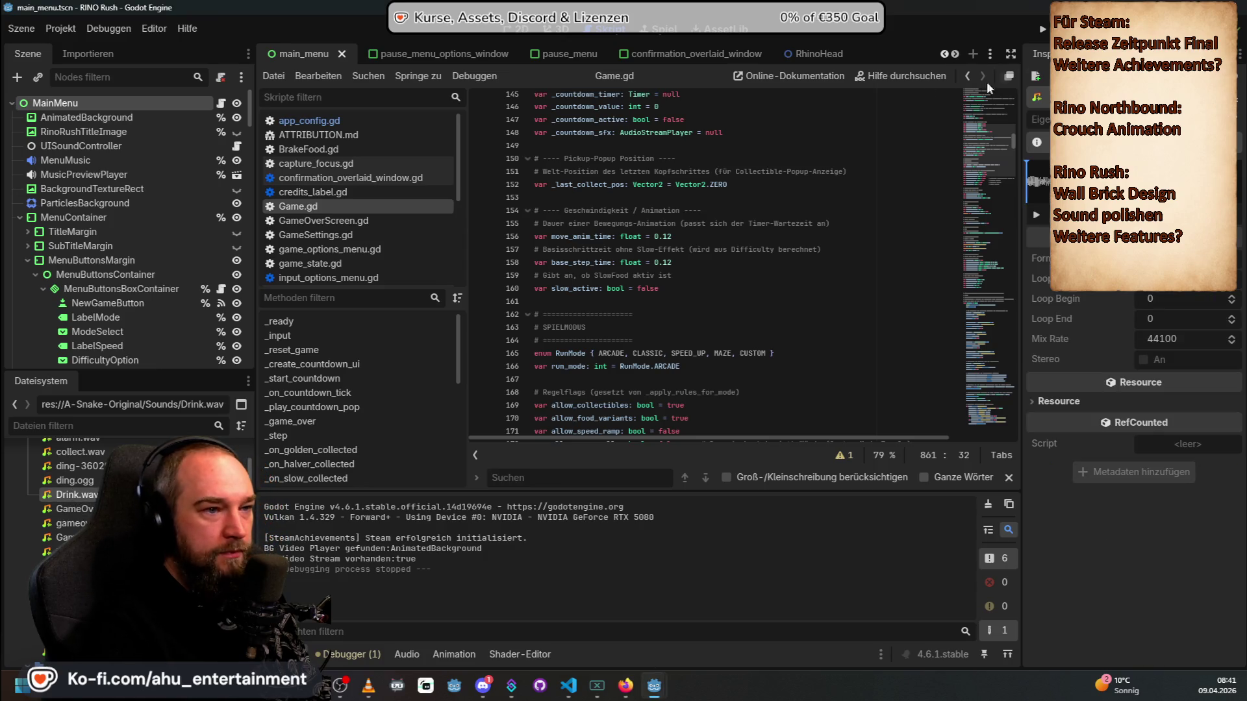
click(1038, 215)
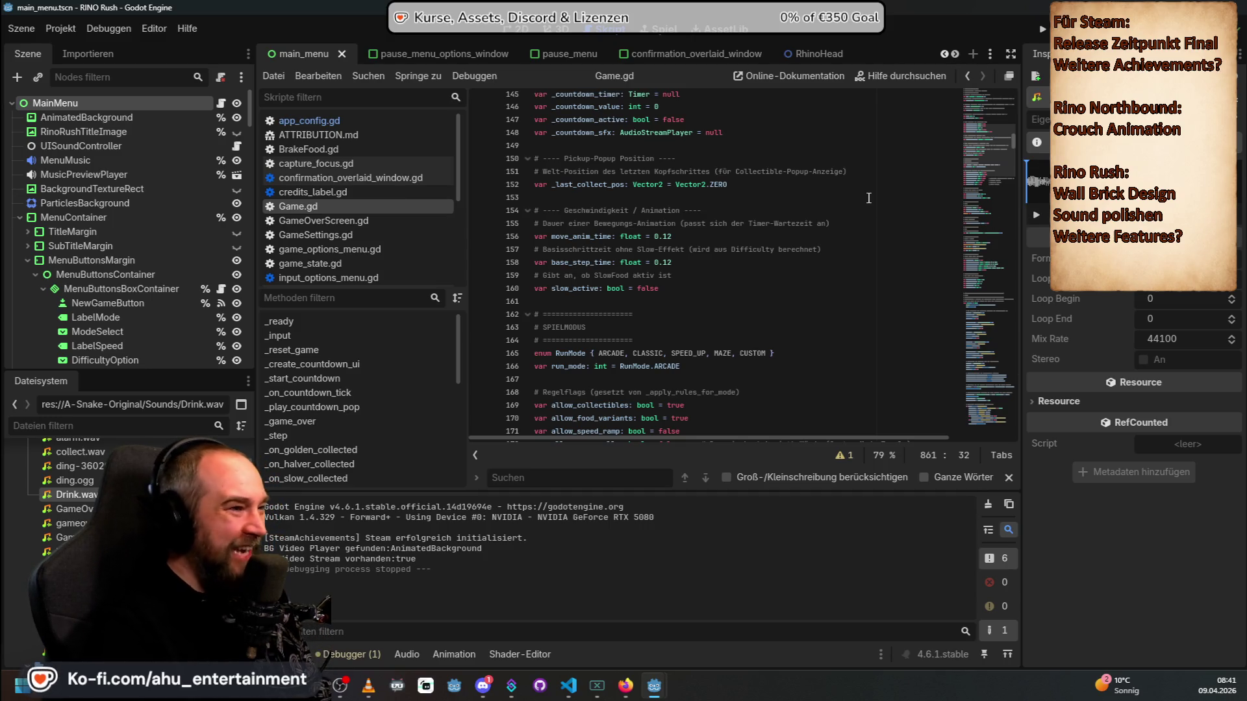
scroll(856, 258, up, 5)
Step: Search Game.gd for 'collect', landing on the CollectibleManager header entry
scroll(857, 258, up, 19)
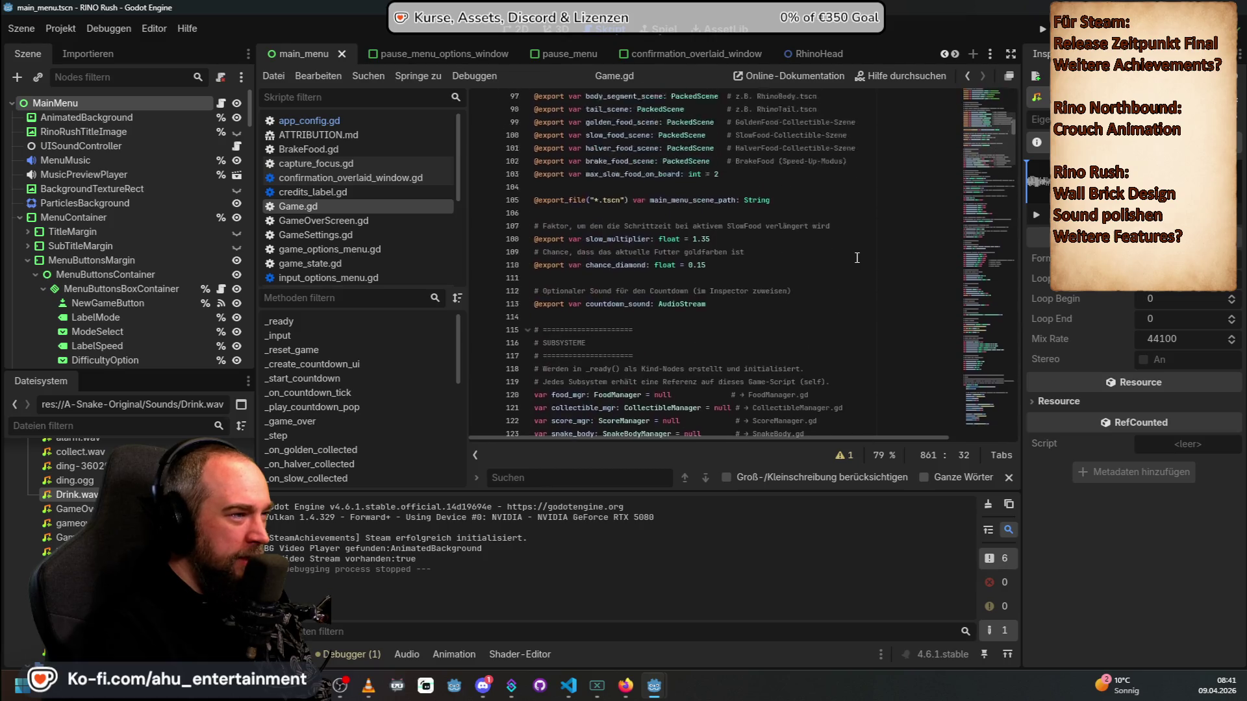
scroll(570, 382, up, 20)
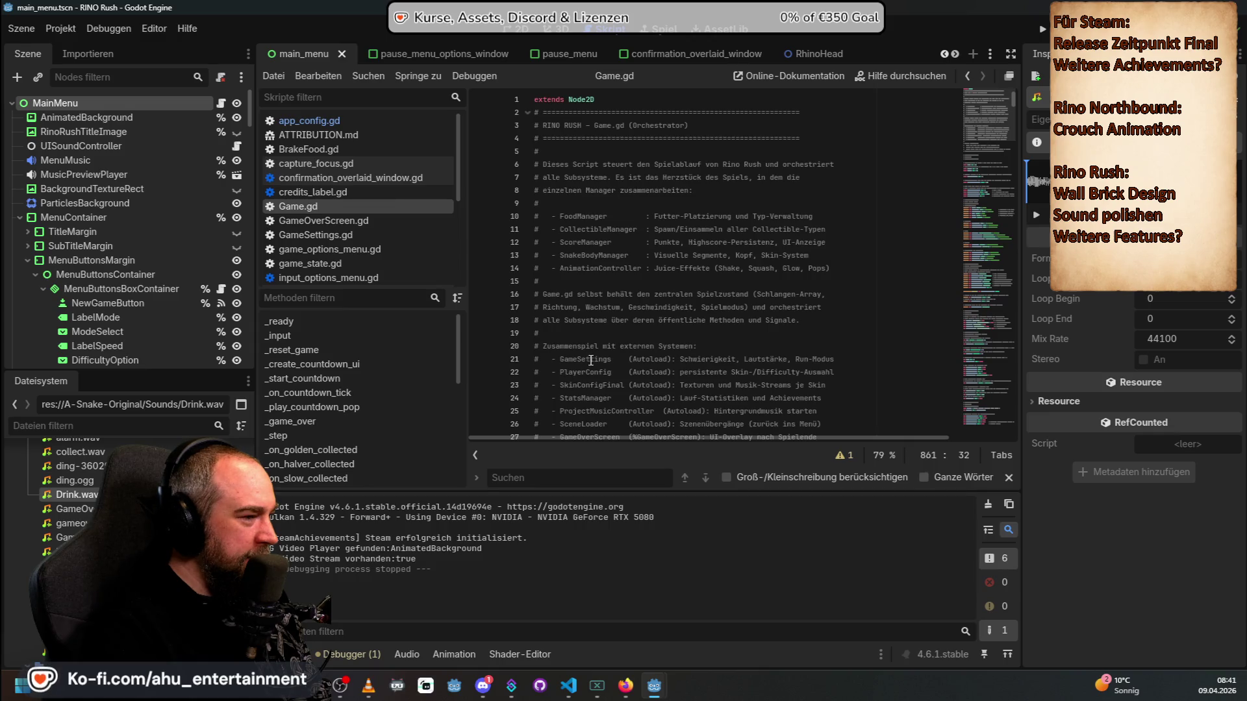
click(710, 202)
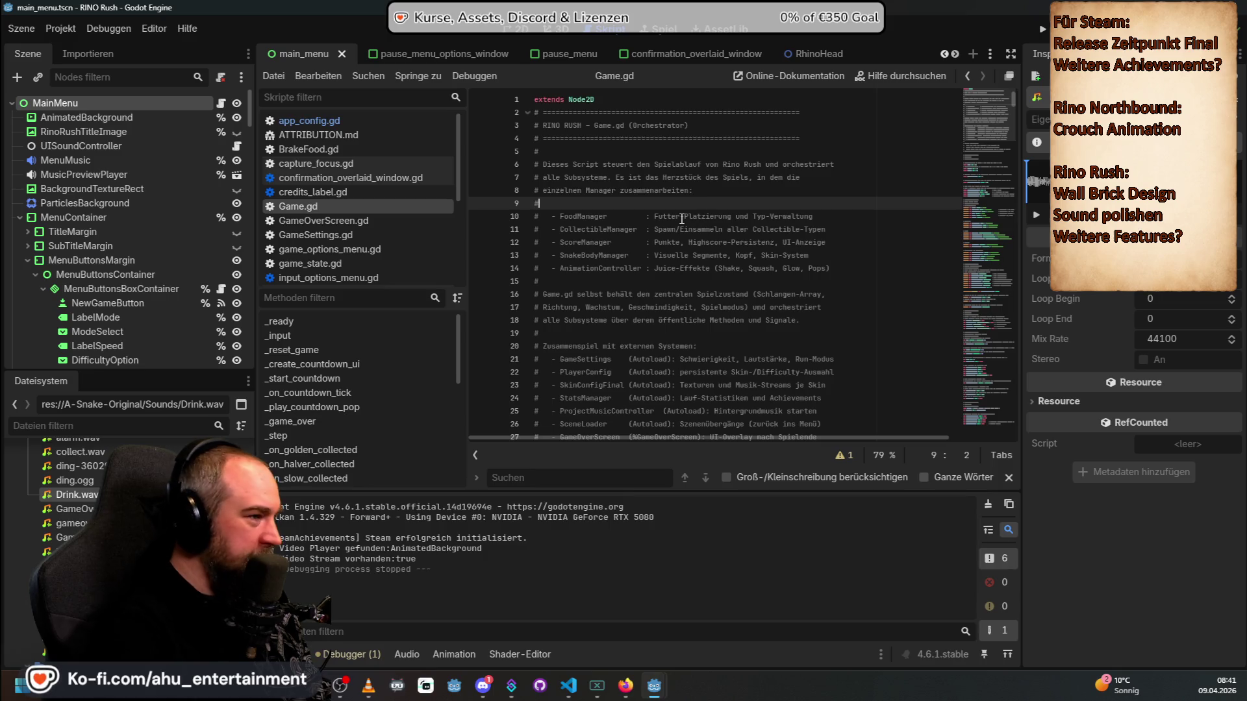
key(ctrl+f)
text(collect)
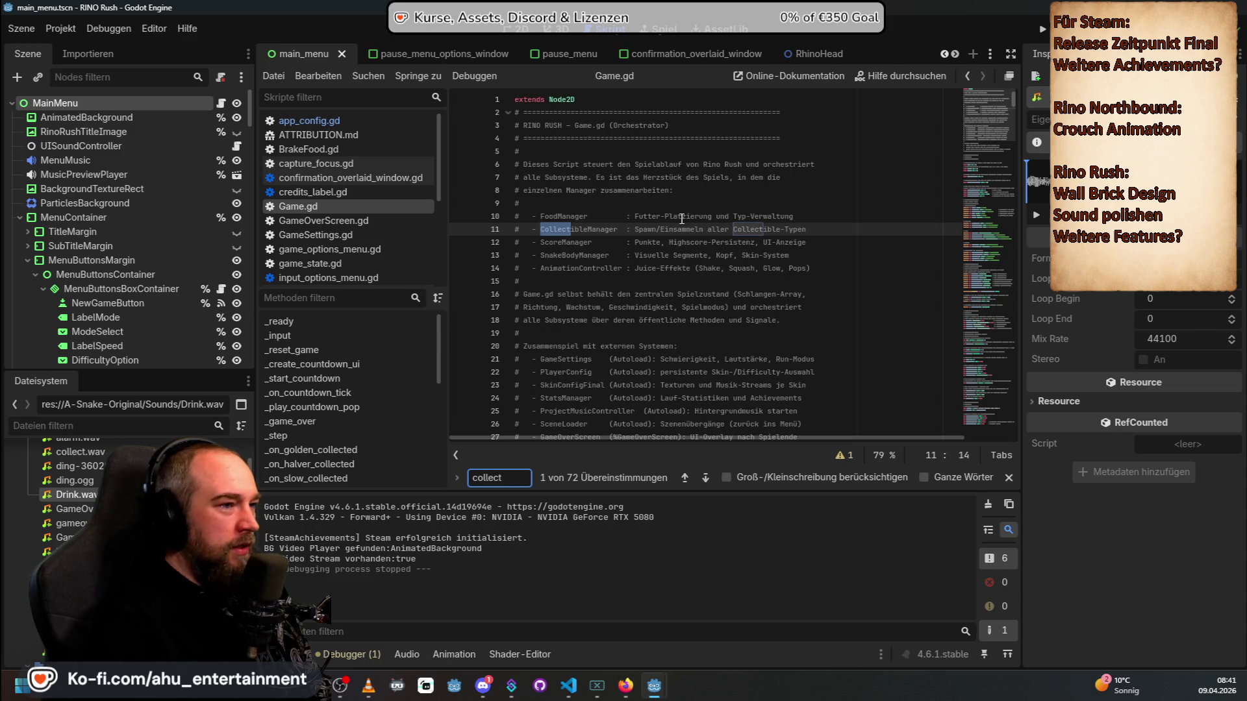
Step: Filter project files by 'coll', open CollectibleManager.gd and scroll down through it
click(87, 426)
text(coll)
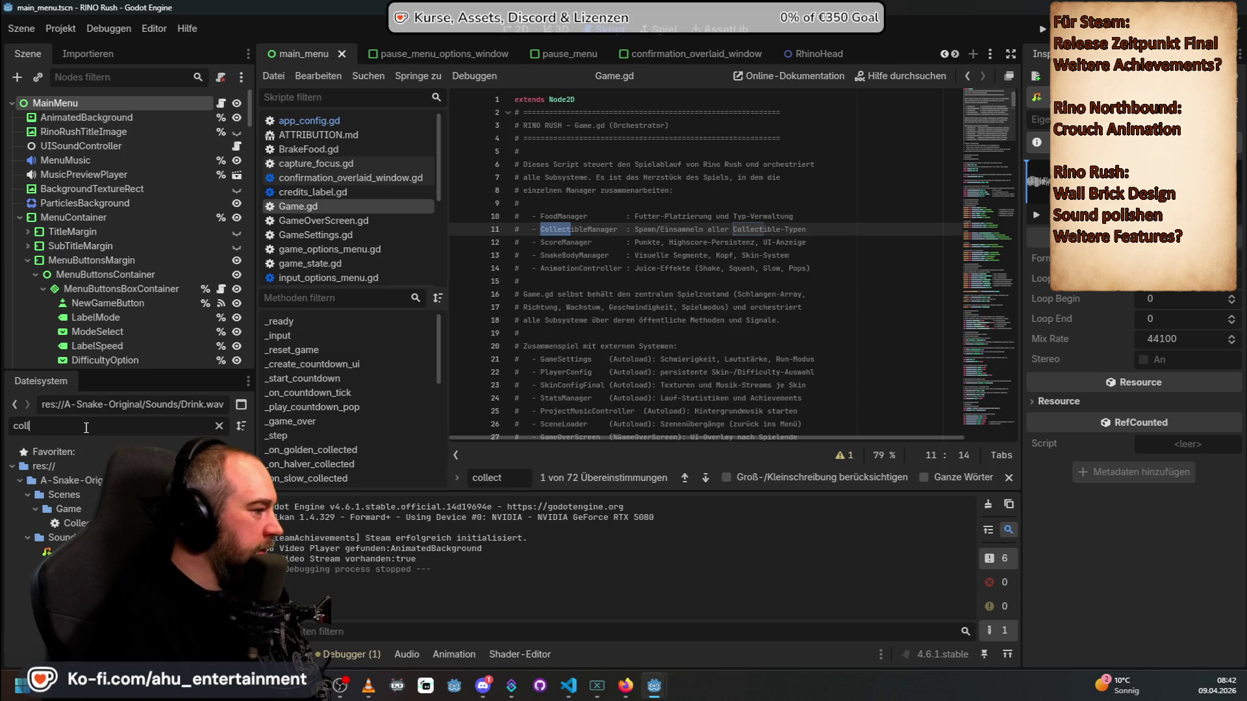
double_click(74, 523)
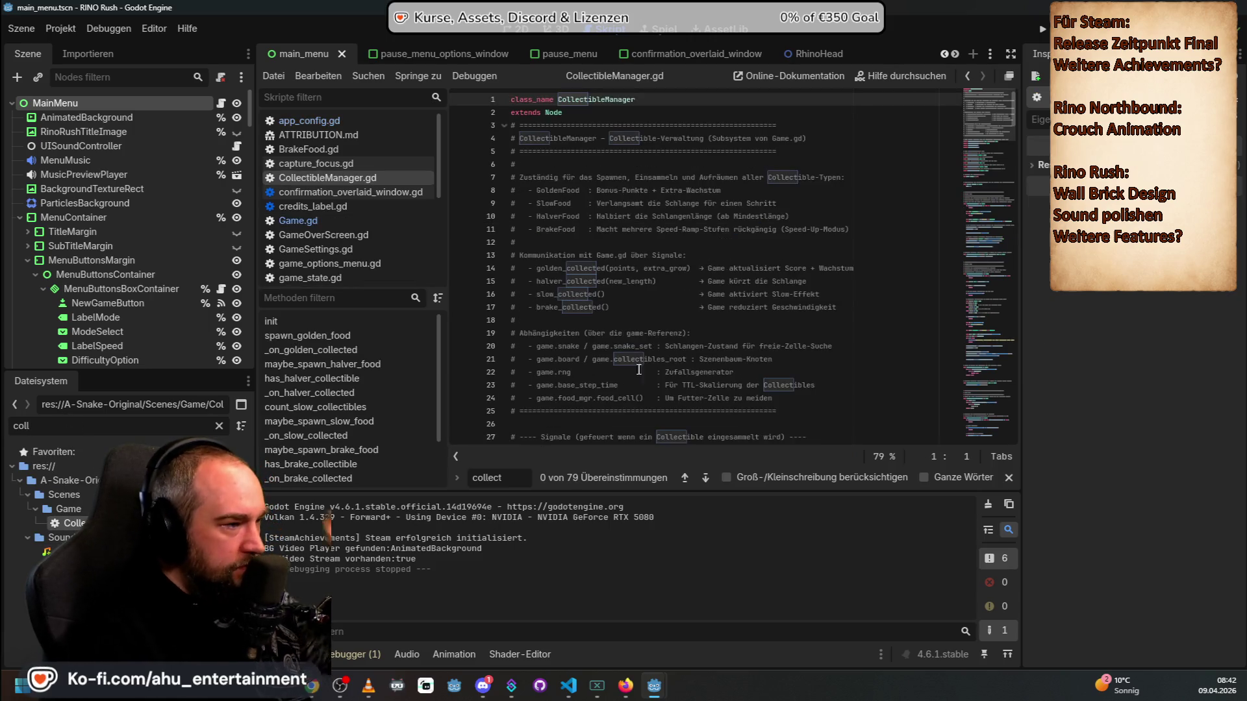
scroll(809, 267, down, 15)
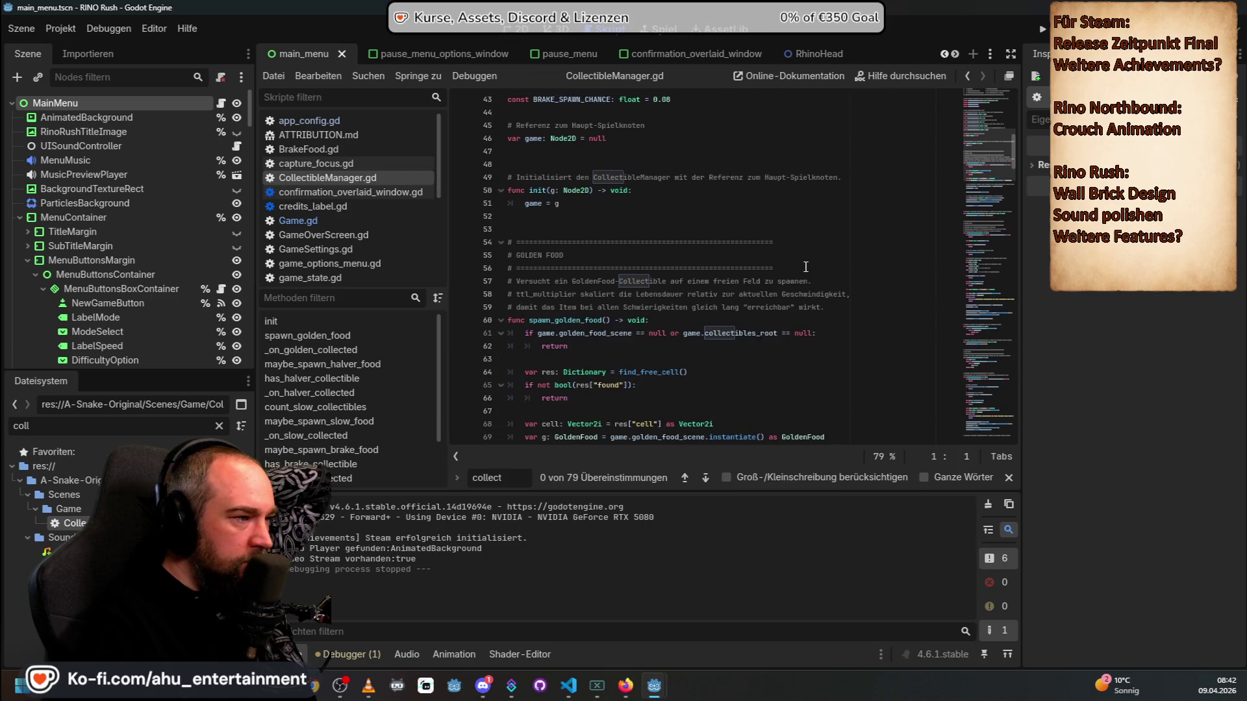
scroll(806, 273, down, 10)
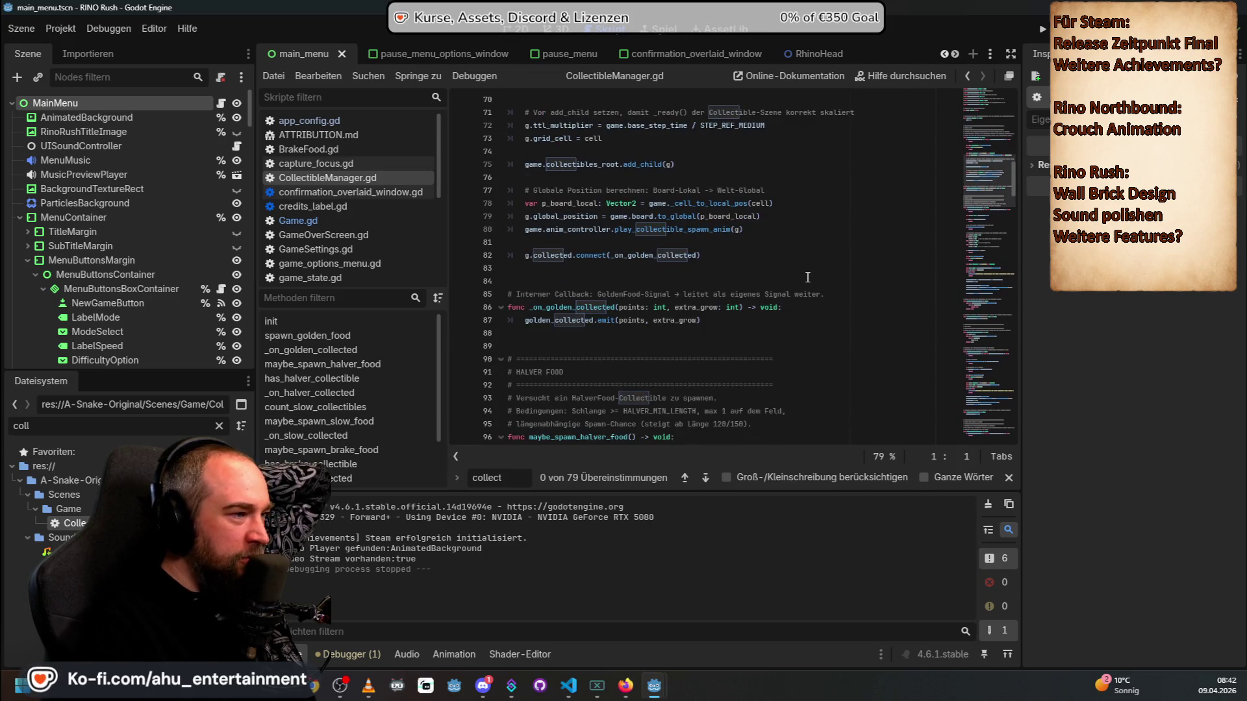
scroll(812, 299, down, 1)
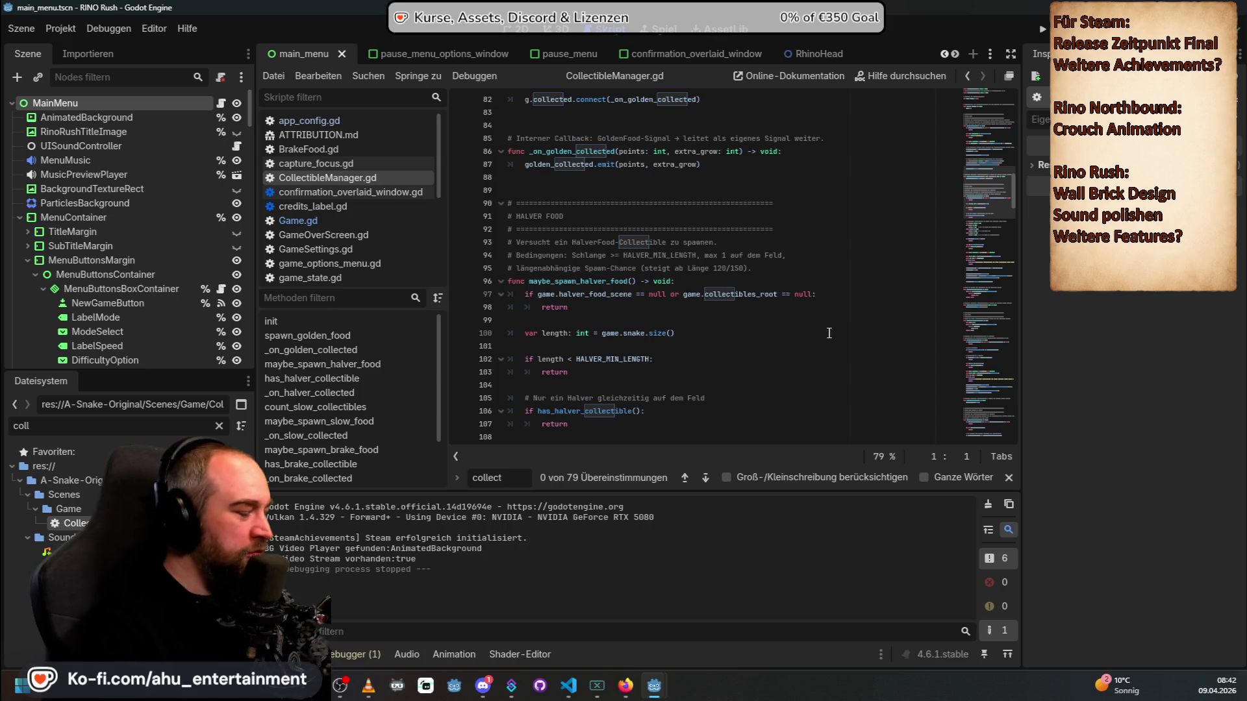
scroll(823, 357, down, 9)
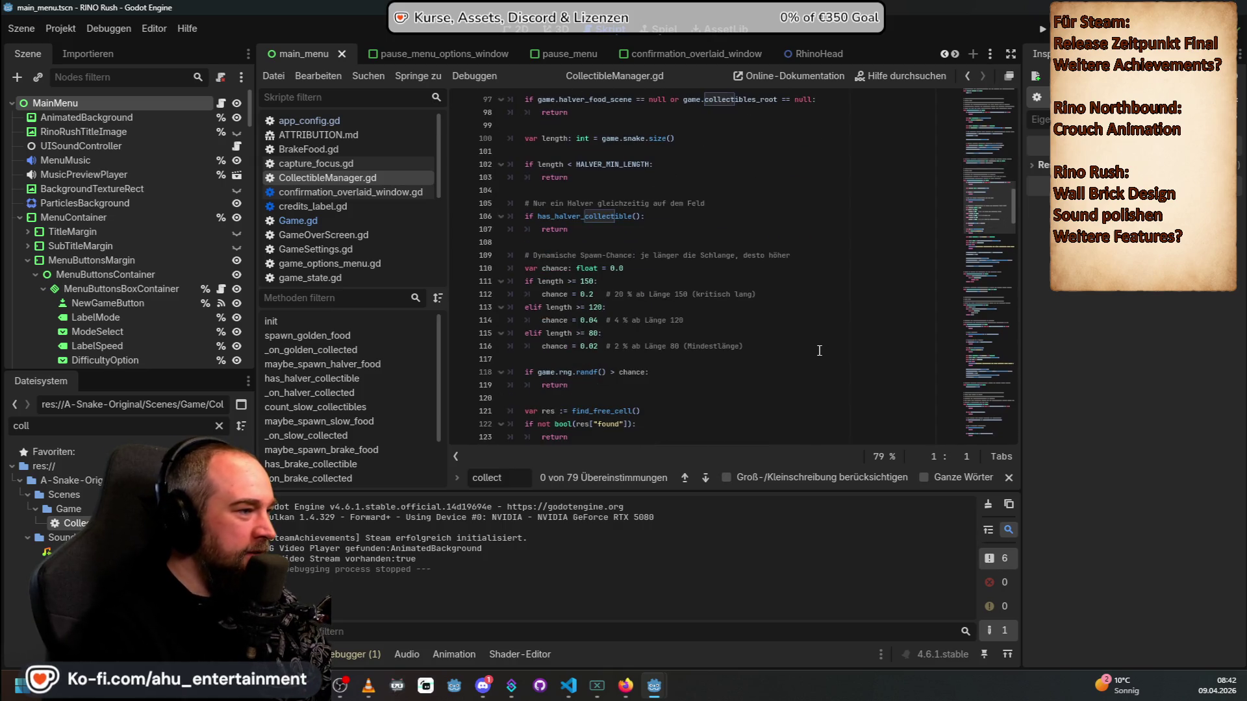
scroll(830, 324, down, 3)
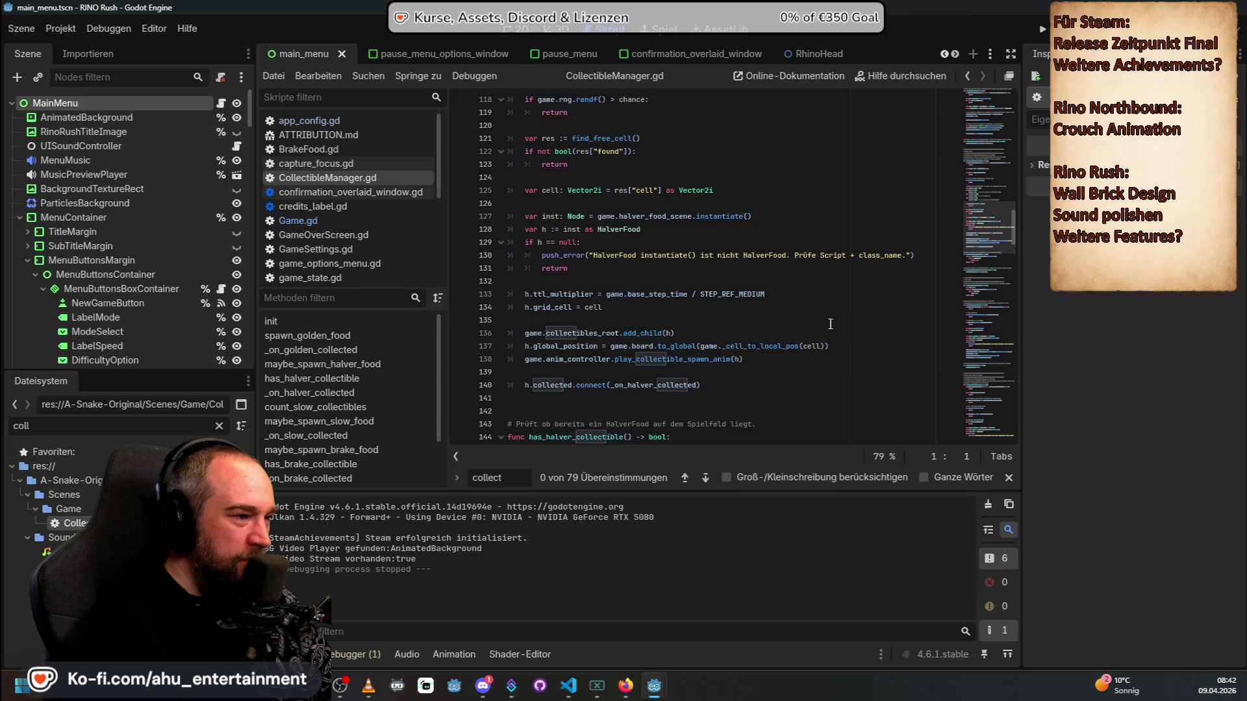
scroll(830, 324, down, 15)
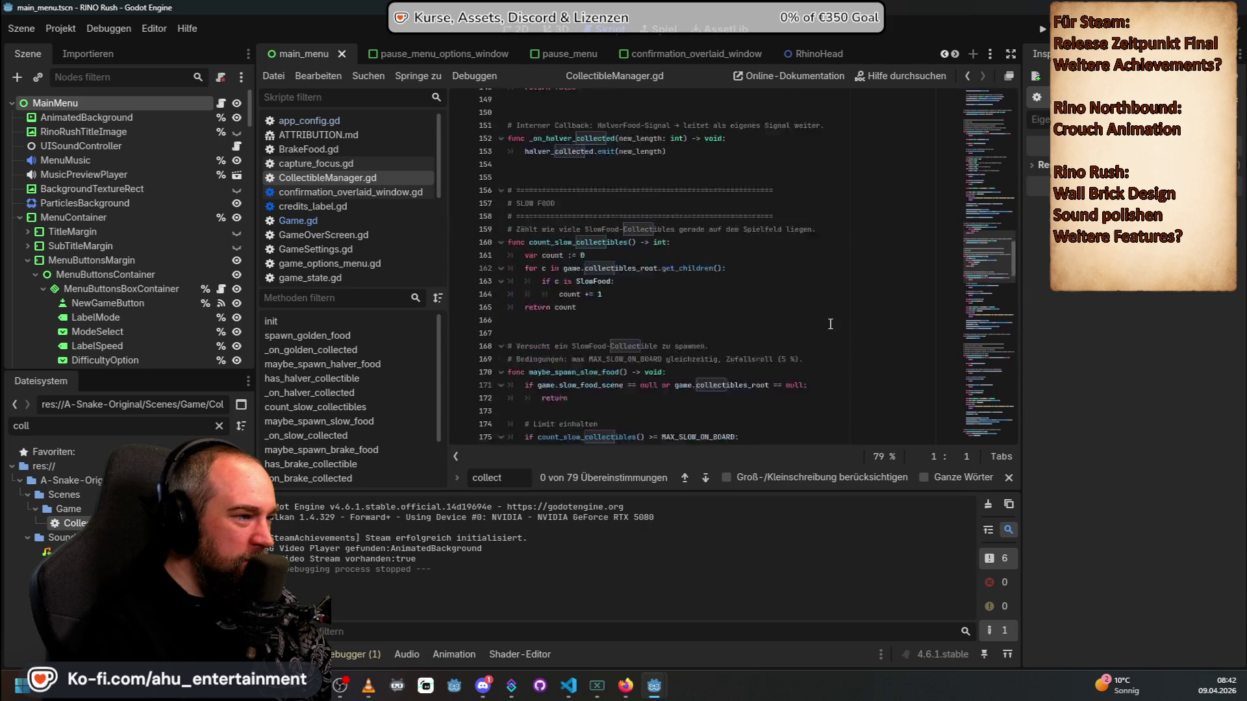
scroll(830, 324, down, 11)
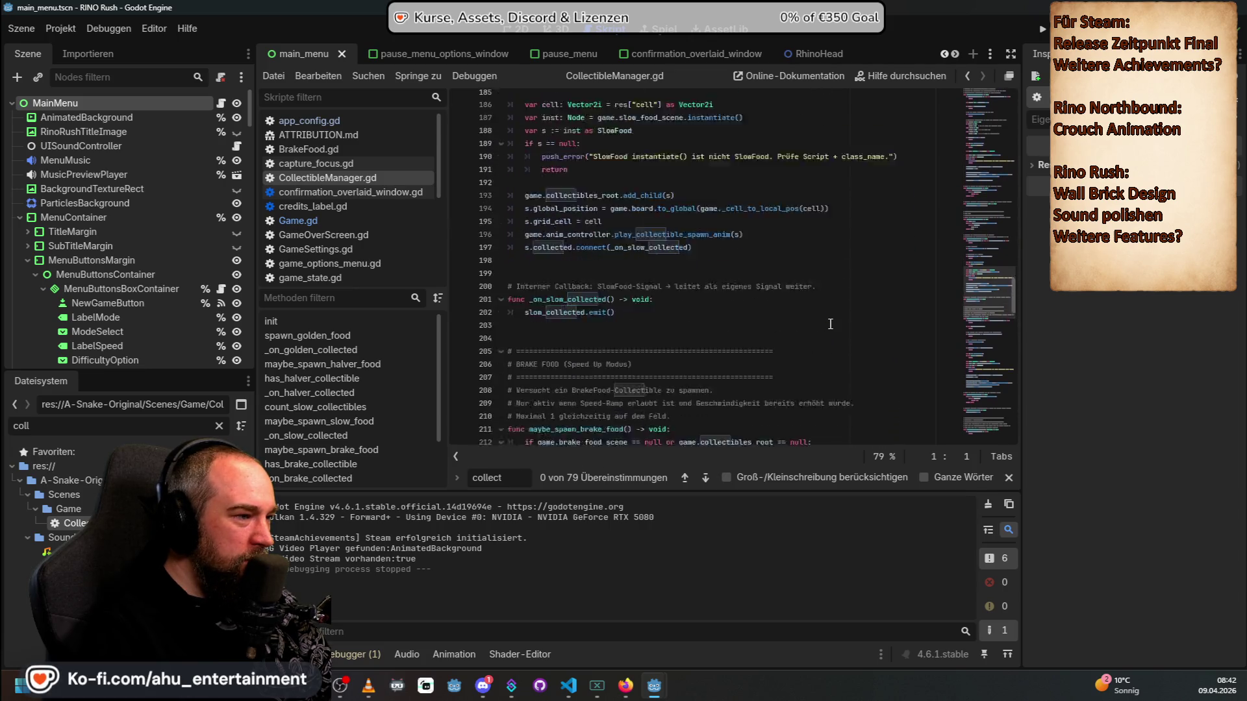
scroll(830, 323, down, 13)
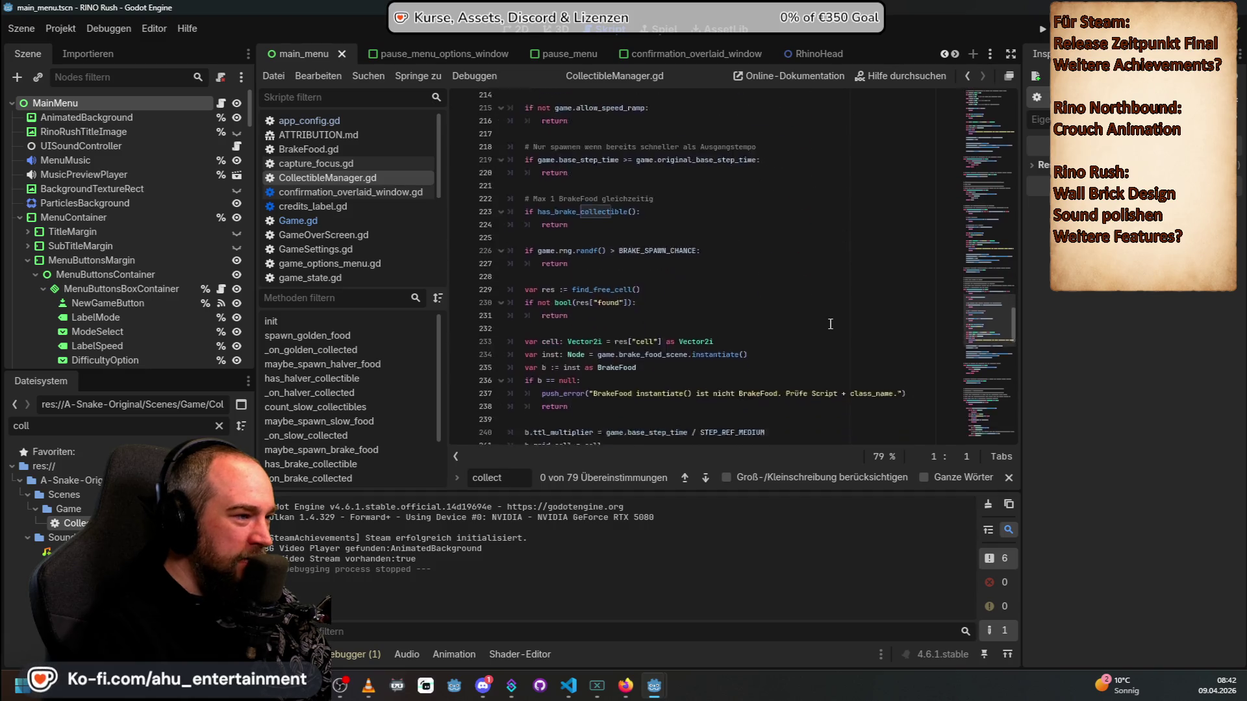
scroll(830, 325, down, 5)
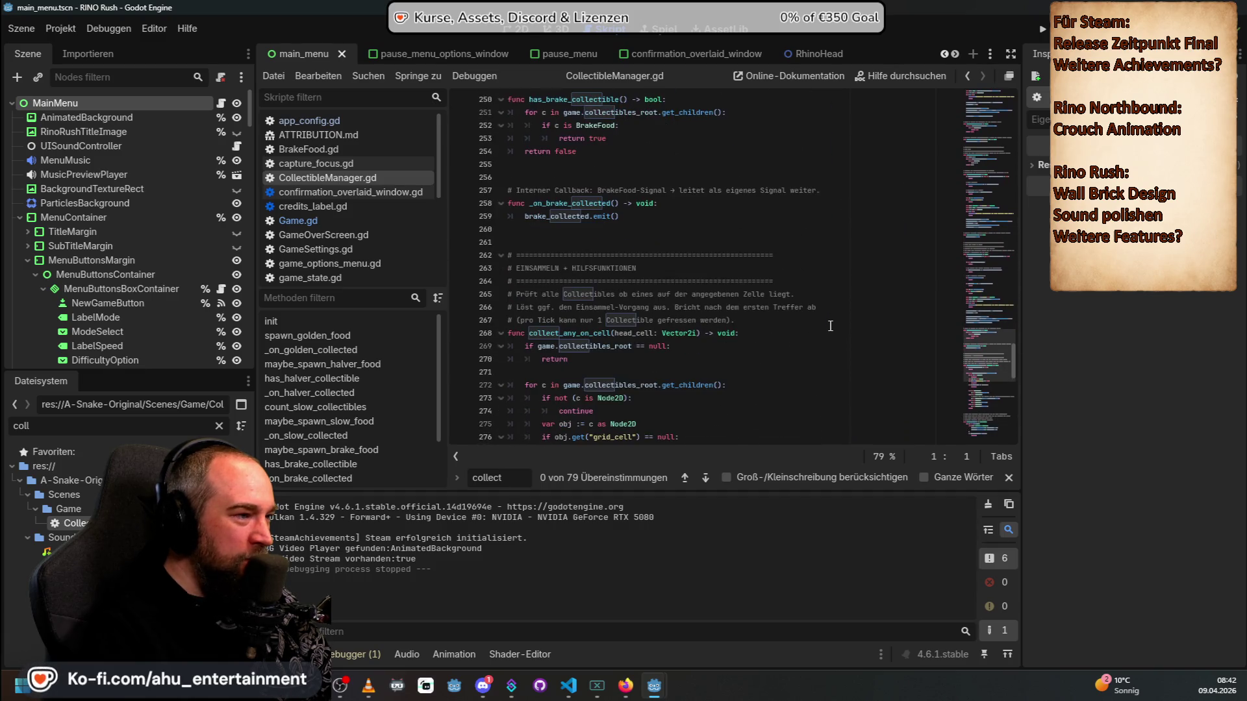
scroll(829, 330, down, 8)
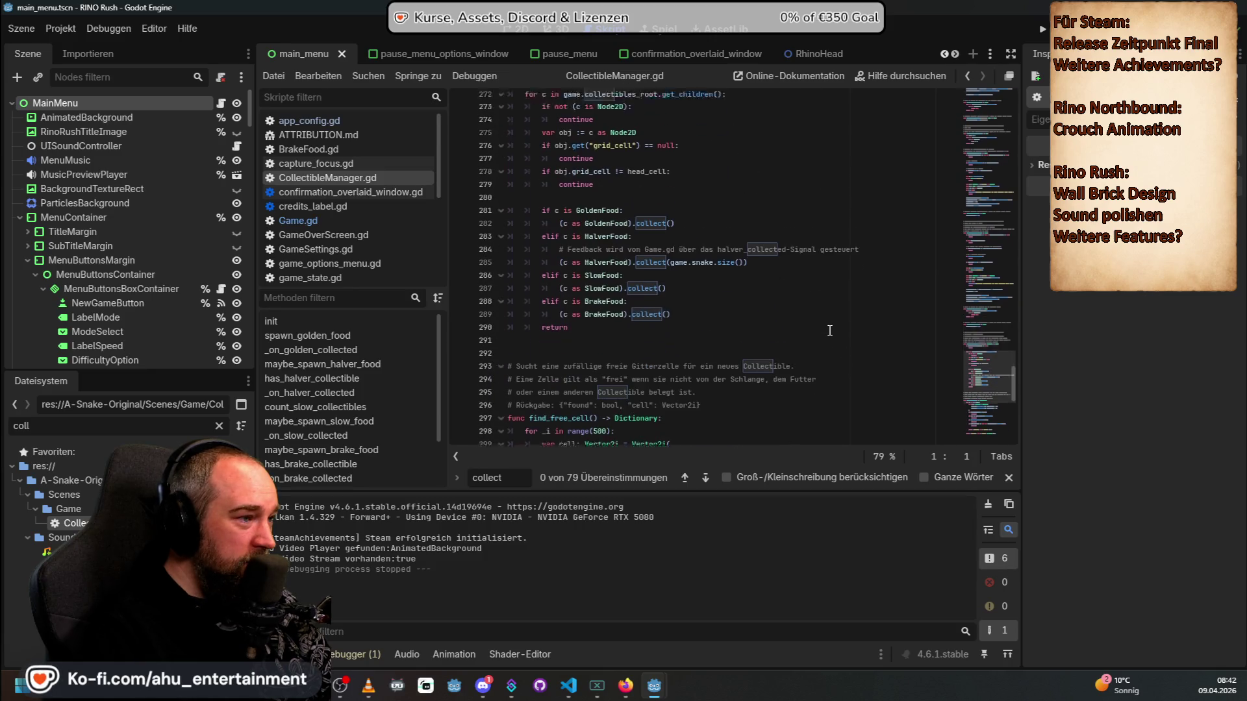
scroll(830, 330, down, 4)
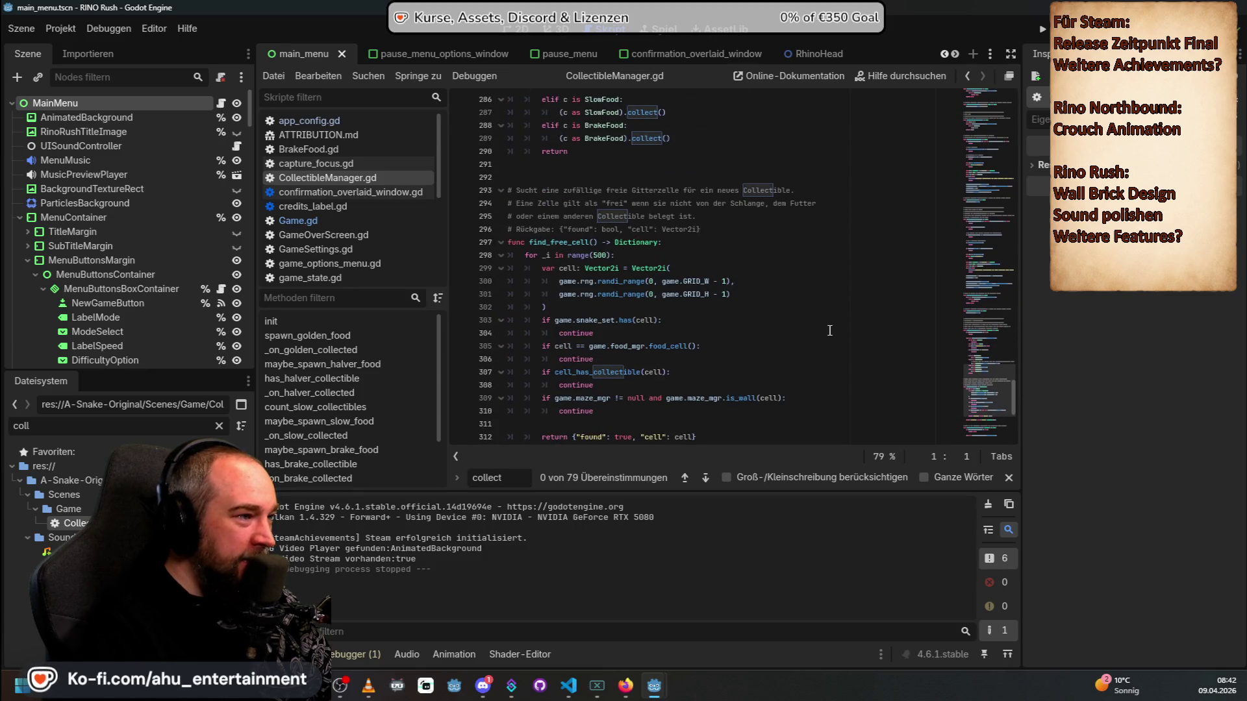
scroll(787, 298, down, 8)
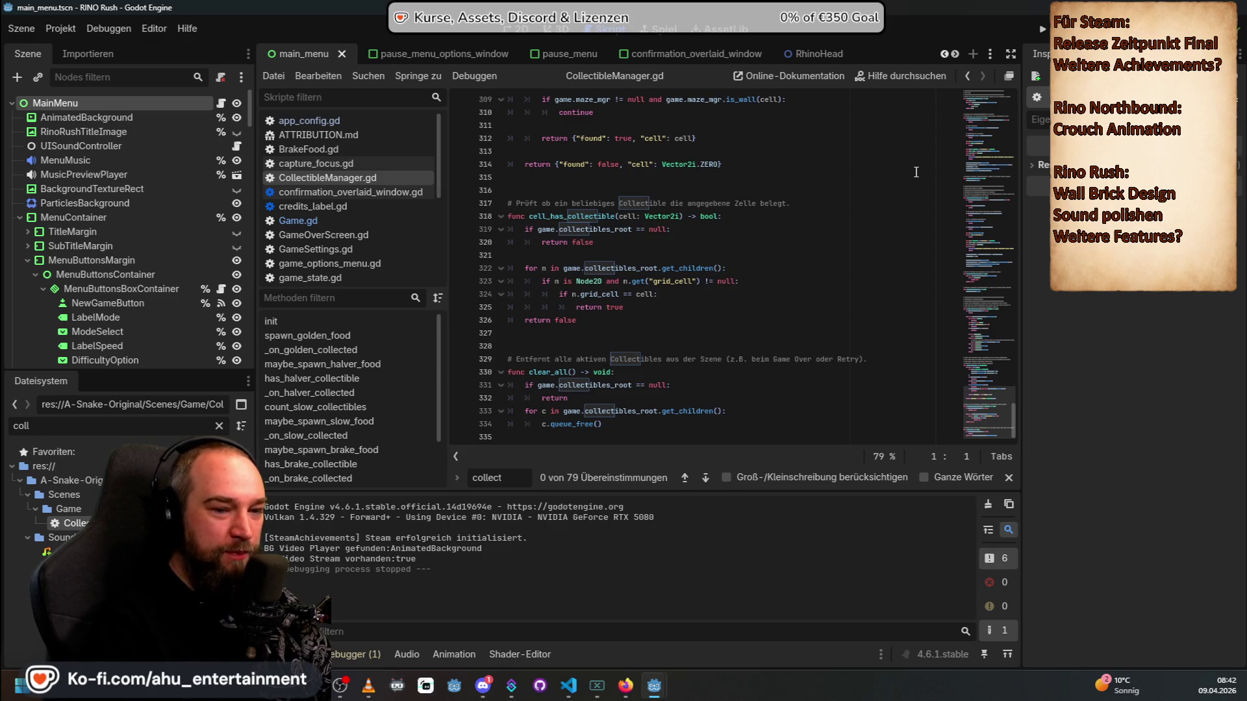
Step: Scroll CollectibleManager.gd back up to line 1 to read its header comments
scroll(672, 274, up, 6)
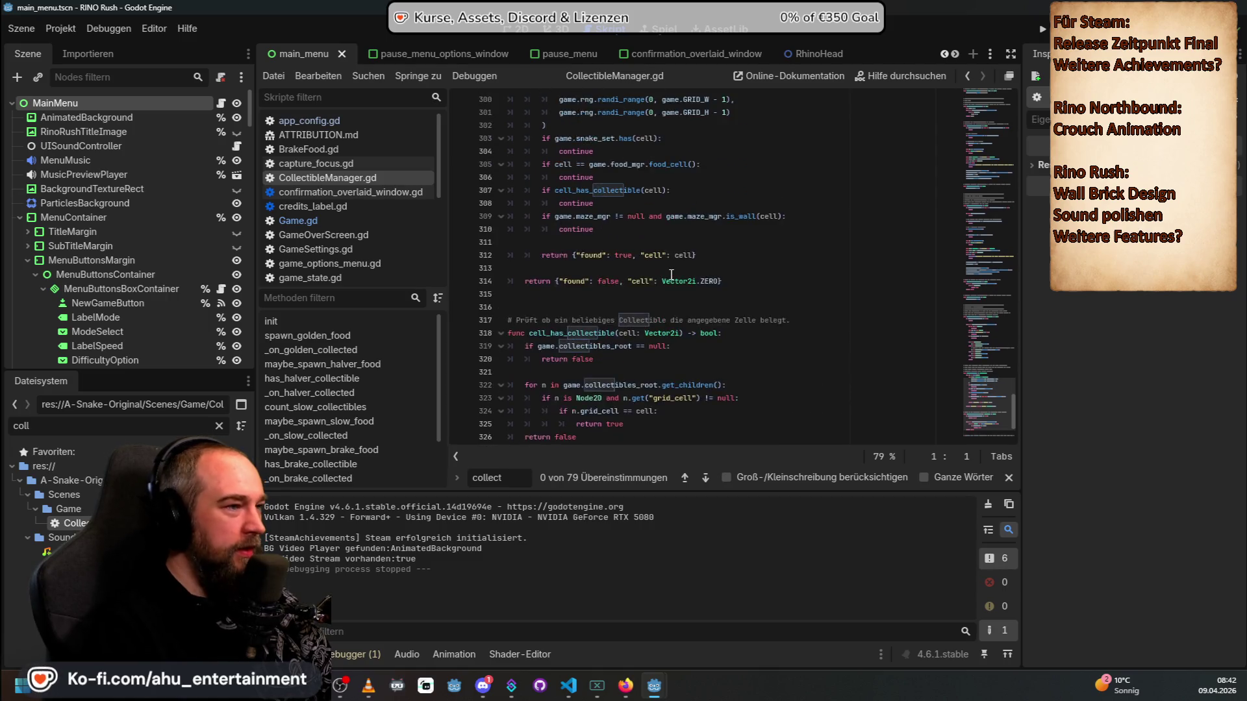
scroll(673, 274, up, 2)
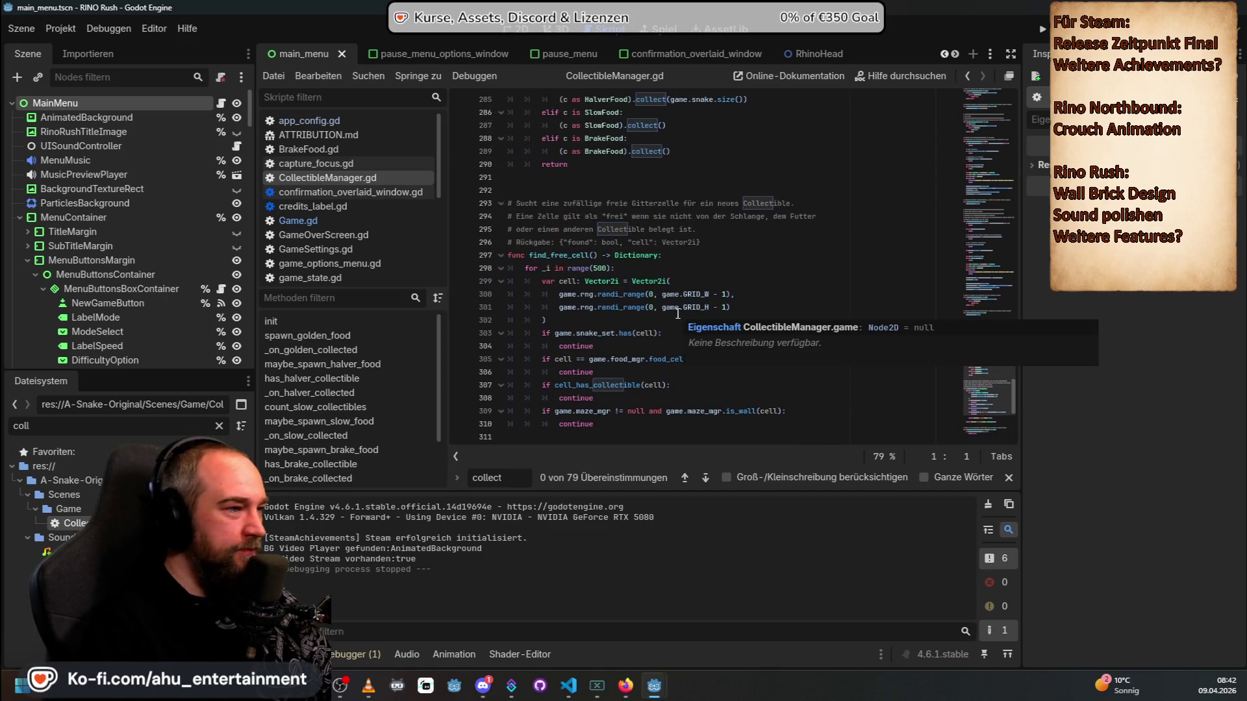
scroll(729, 317, up, 4)
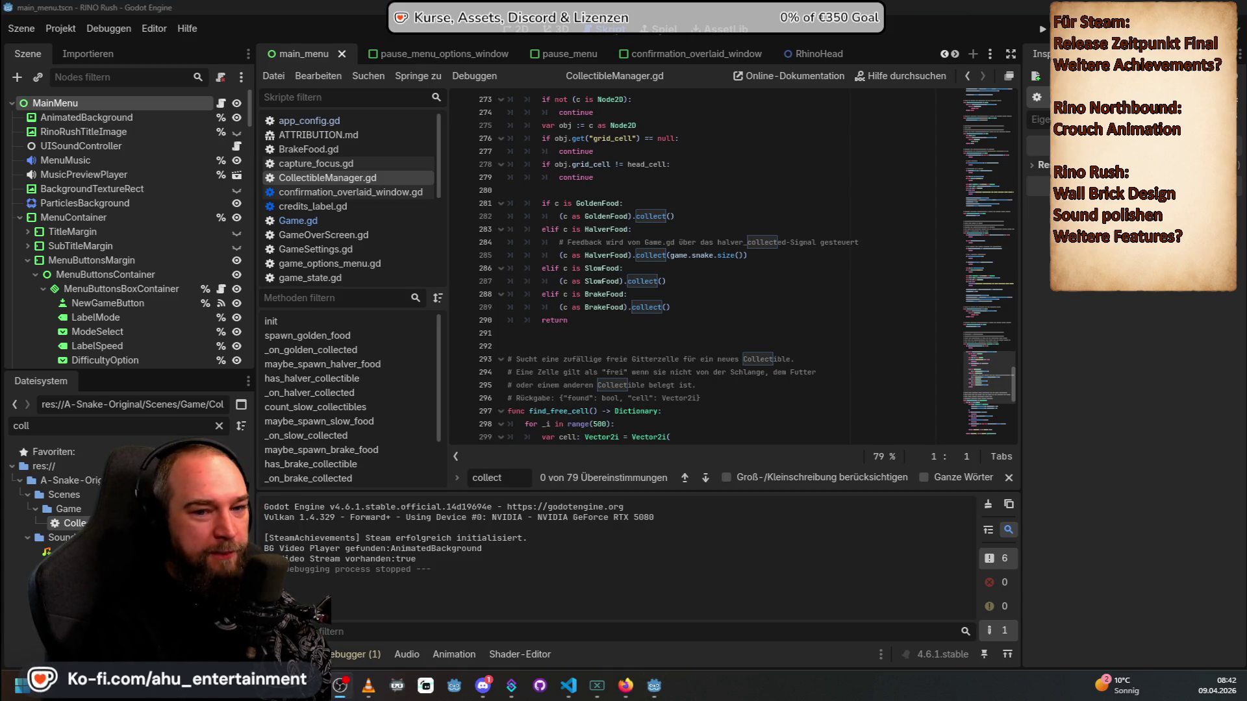
scroll(631, 305, up, 6)
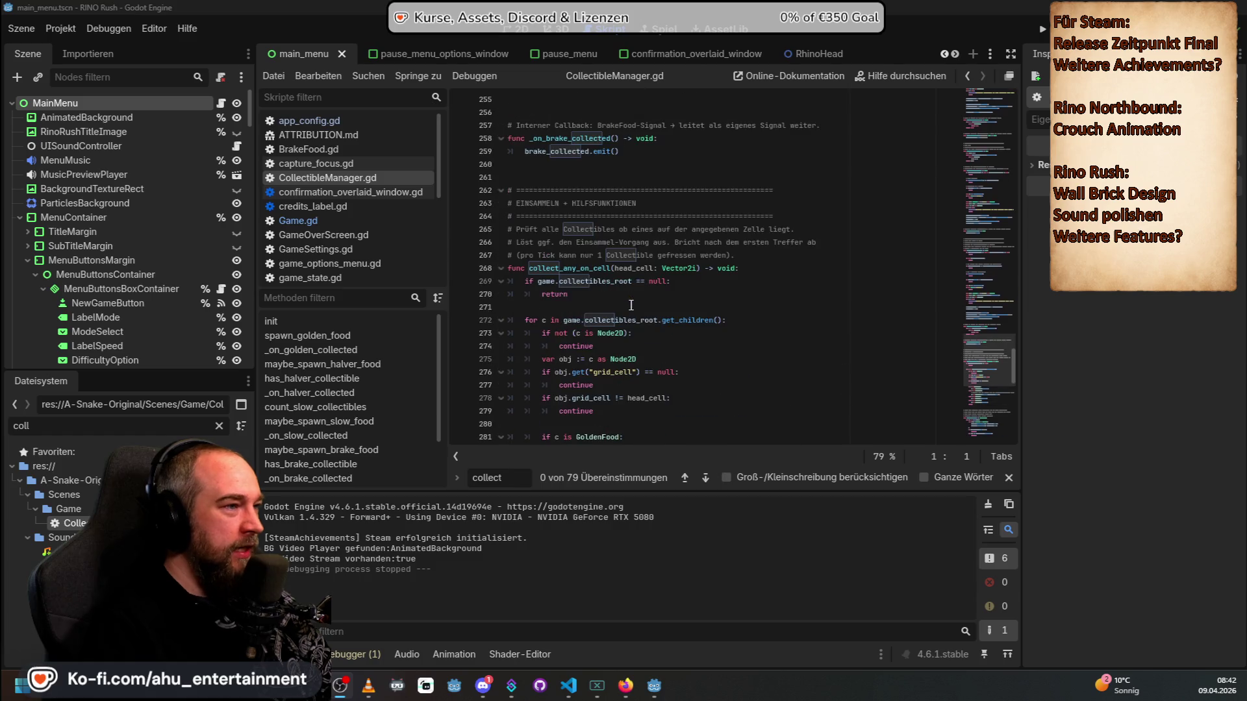
scroll(639, 304, up, 8)
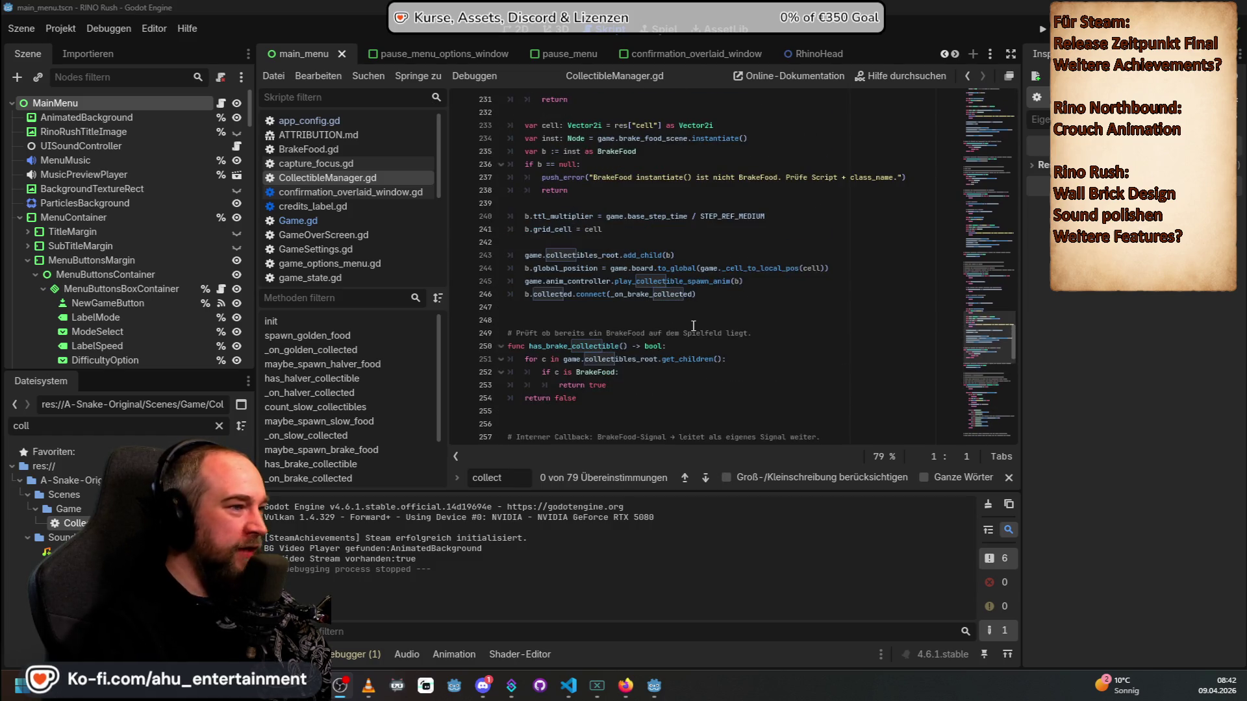
scroll(693, 325, up, 4)
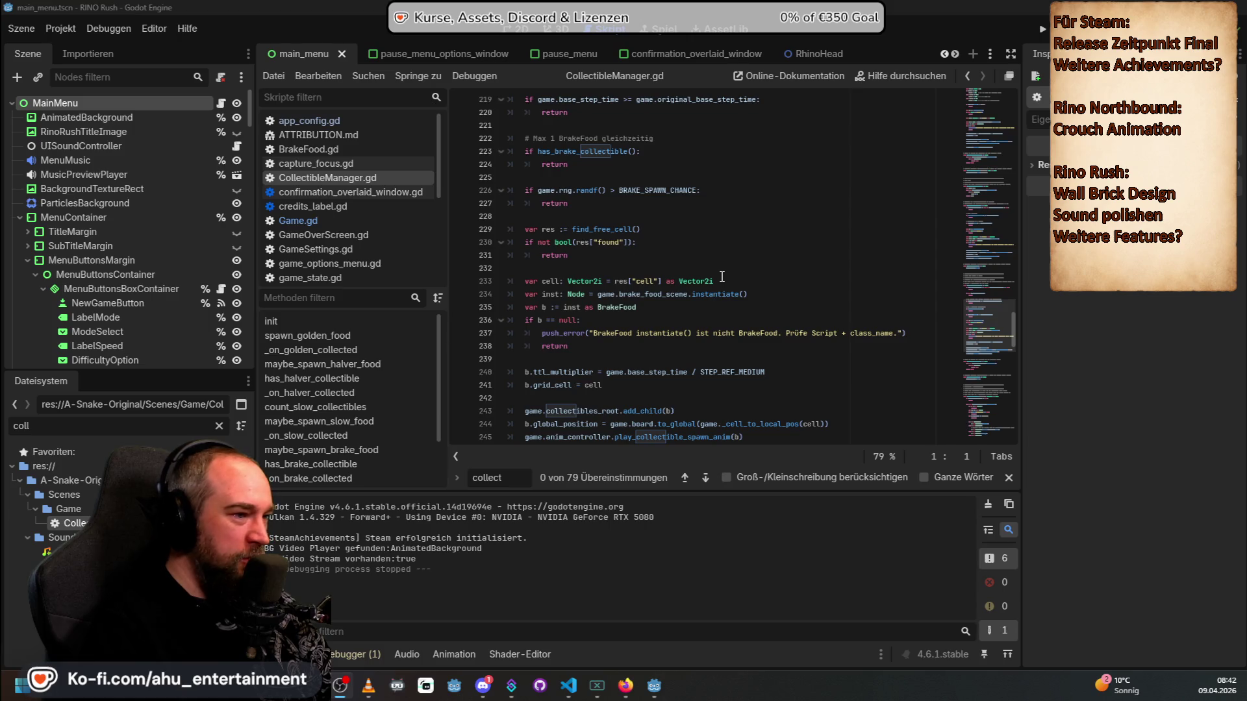
scroll(722, 278, up, 5)
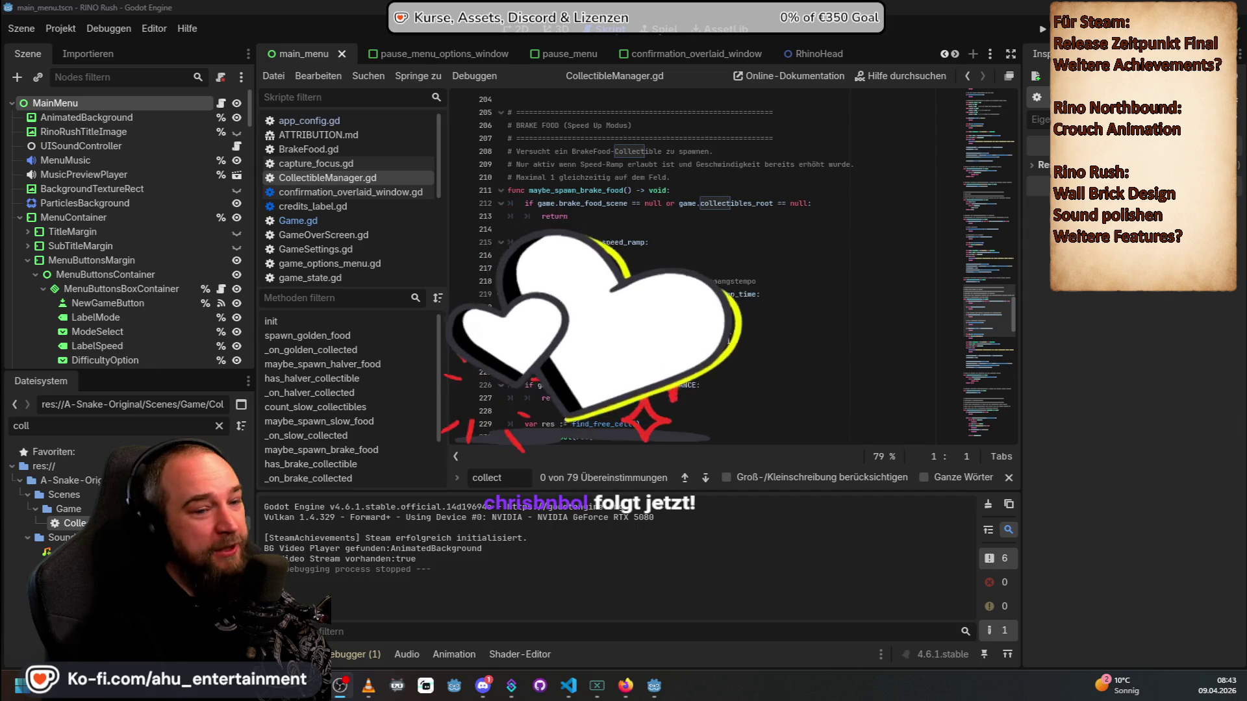
scroll(728, 338, up, 6)
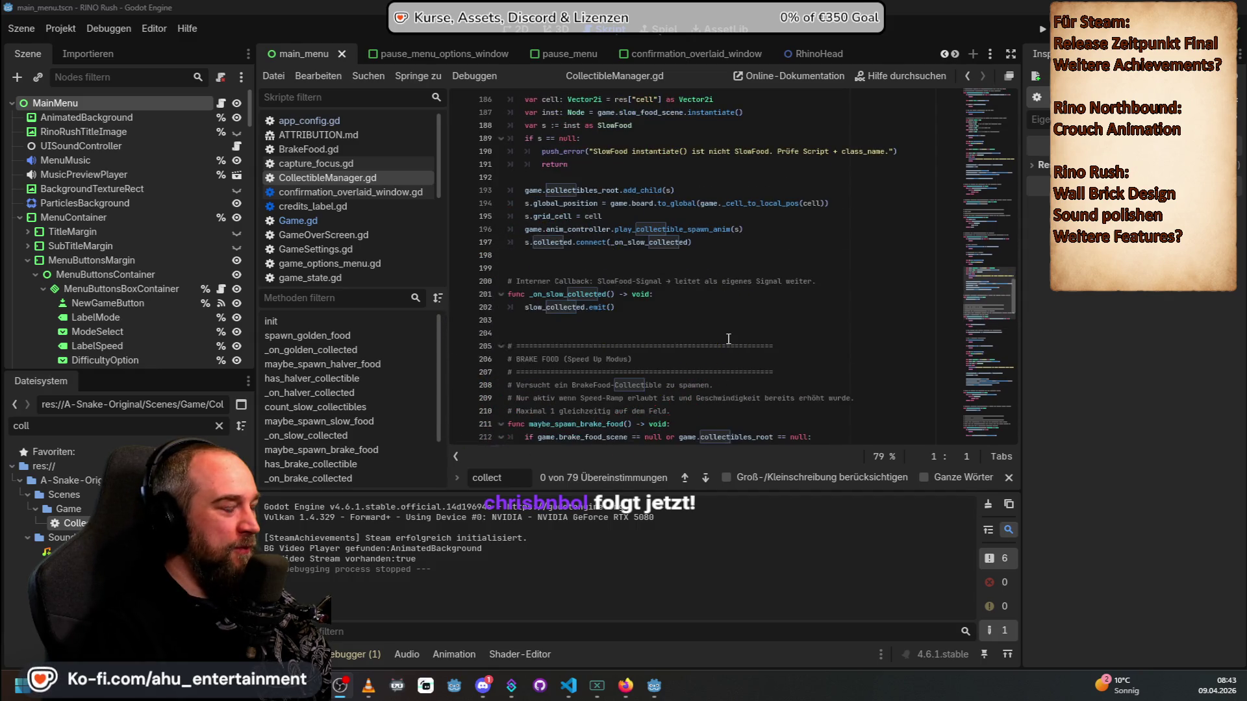
scroll(728, 338, up, 3)
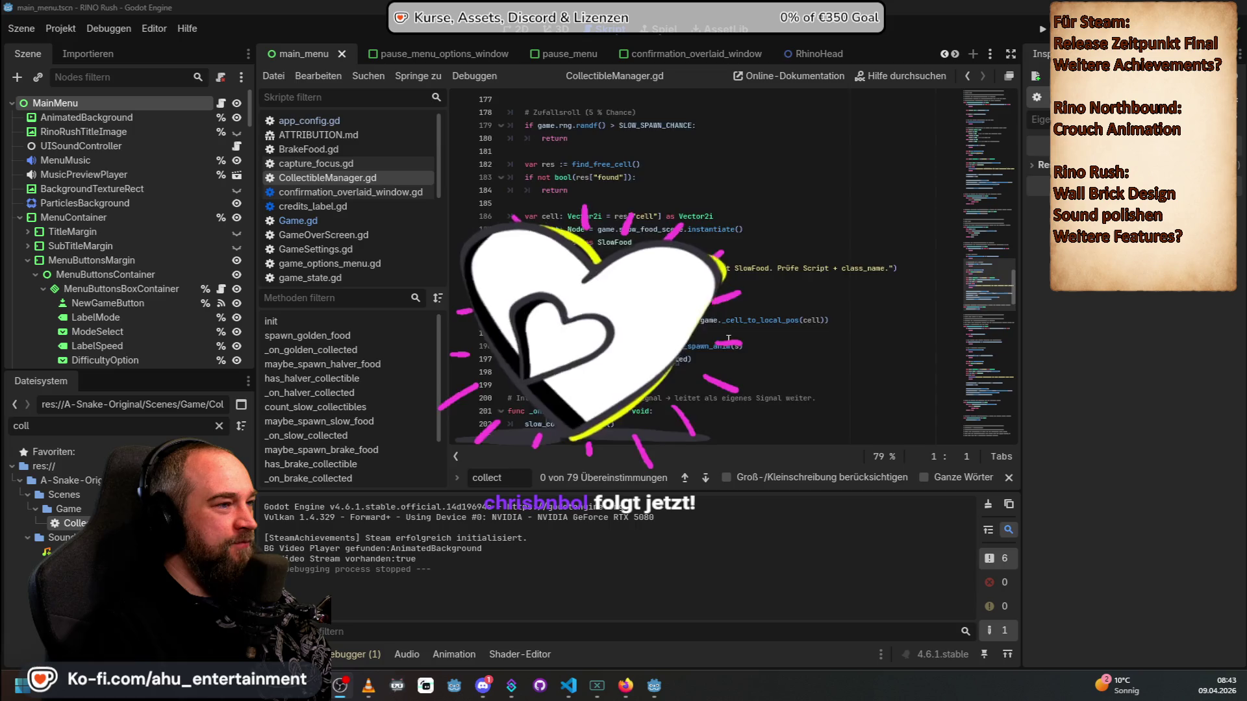
scroll(728, 338, up, 9)
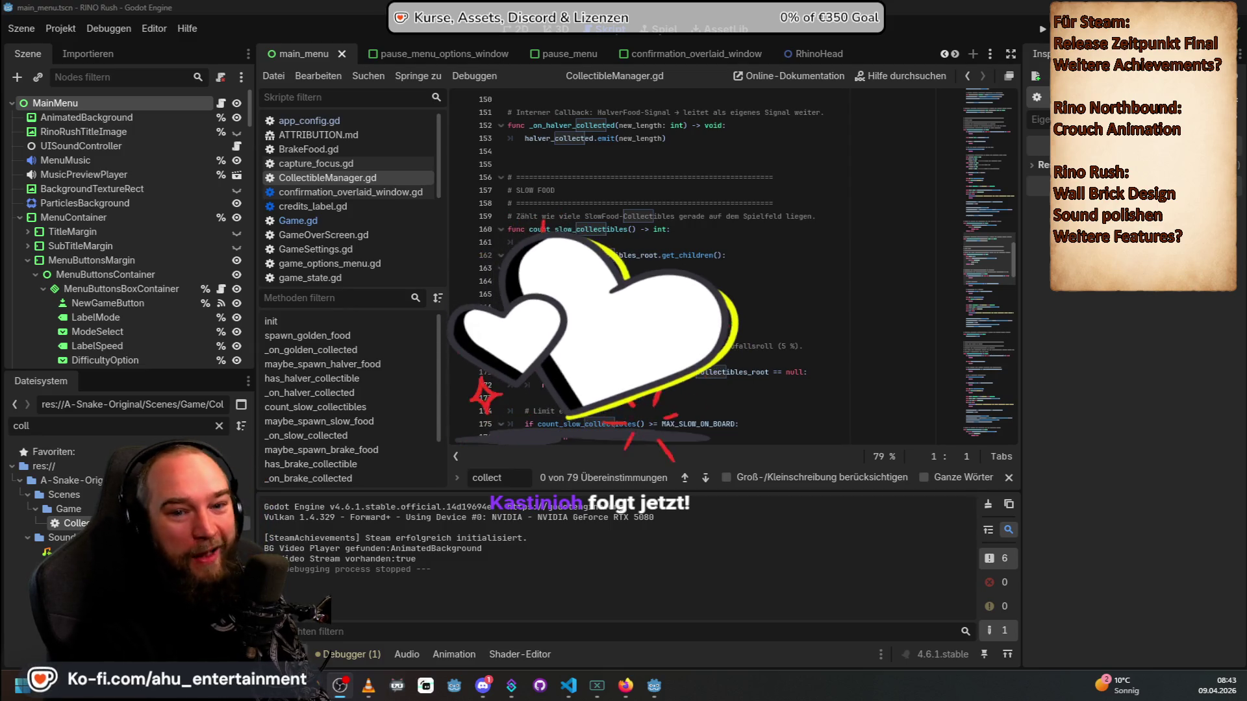
scroll(720, 334, up, 10)
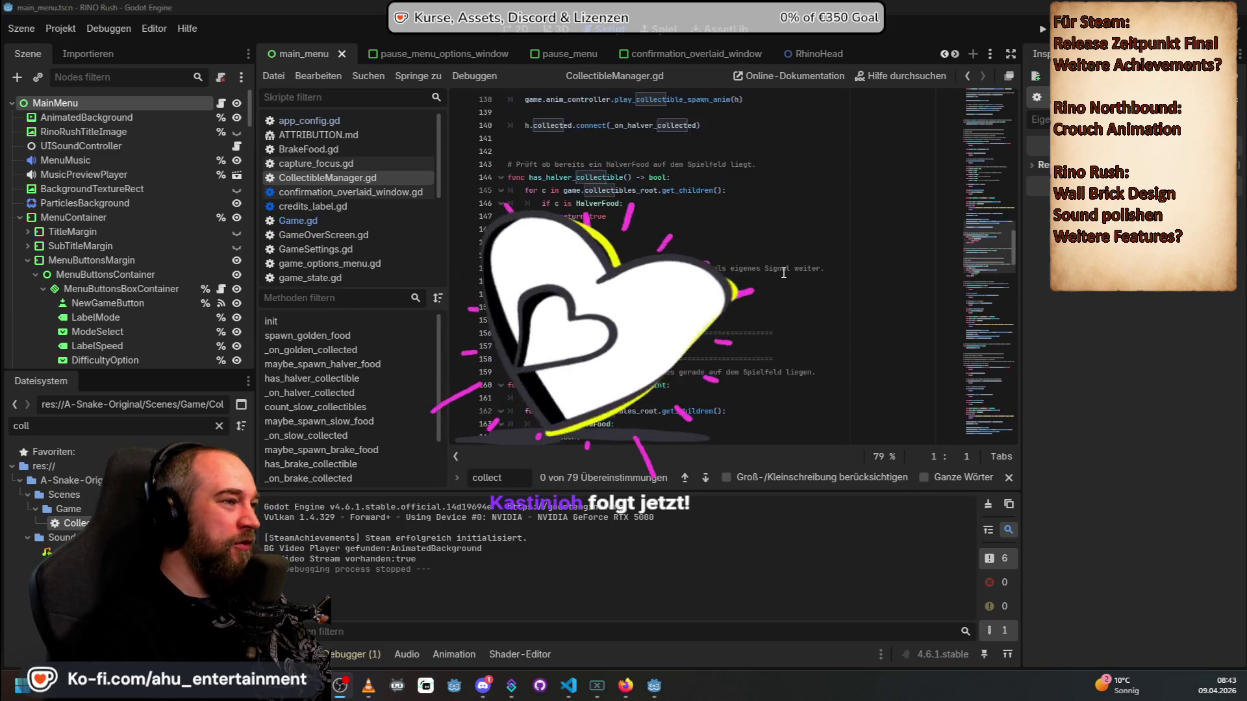
scroll(816, 326, up, 18)
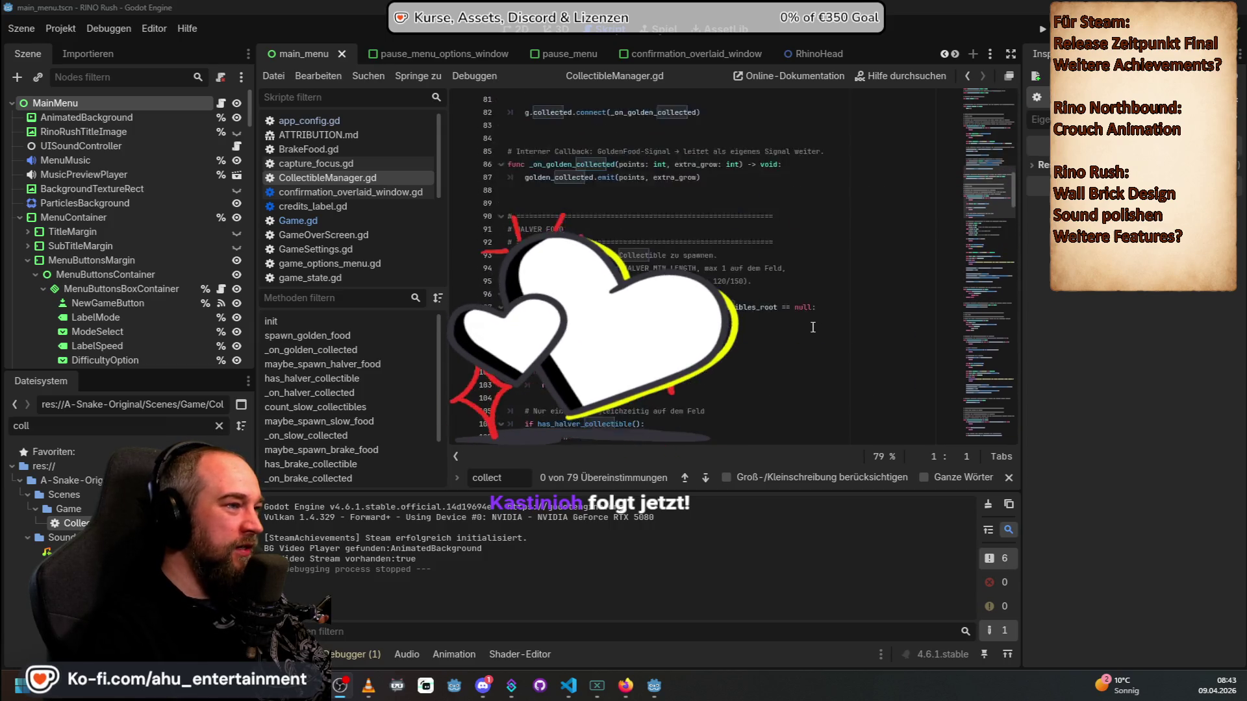
scroll(877, 345, up, 20)
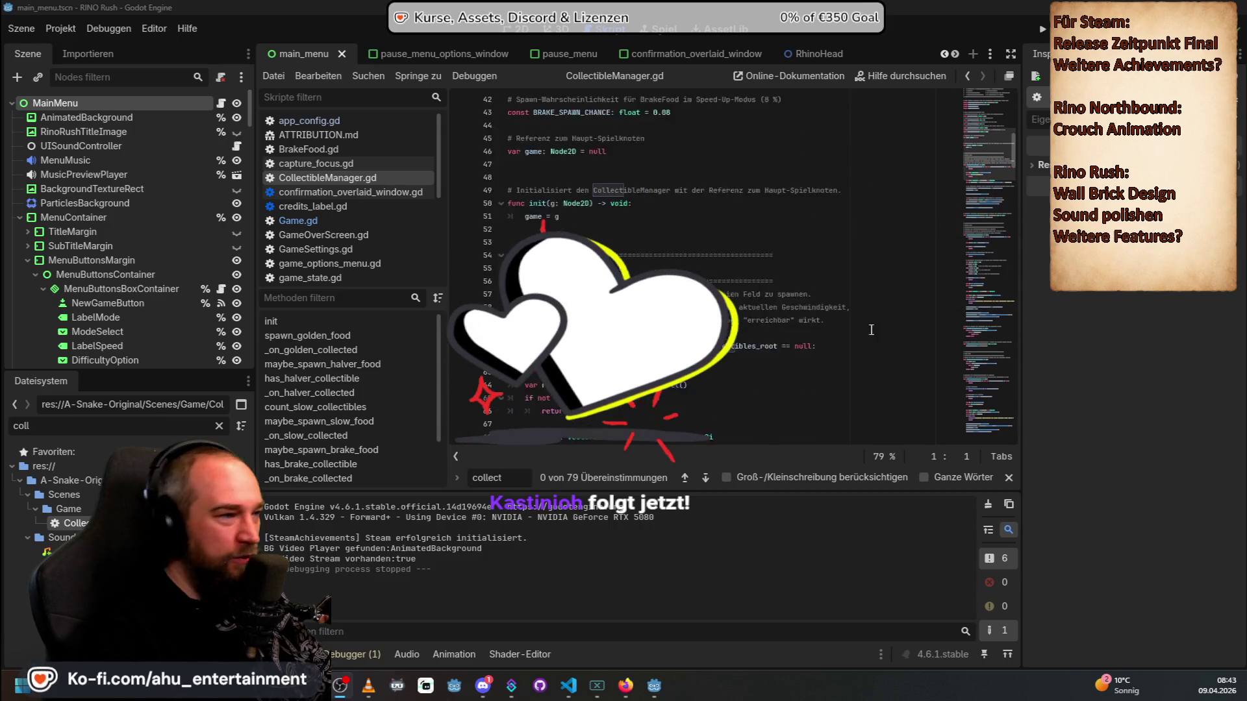
scroll(822, 315, up, 2)
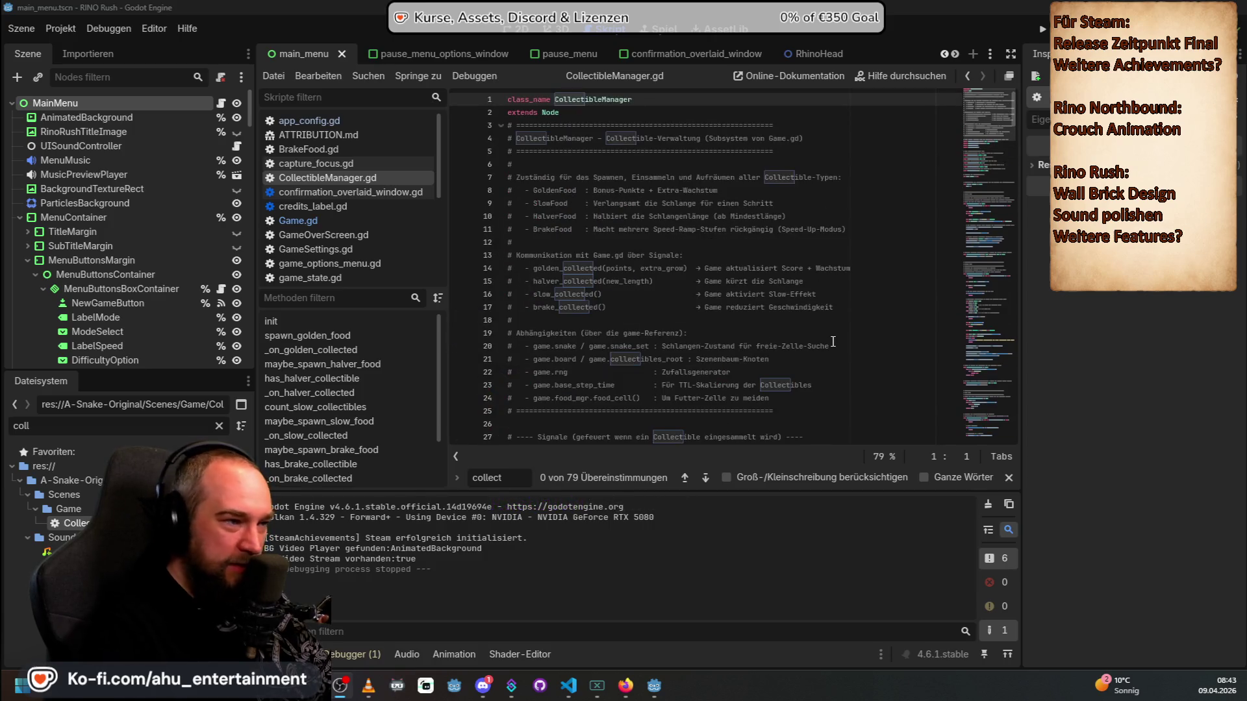
scroll(747, 292, down, 4)
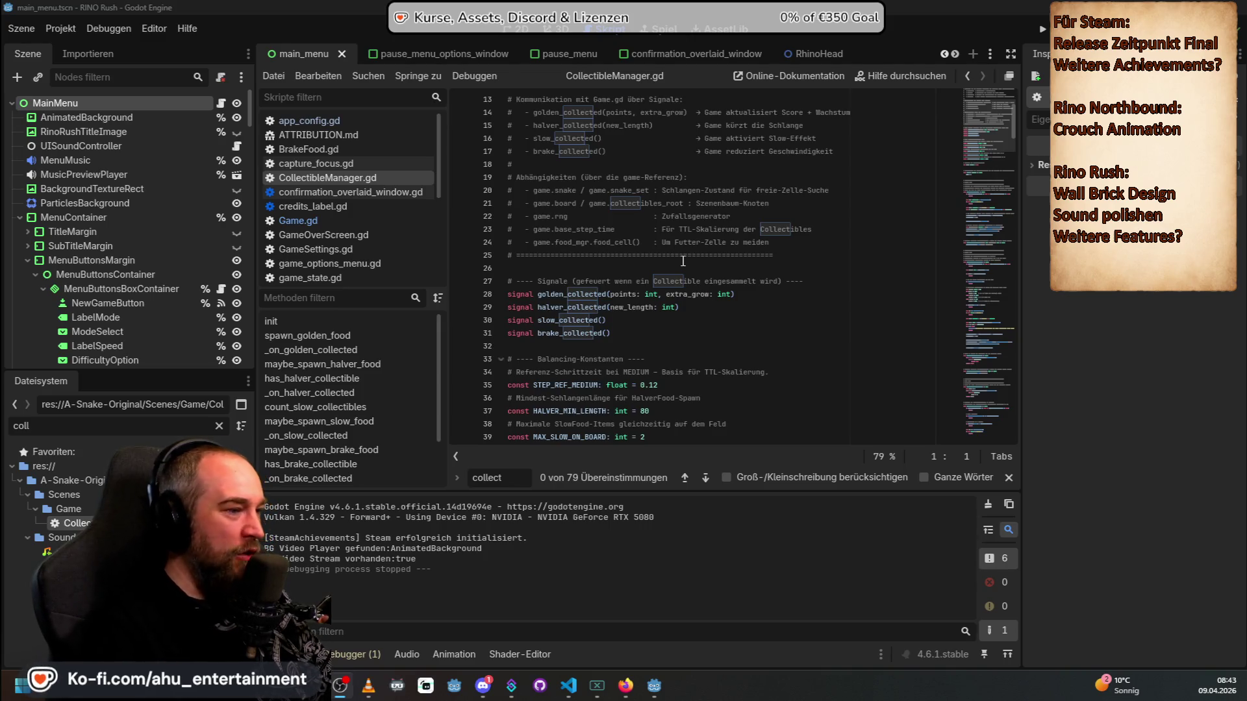
Step: Scroll through CollectibleManager.gd's signals and constants, then switch to the Steam library
scroll(682, 261, down, 8)
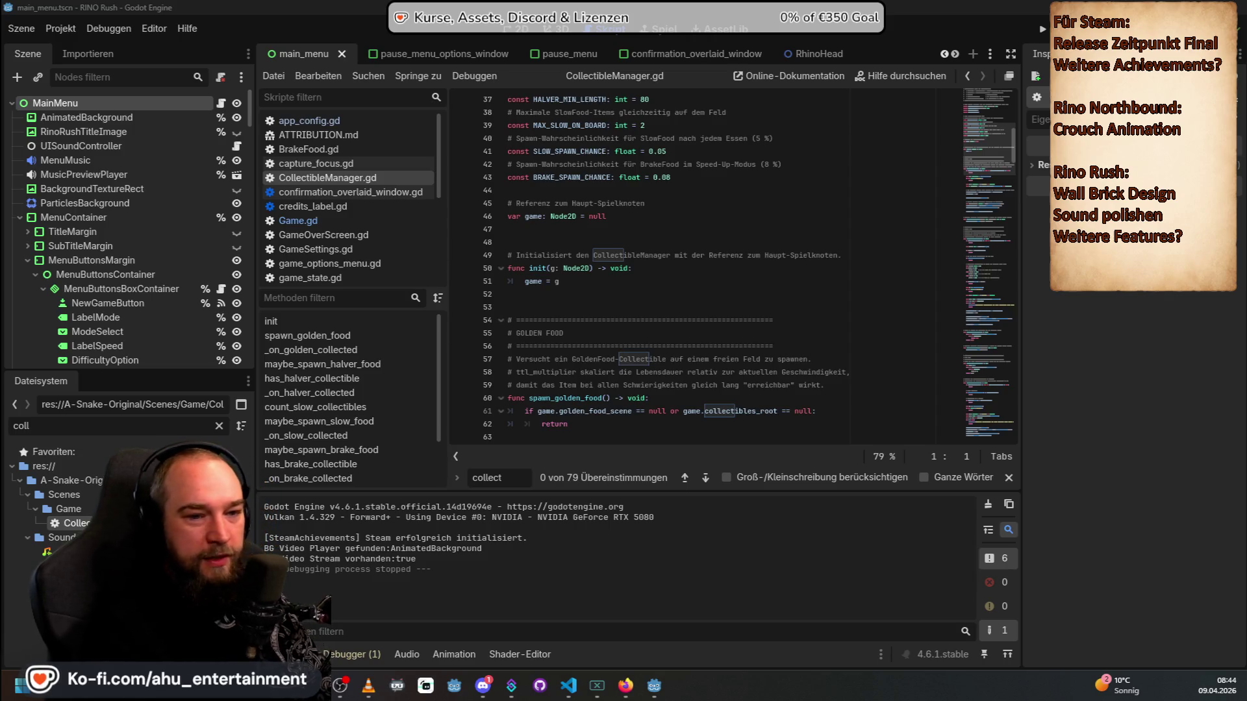
key(alt+Tab)
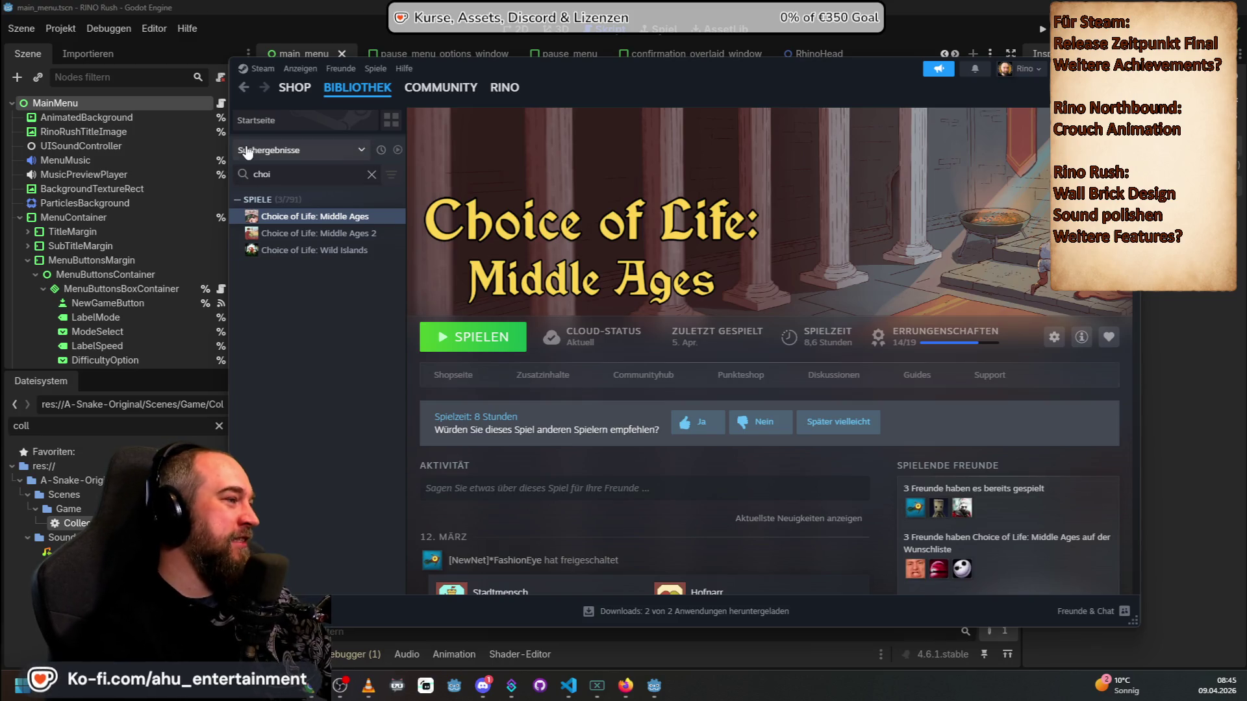
Step: Clear the 'choi' library search and open the Choice of Life: Middle Ages store page
key(Escape)
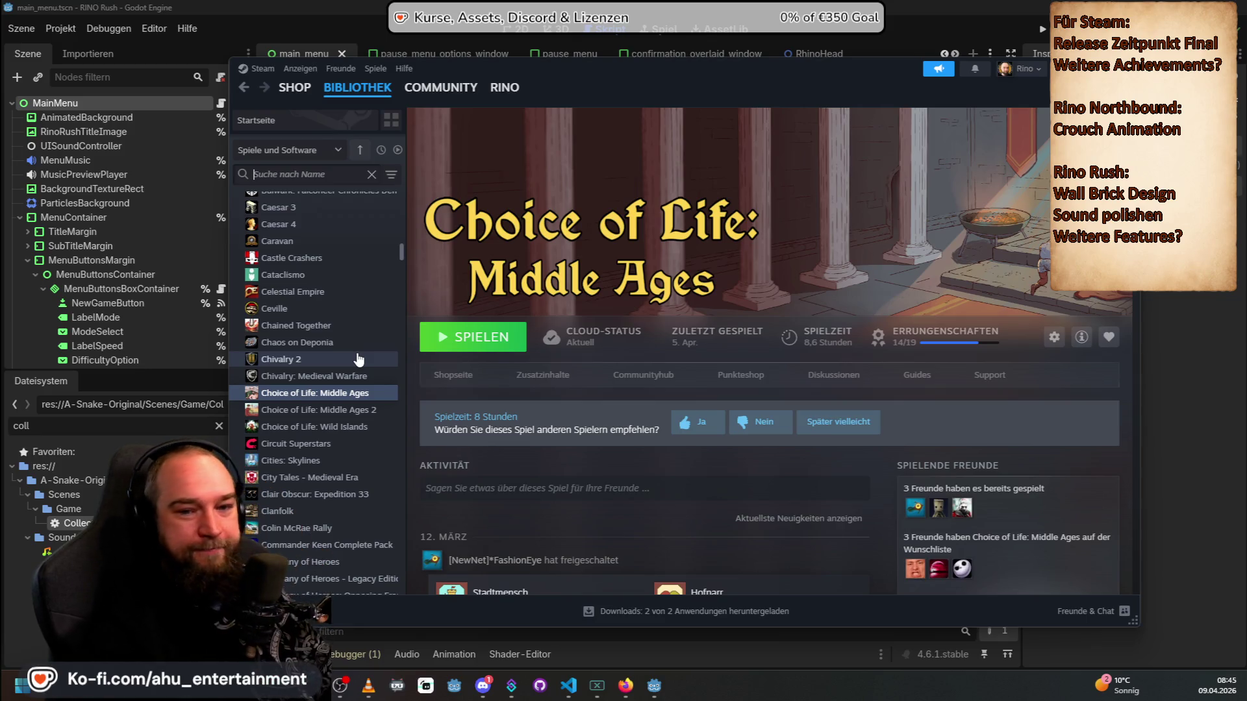
scroll(362, 342, up, 2)
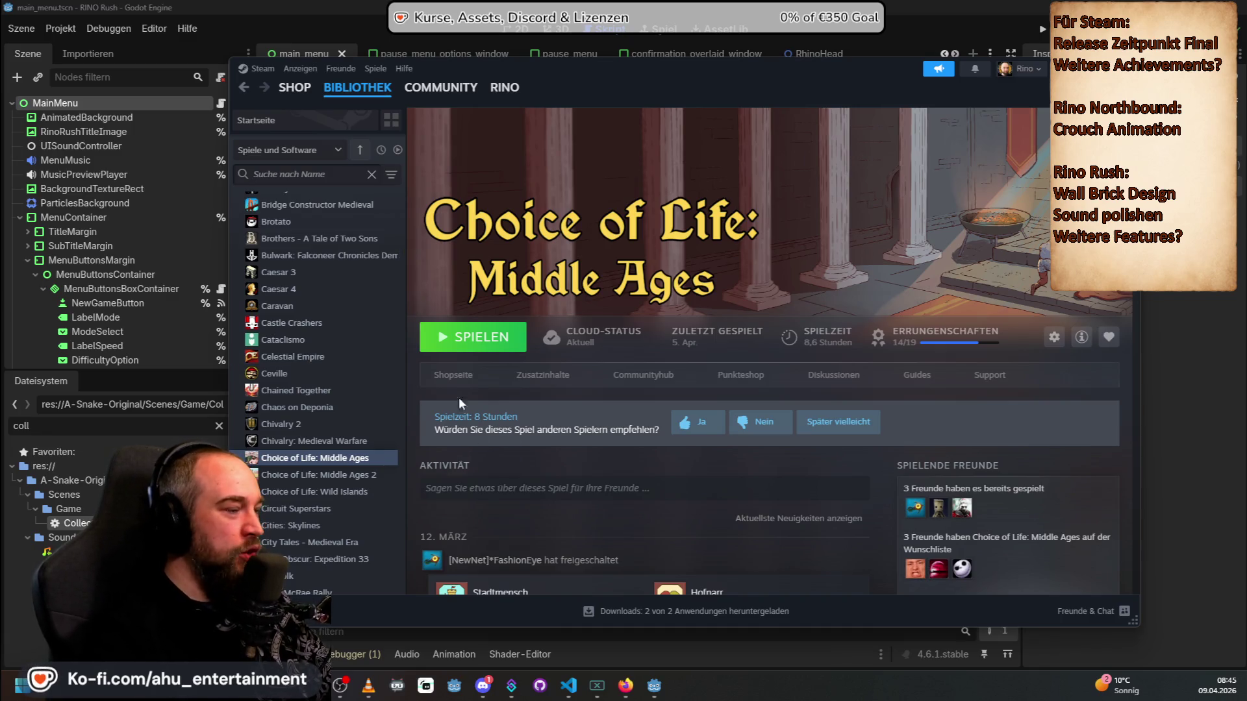
click(455, 376)
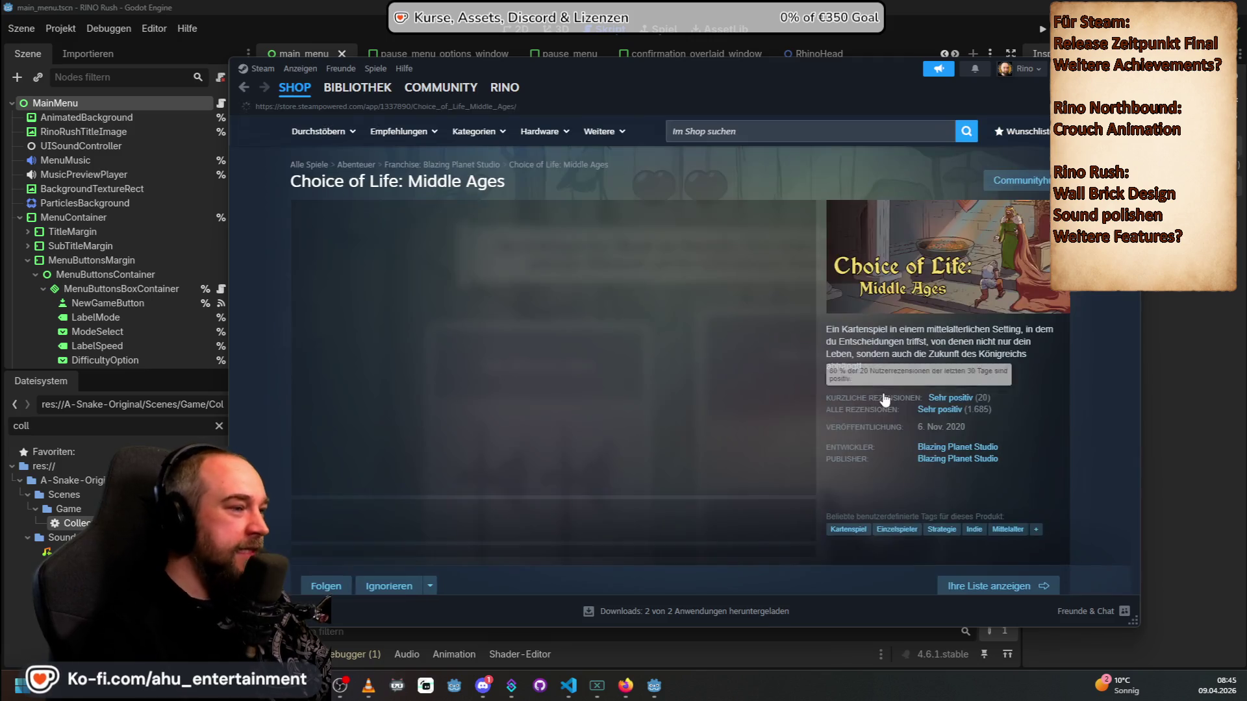
Step: Browse the forest, tavern and windmill screenshots, then return to CollectibleManager.gd in Godot
scroll(466, 437, down, 2)
click(403, 451)
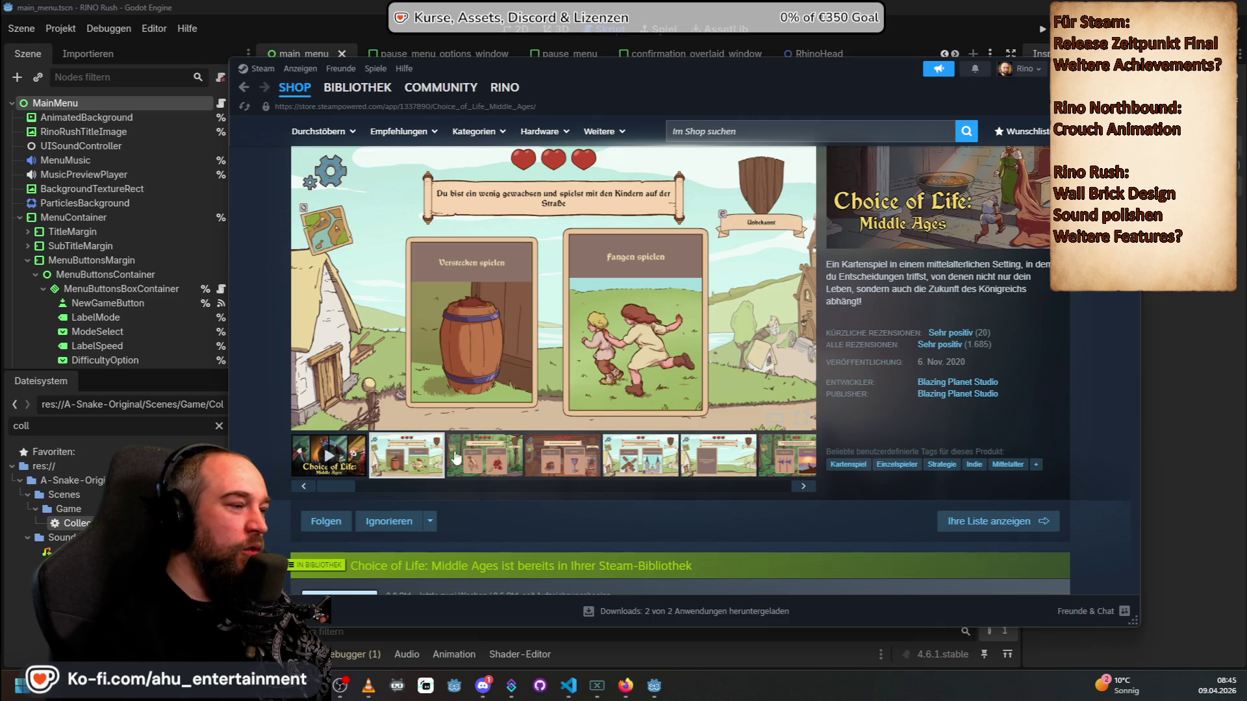
click(477, 461)
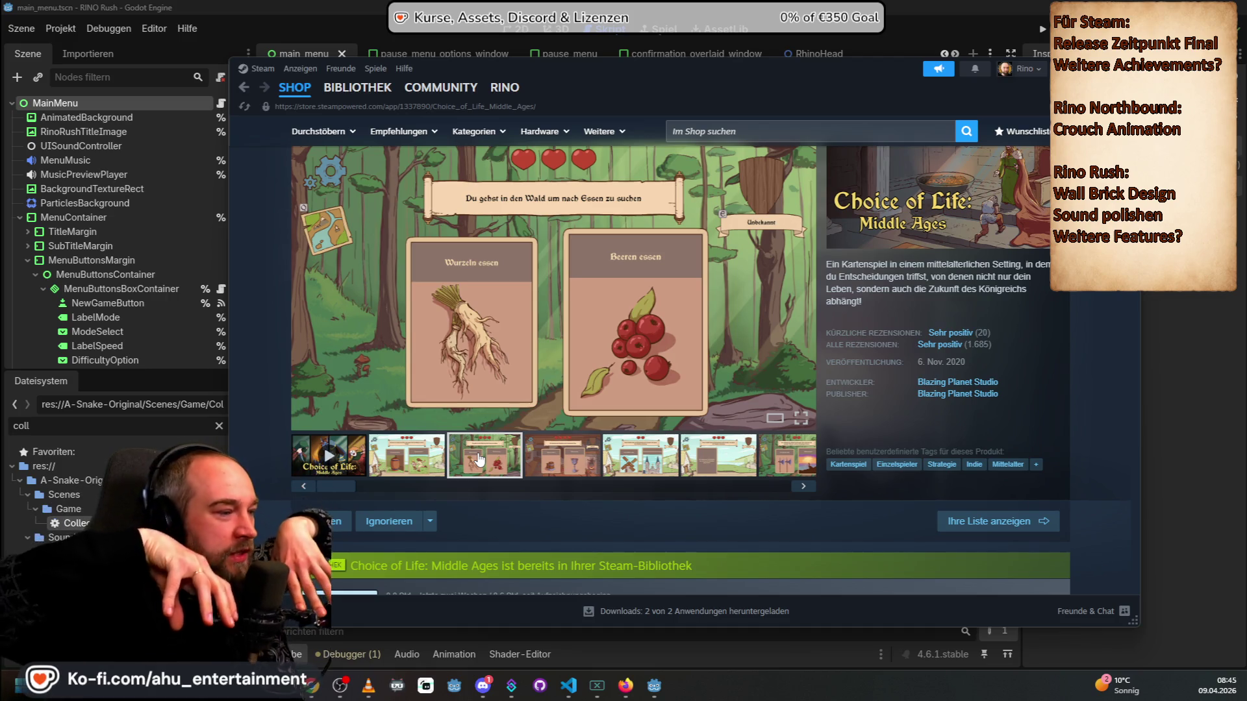
click(552, 457)
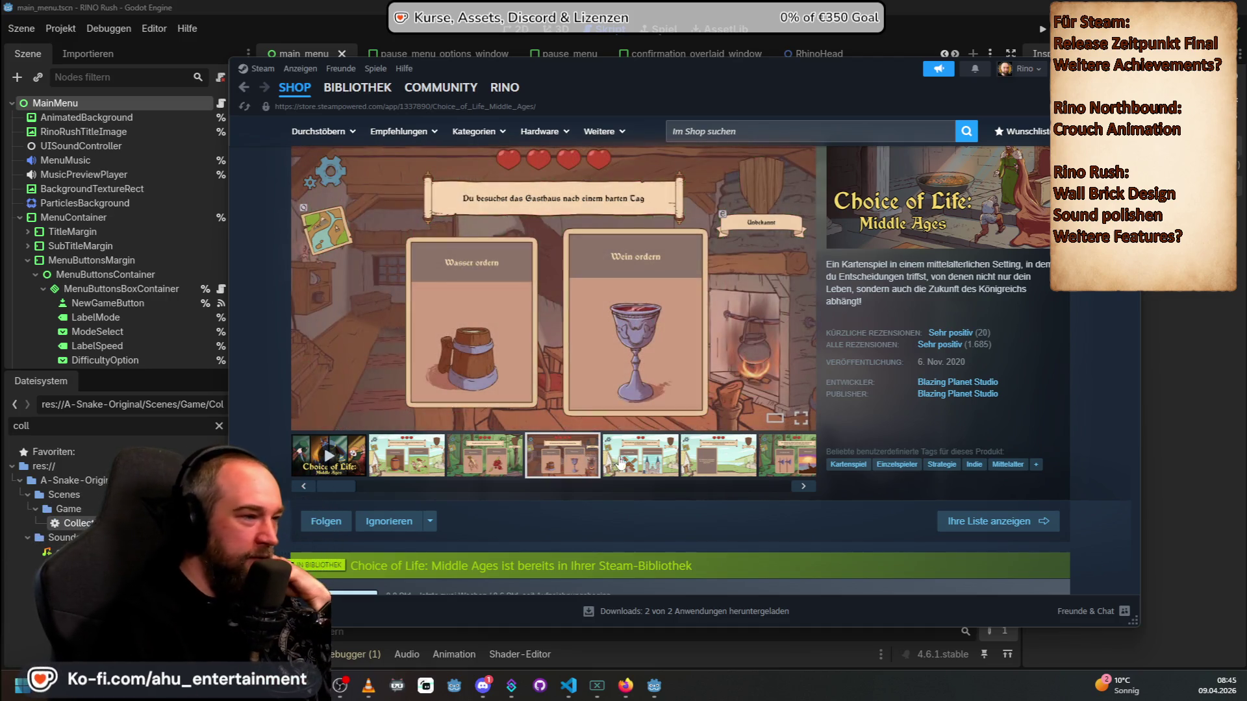
click(656, 463)
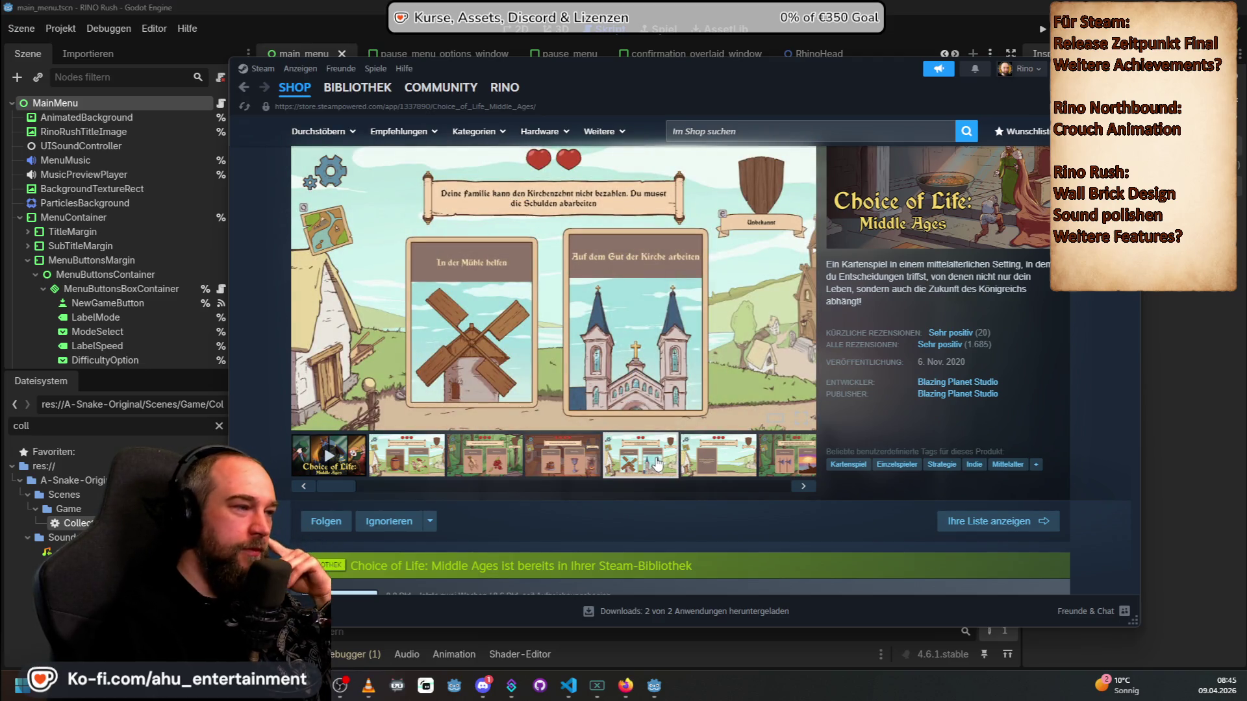
click(720, 467)
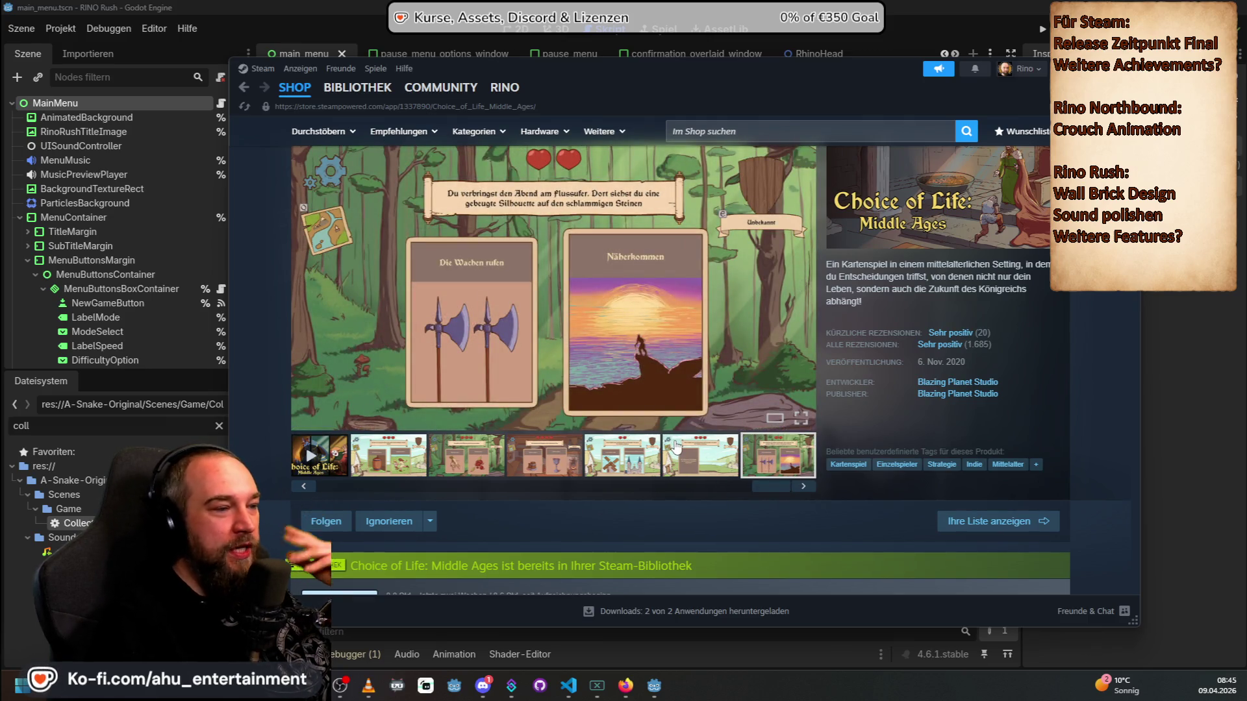
click(403, 459)
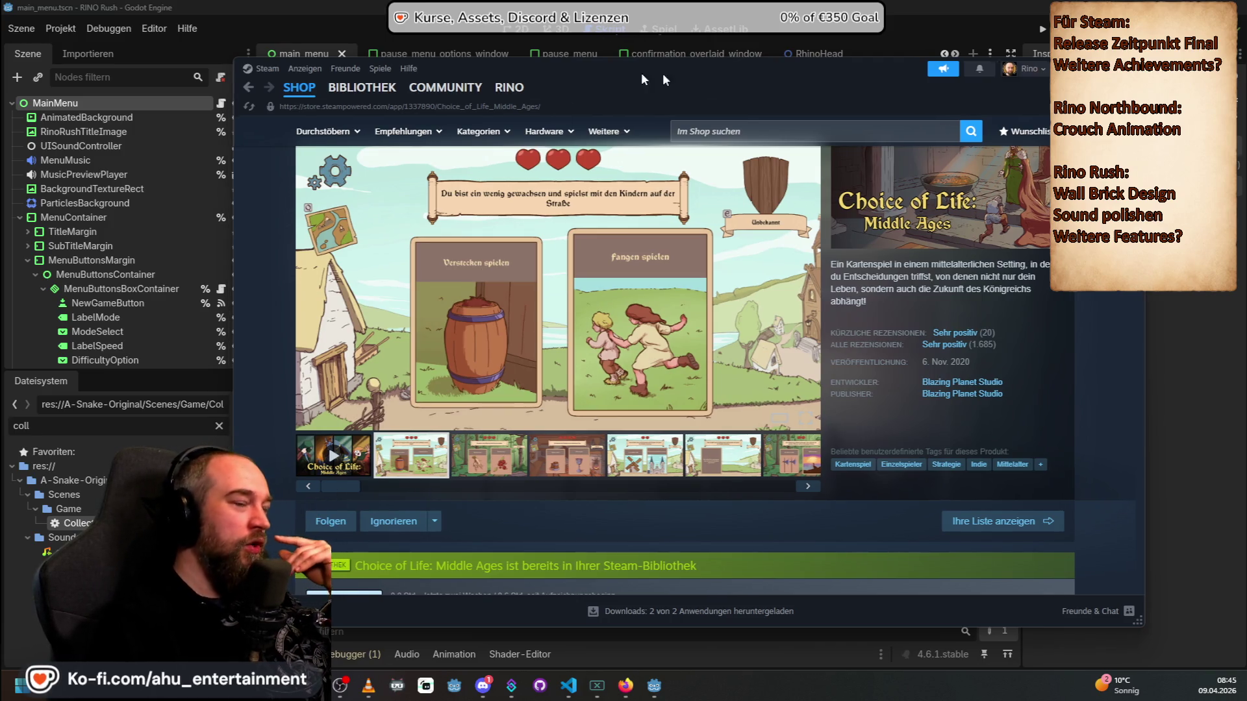
key(alt+Tab)
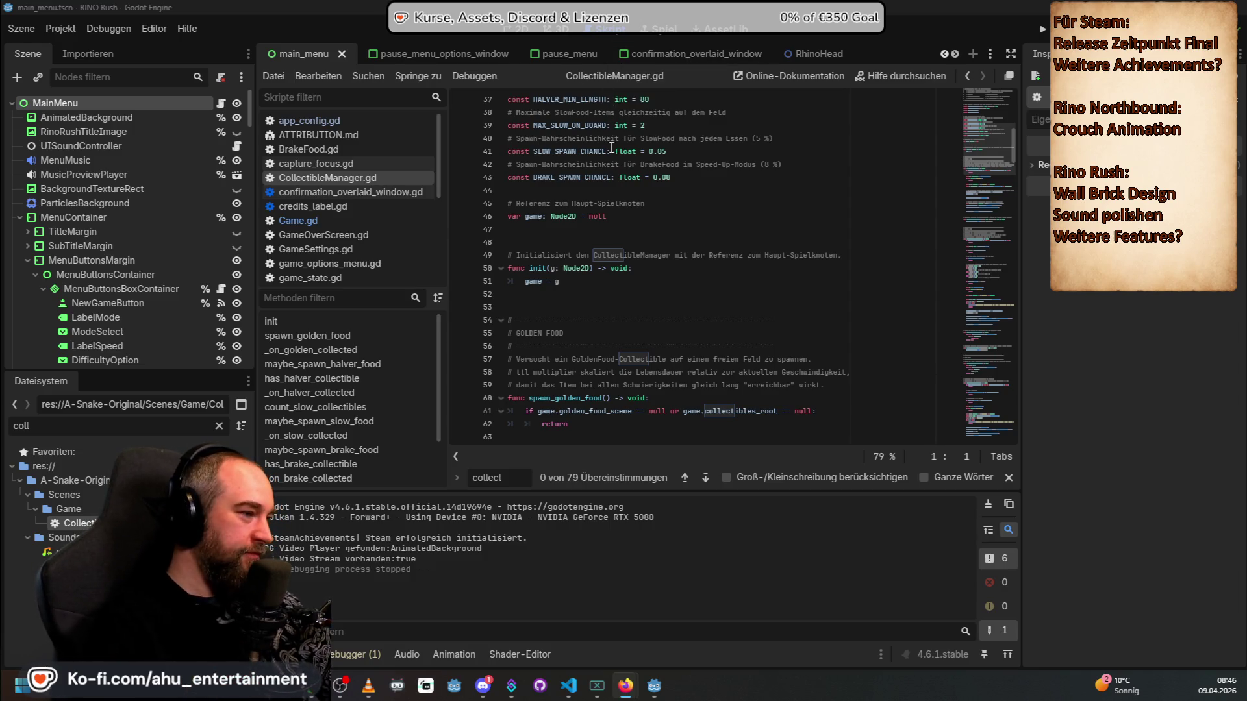
Step: Clear the 'collect' script search, reread the collectible constants, and switch to Steam's RINO RUSH store page
drag(519, 485, 455, 486)
key(BackSpace)
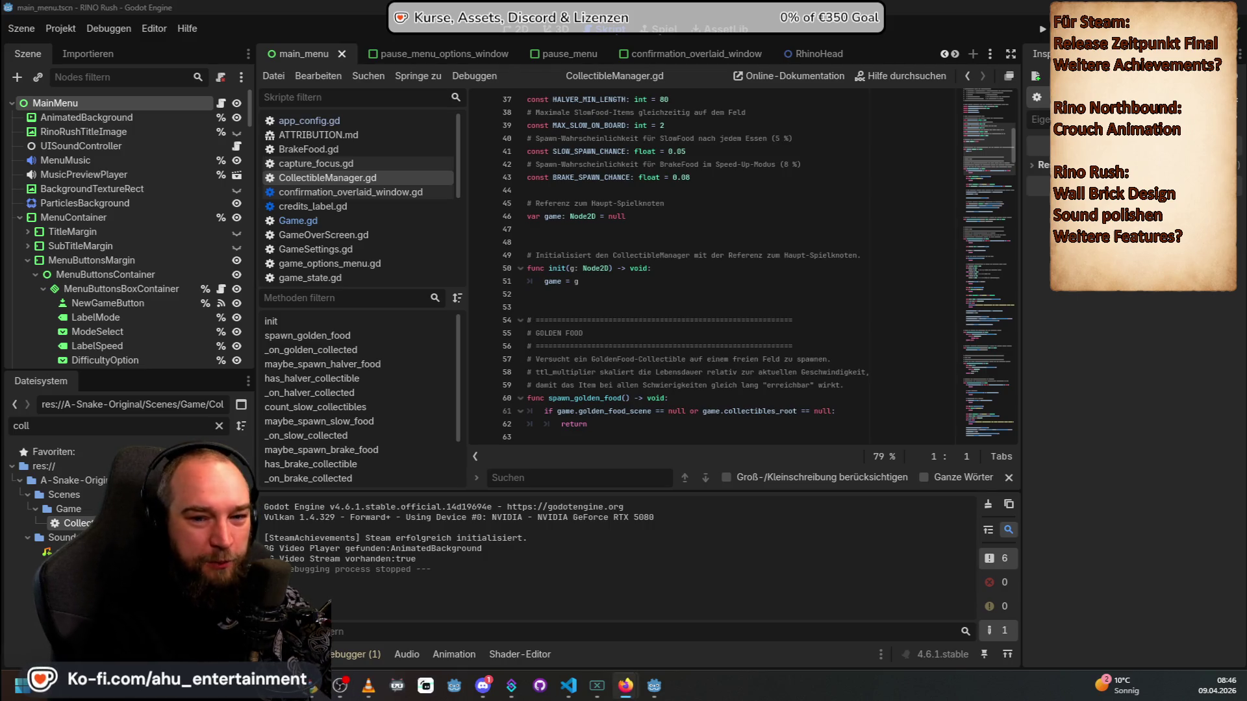
scroll(971, 255, up, 10)
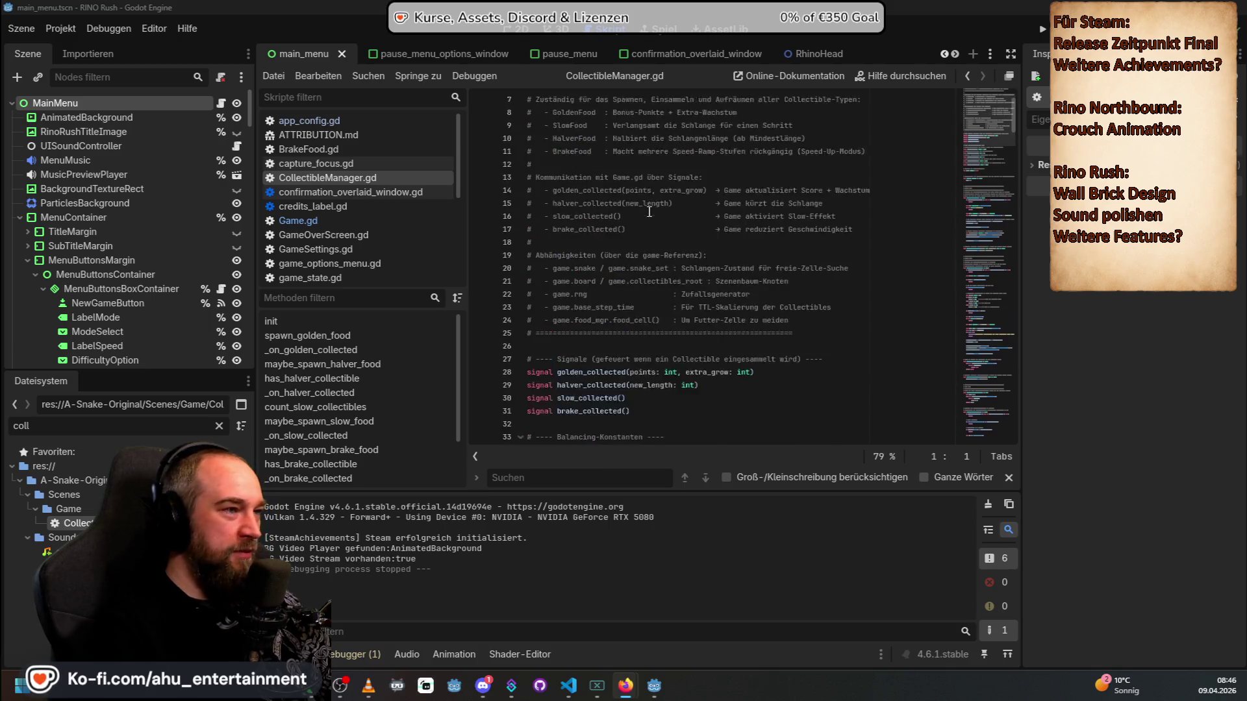
scroll(646, 219, down, 10)
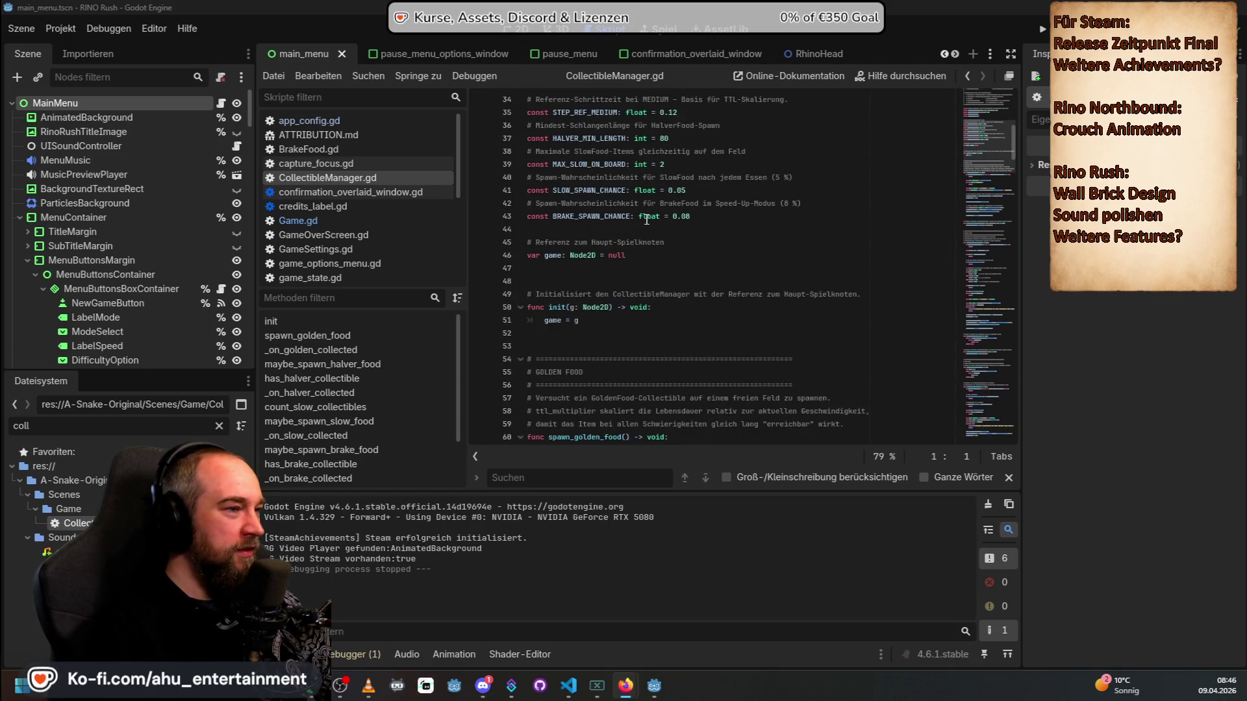
mouse_move(649, 215)
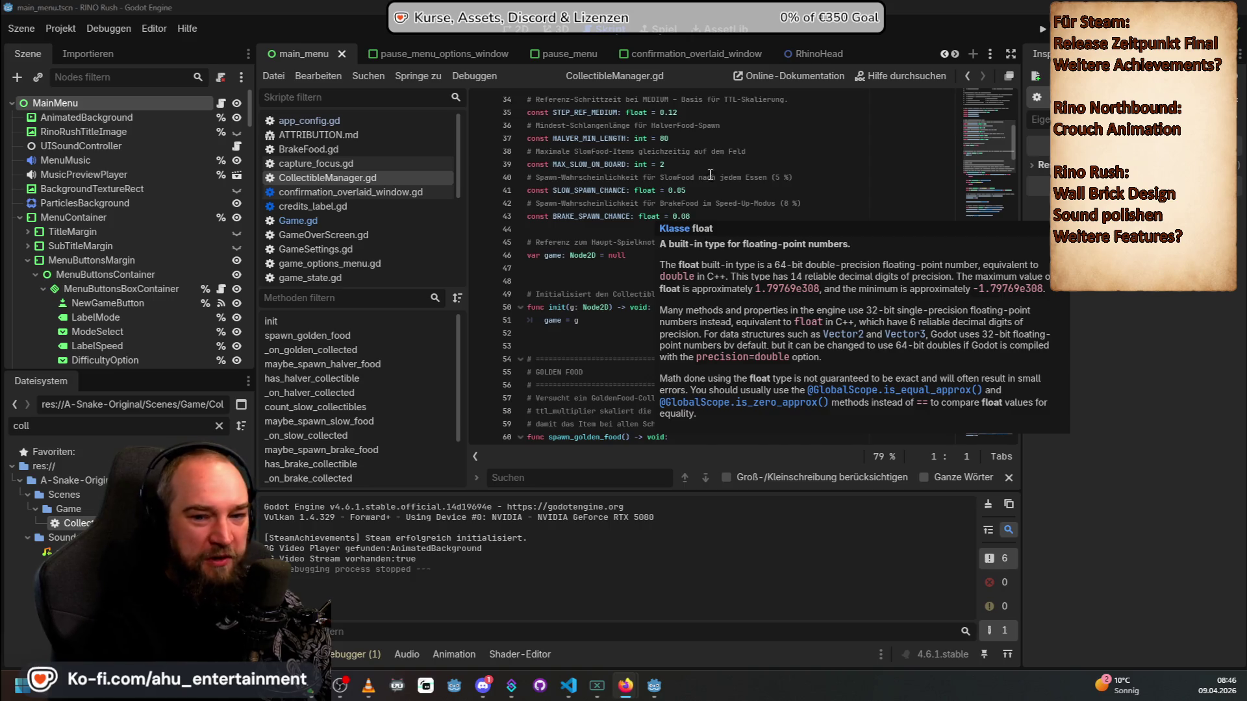
click(734, 149)
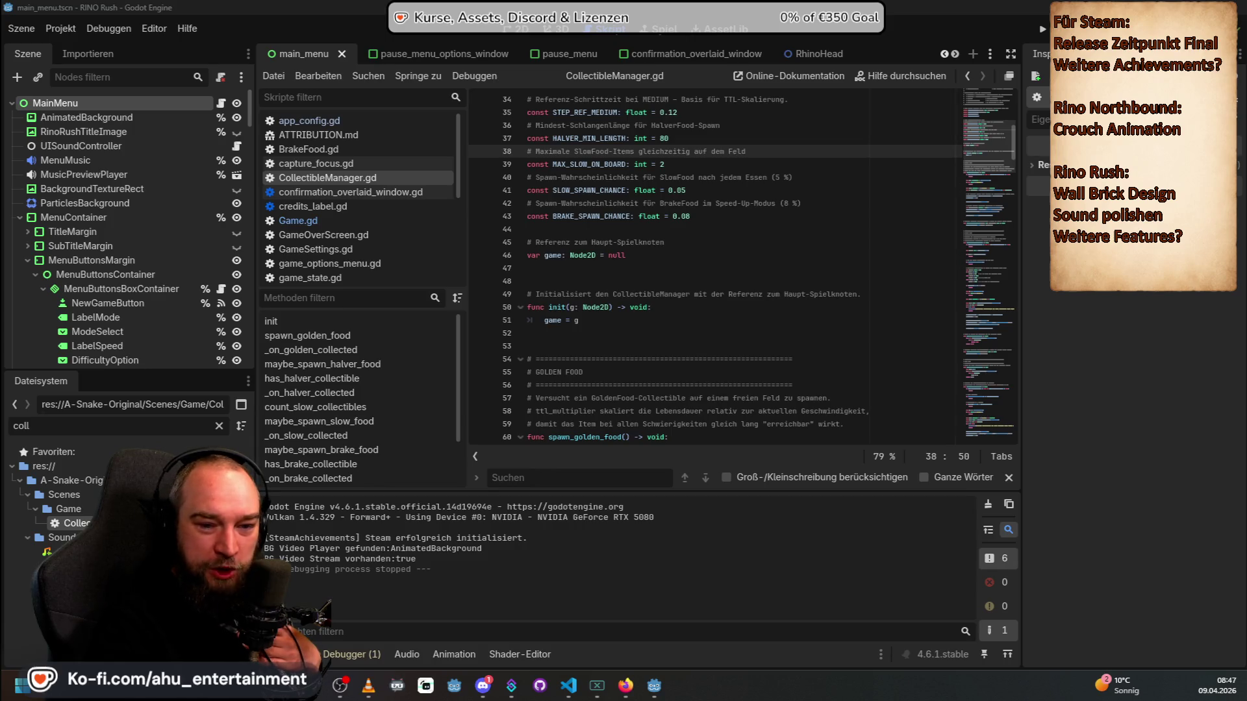
key(alt+Tab)
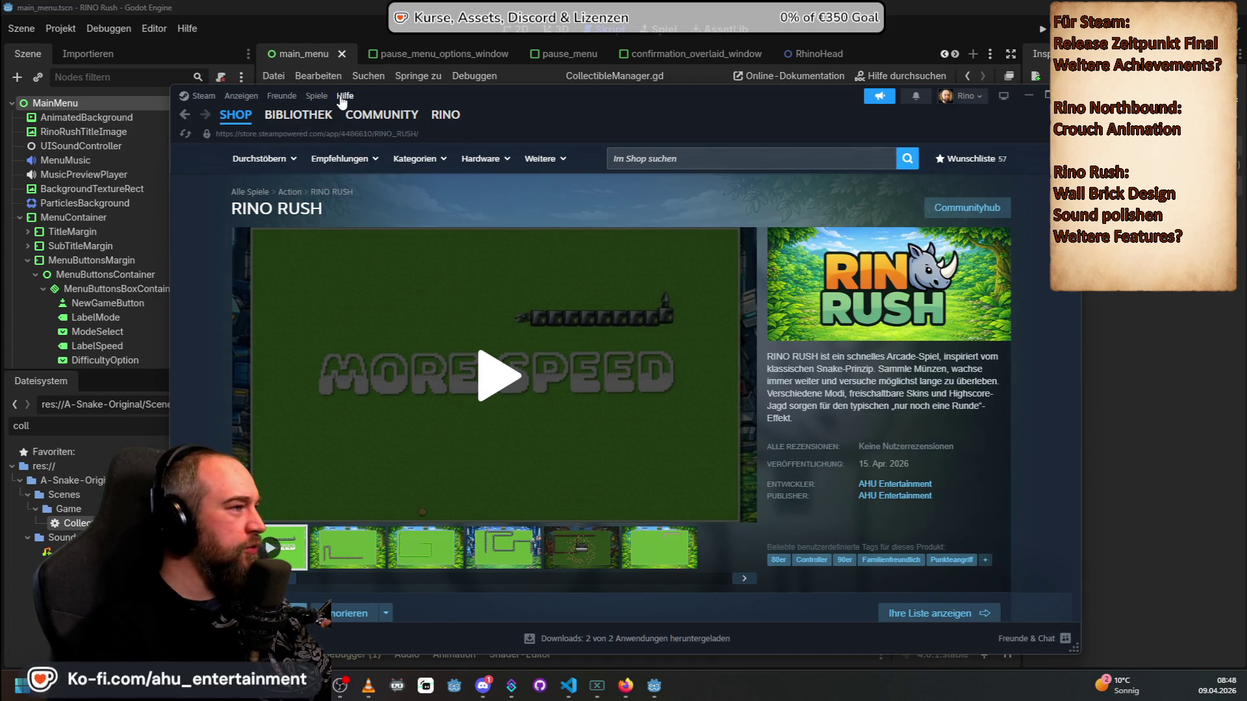
Step: Copy your own friend code from Steam's Freund hinzufügen page via the profile's Freunde menu
click(342, 100)
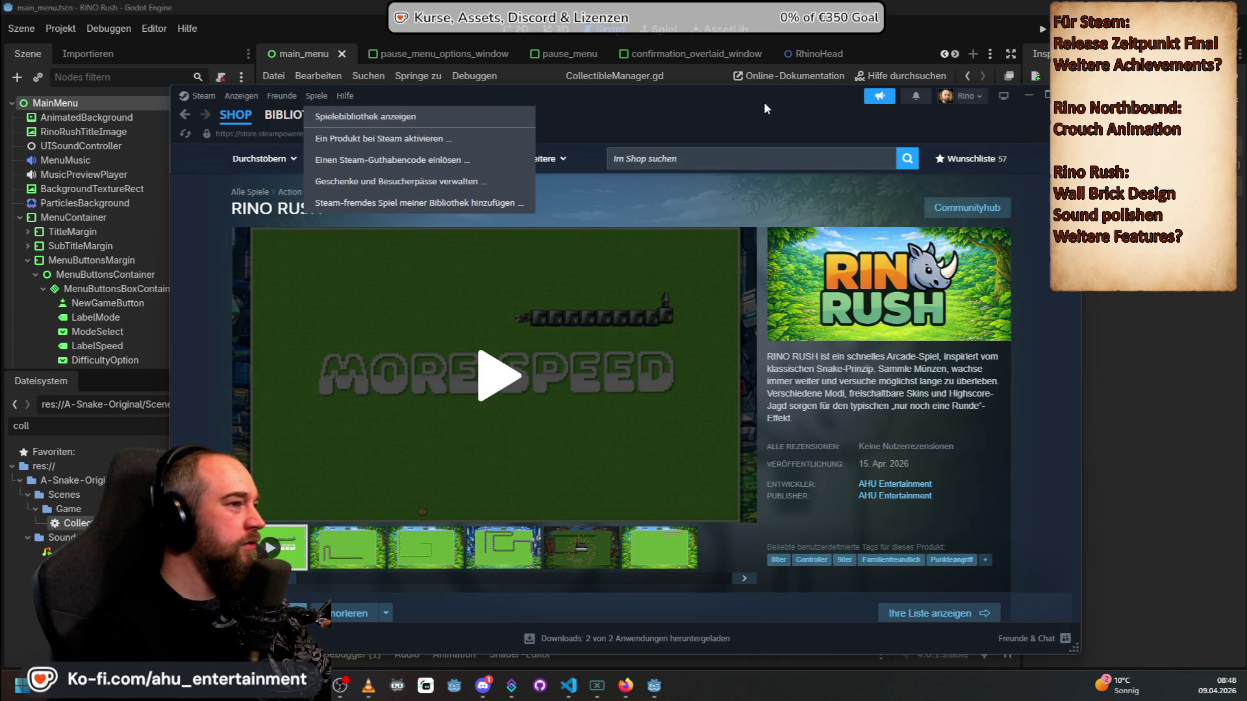
mouse_move(355, 123)
mouse_move(448, 124)
click(458, 174)
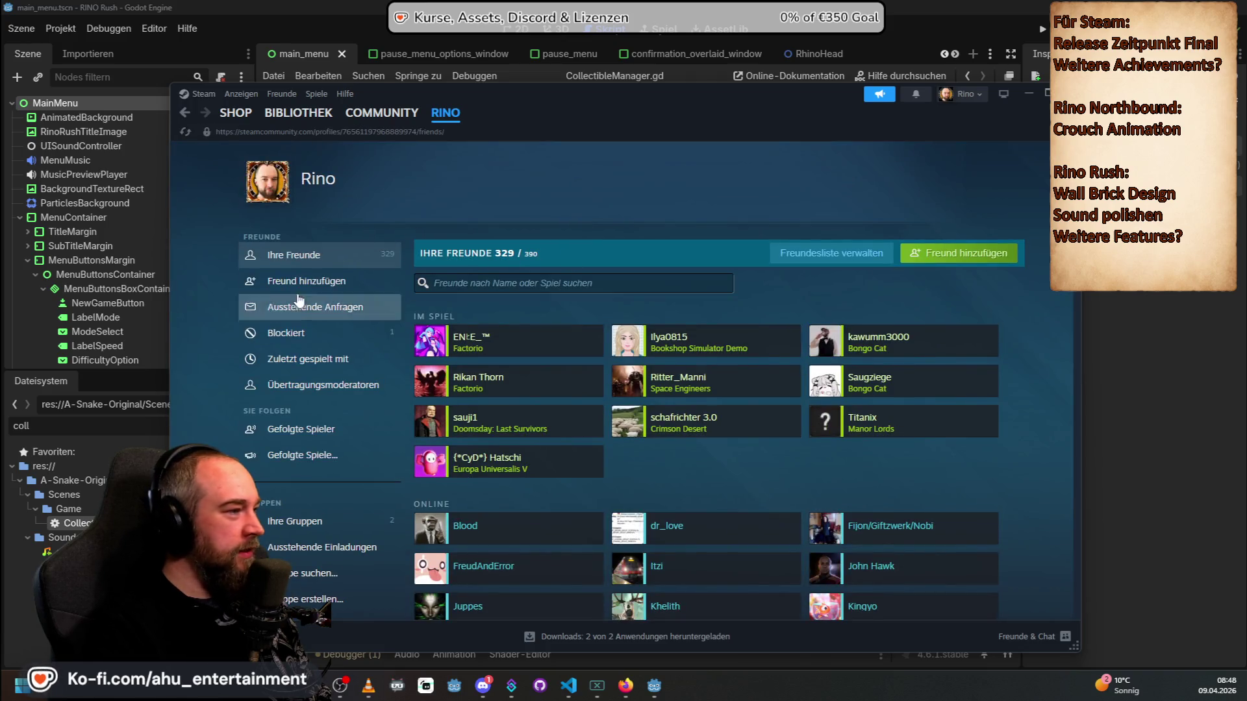
click(935, 255)
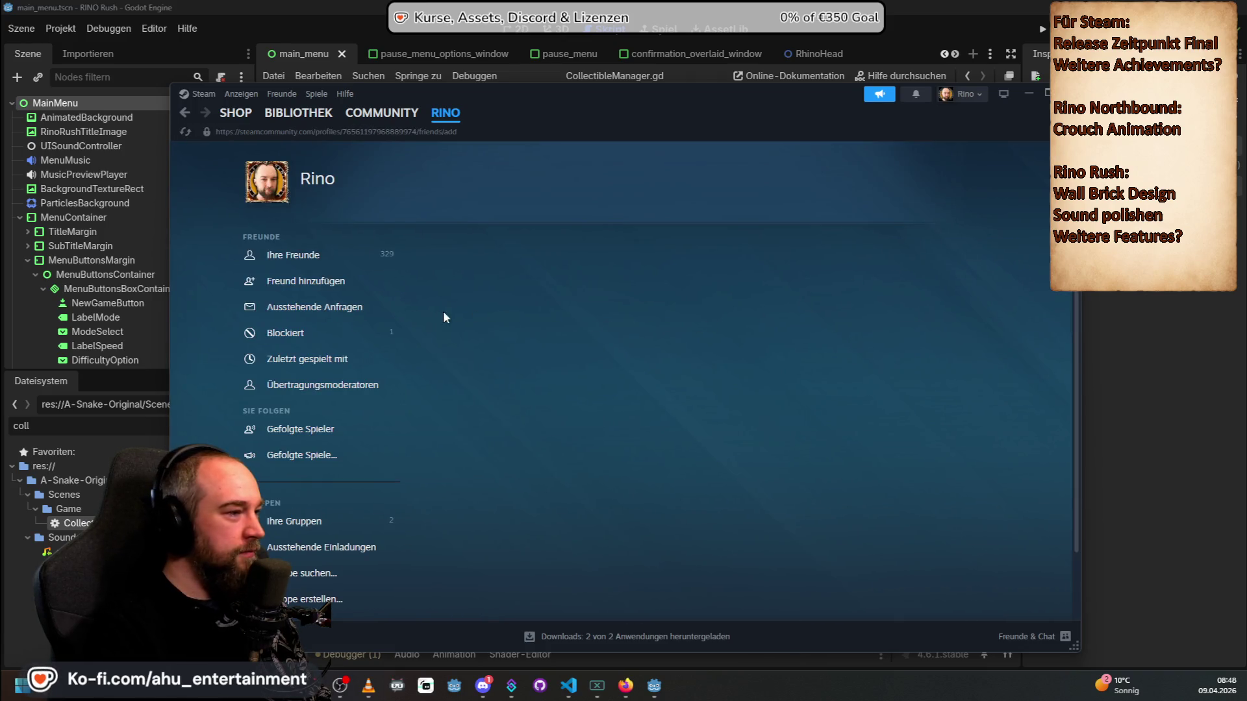
click(774, 312)
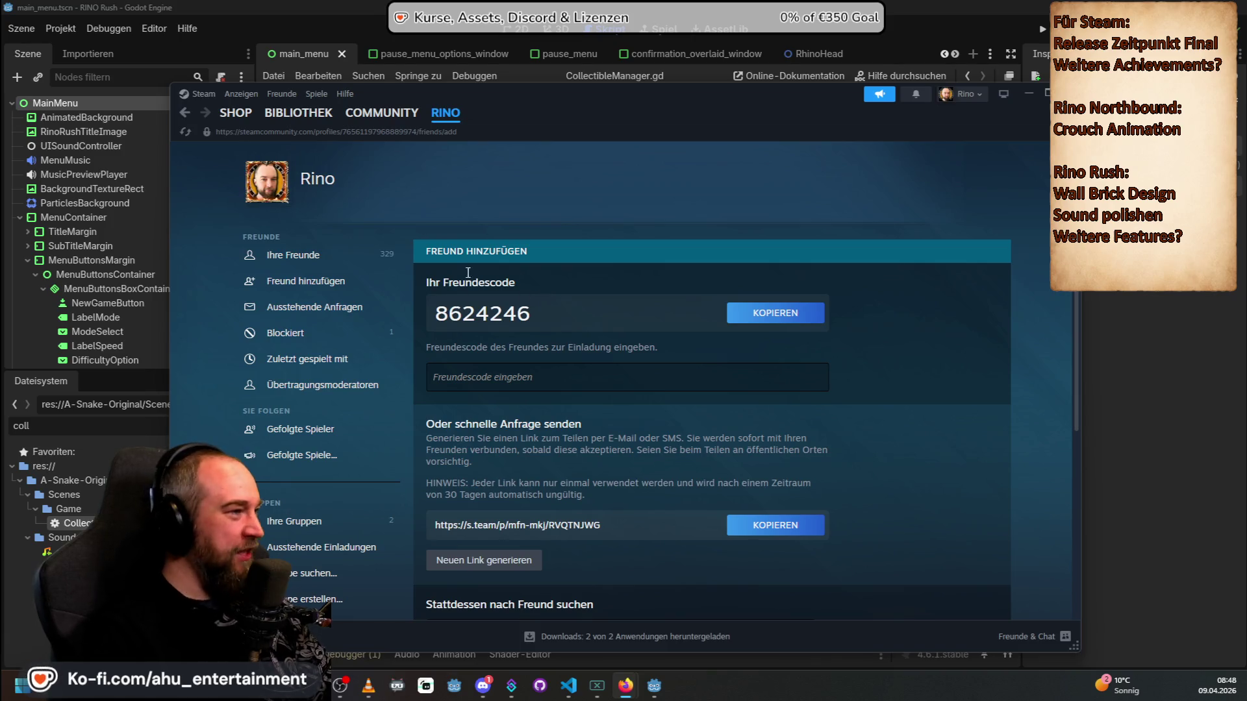
Step: Return to the RINO RUSH page in the Steam library
scroll(600, 197, down, 1)
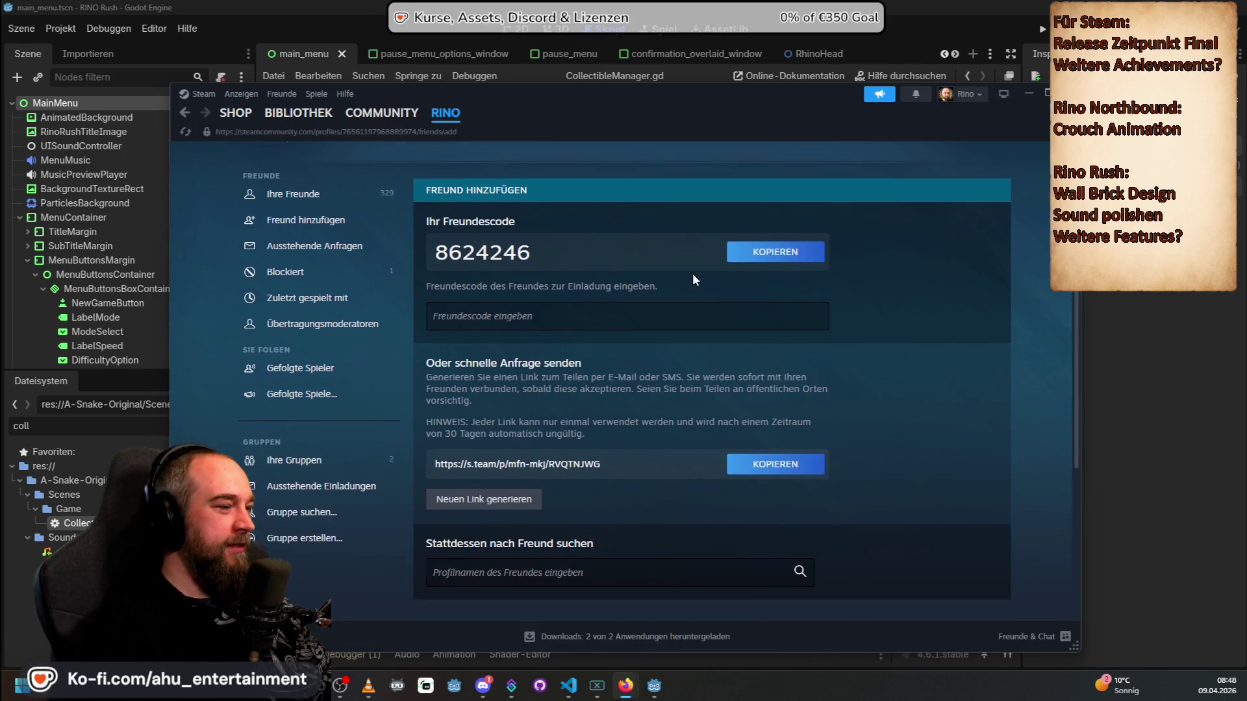
scroll(693, 273, up, 1)
click(299, 112)
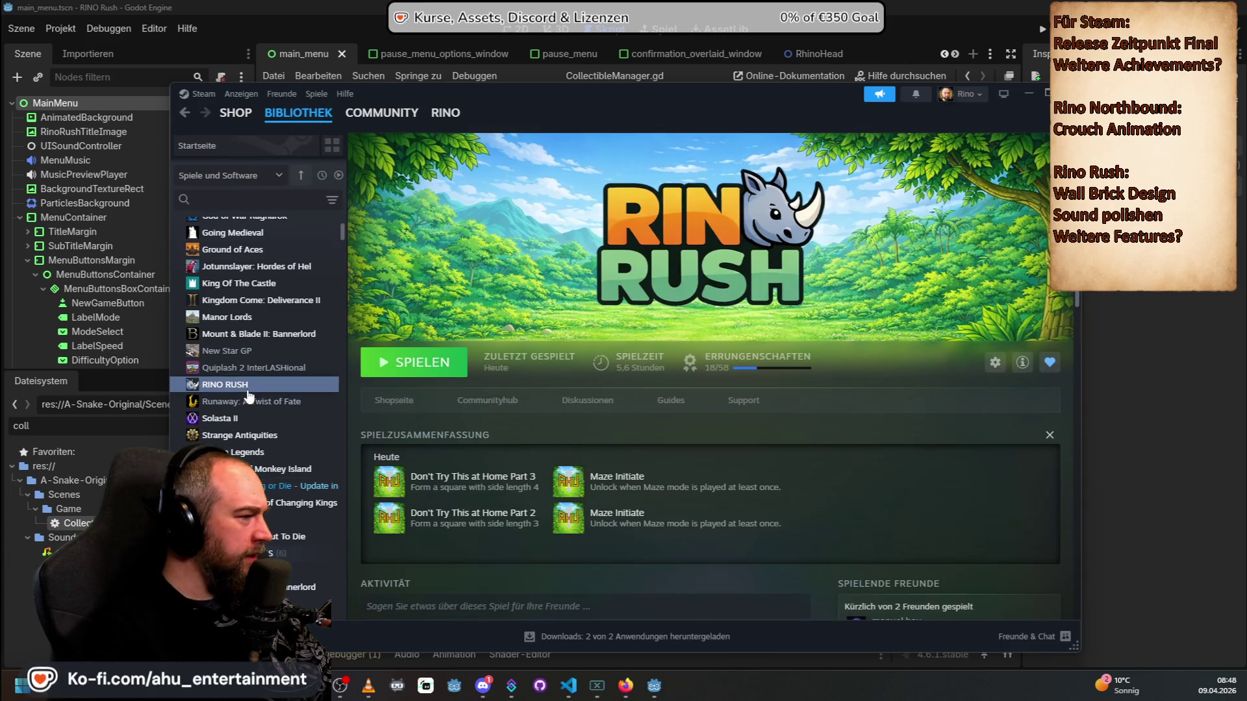
Step: Bring the Godot editor with CollectibleManager.gd forward and run the project
scroll(742, 377, down, 5)
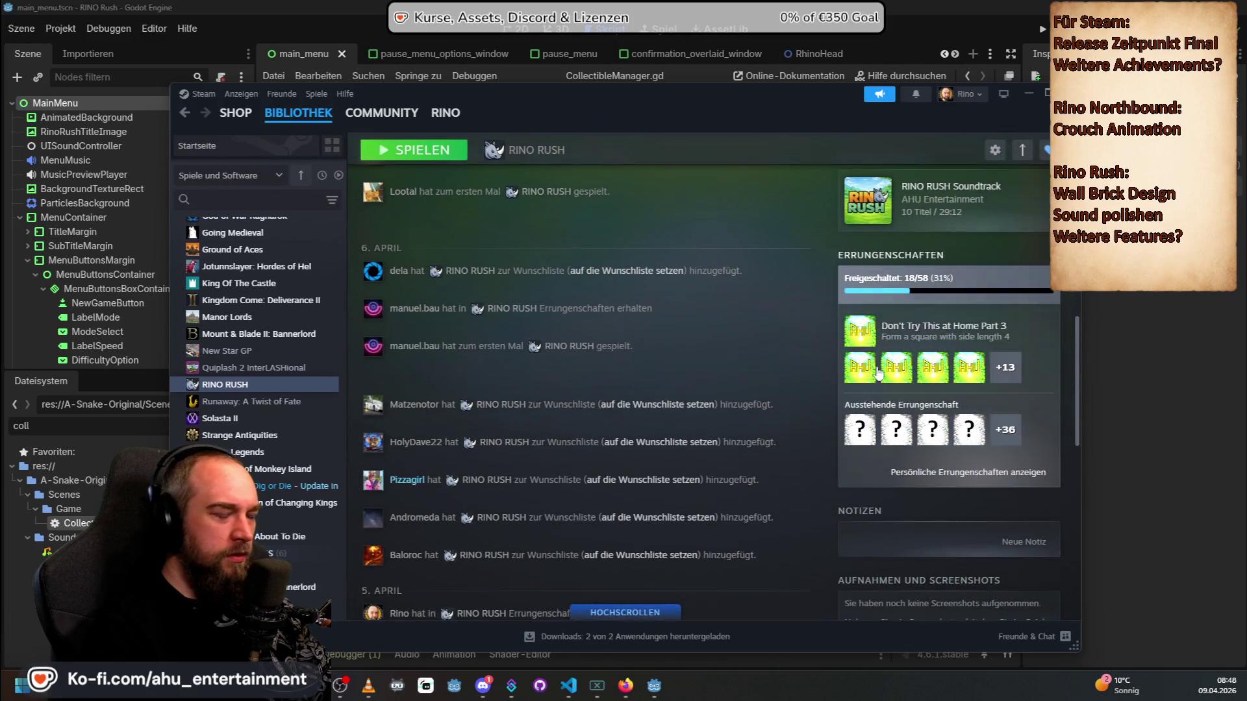
scroll(724, 288, up, 5)
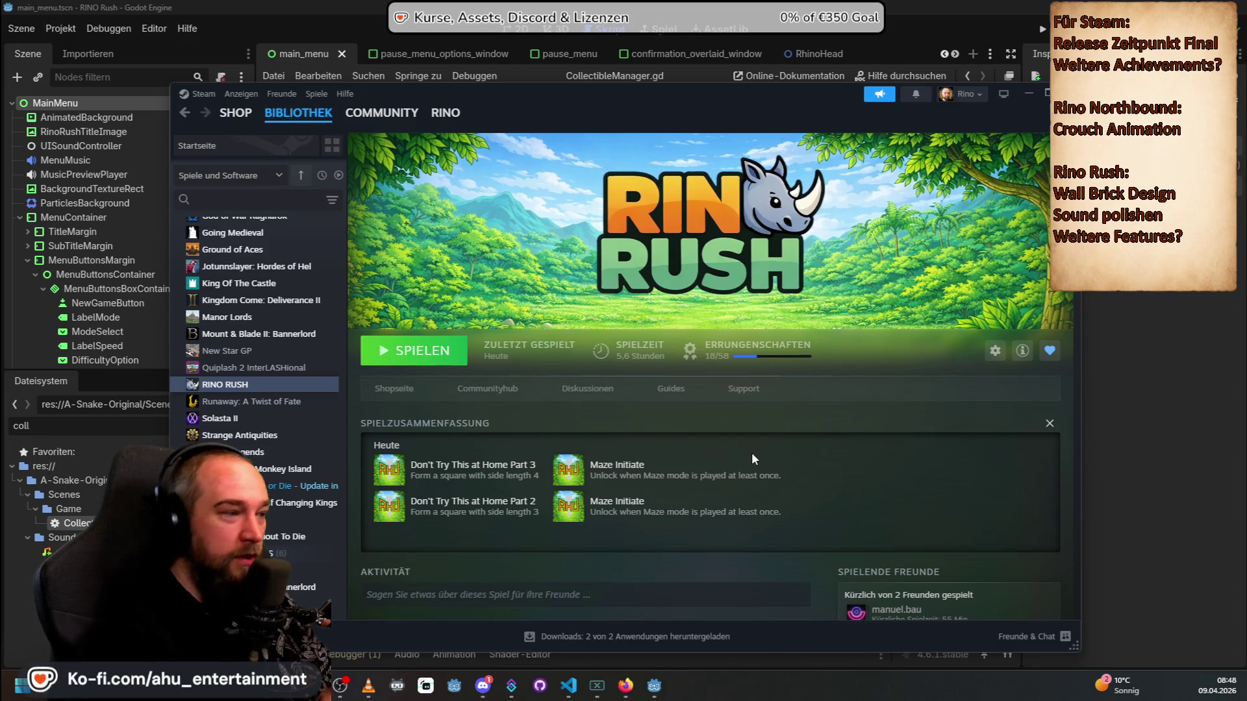
click(933, 10)
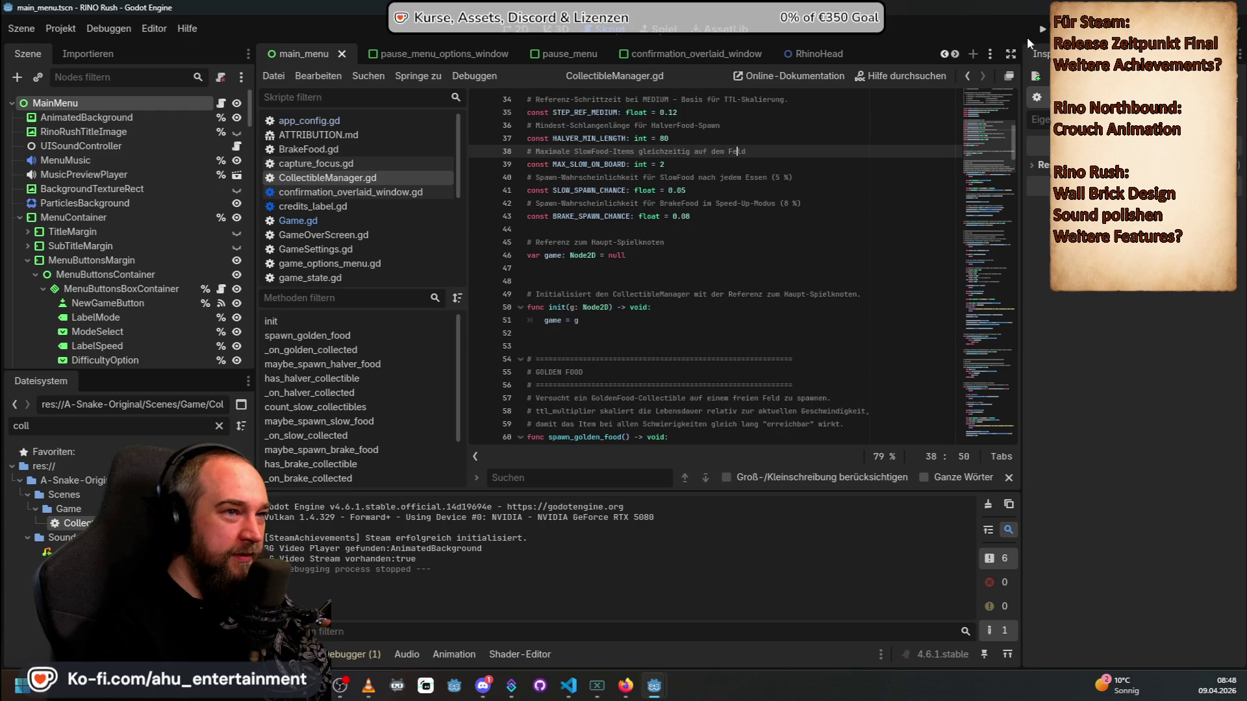
click(1042, 29)
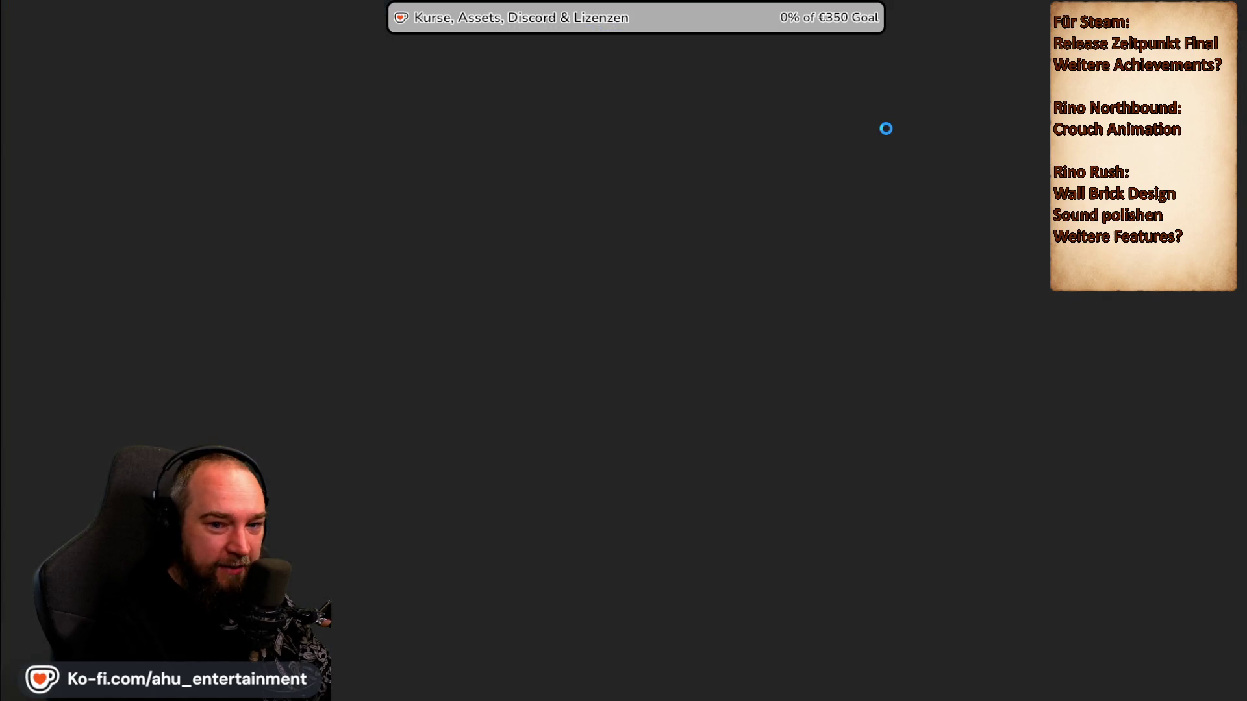
Step: Open RINO RUSH's Optionen screen and its Game settings page
key(Down)
key(Down)
key(Down)
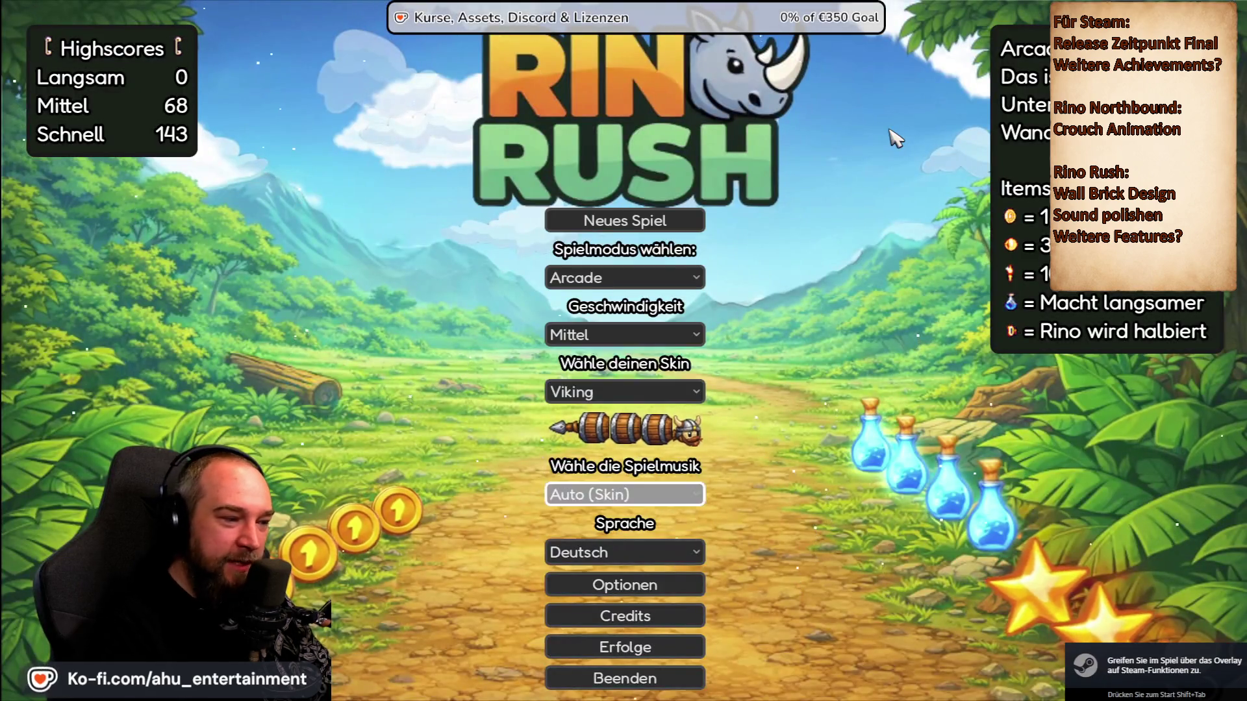
key(Down)
key(Down)
key(Return)
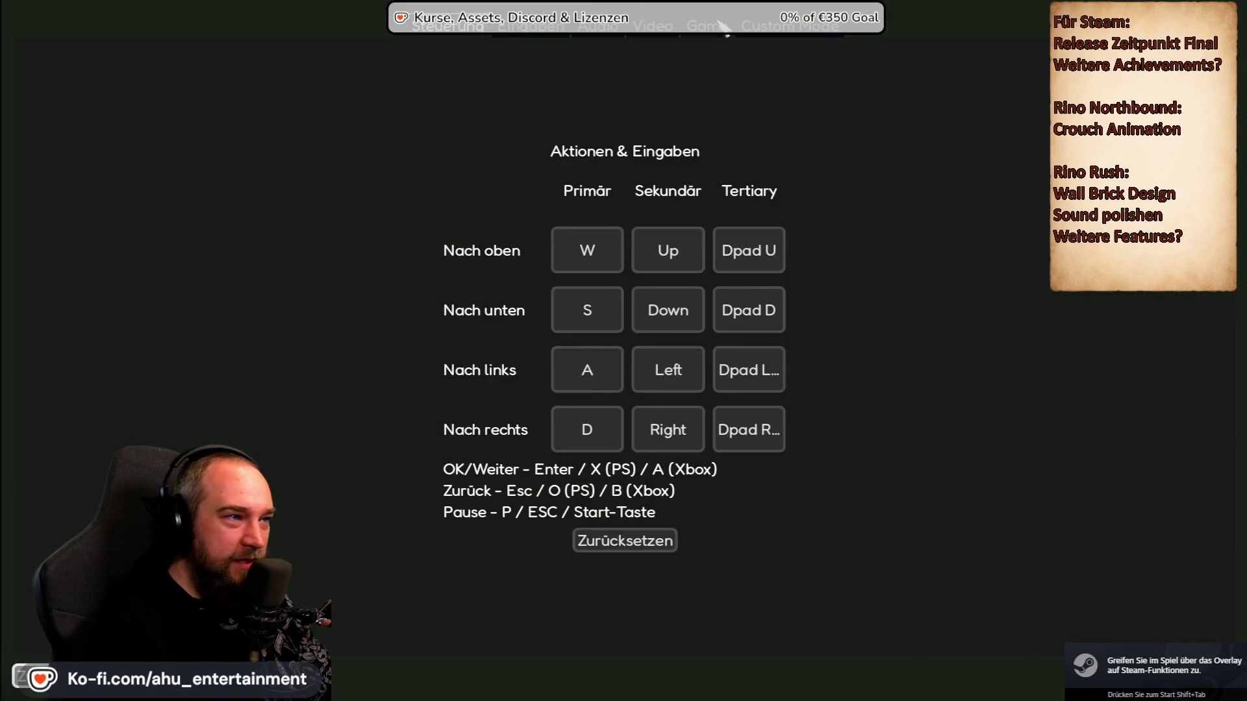
click(721, 22)
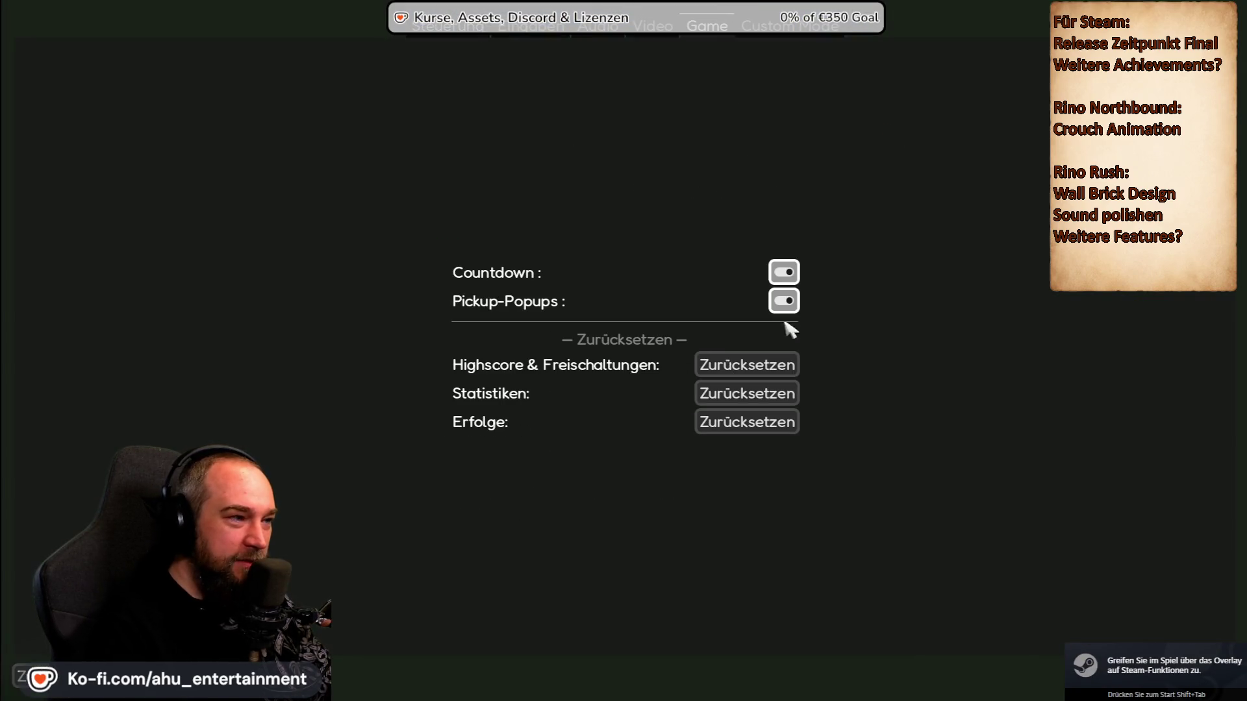
Step: Cancel the Statistiken Zurücksetzen prompt and quit the game with Alt+F4
click(745, 393)
click(696, 396)
key(alt+F4)
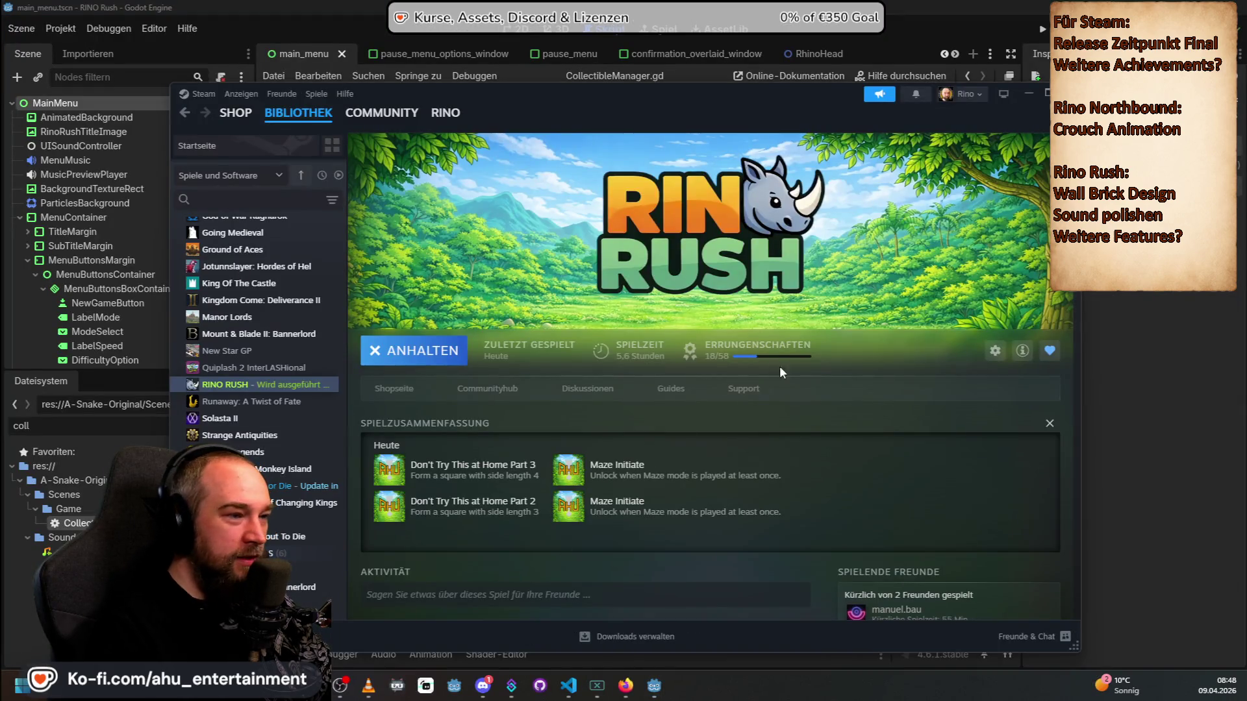
Step: Peek at the Quiplash 2 InterLASHional and Going Medieval library pages, returning to RINO RUSH each time
scroll(585, 390, down, 5)
click(252, 369)
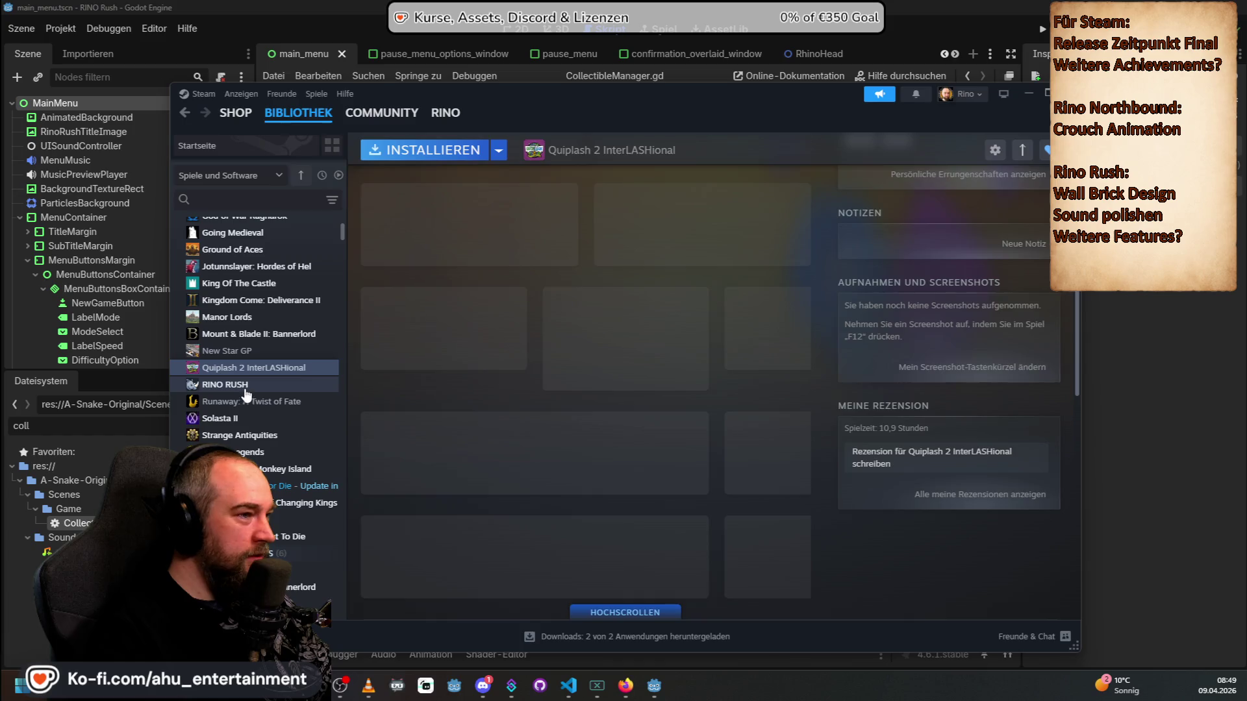
click(245, 387)
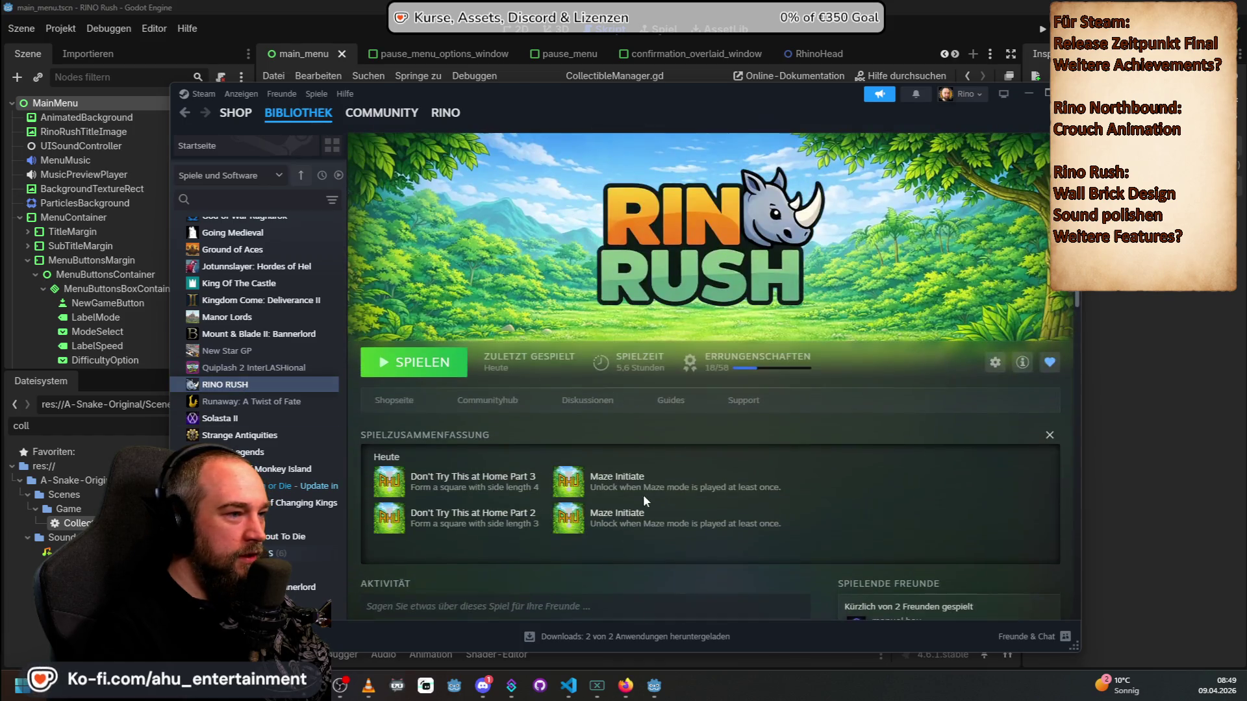
scroll(747, 370, down, 10)
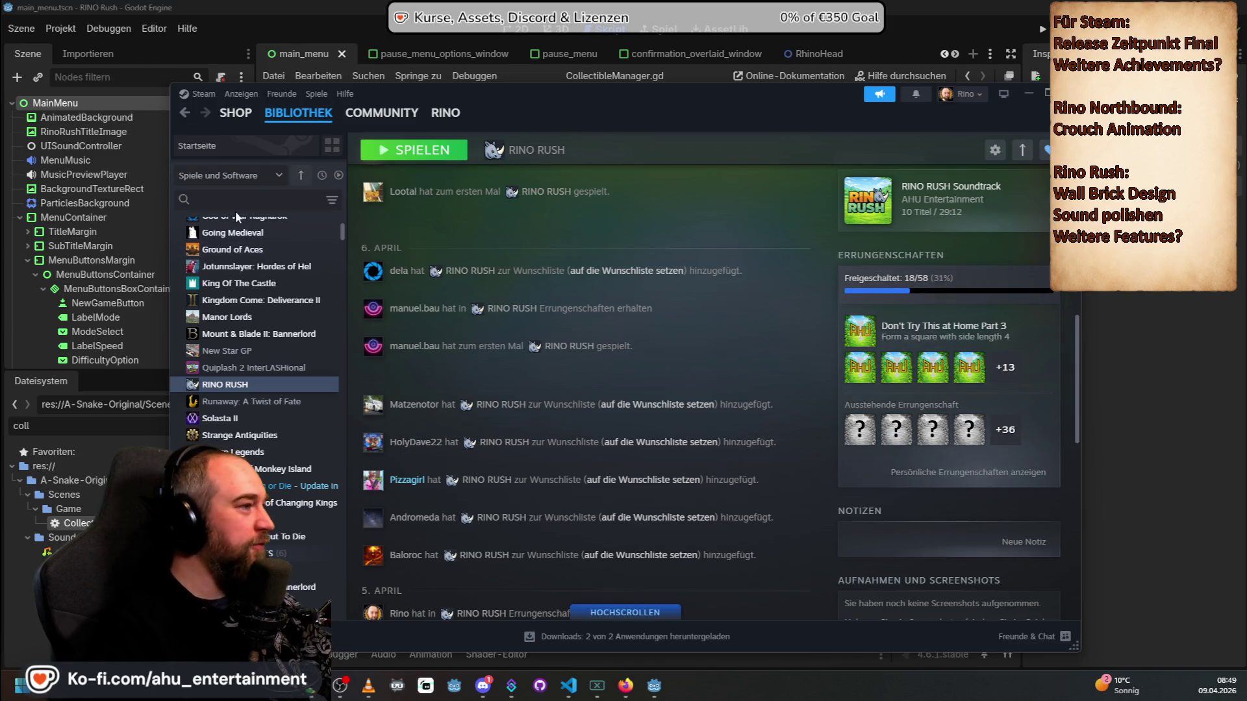
click(234, 233)
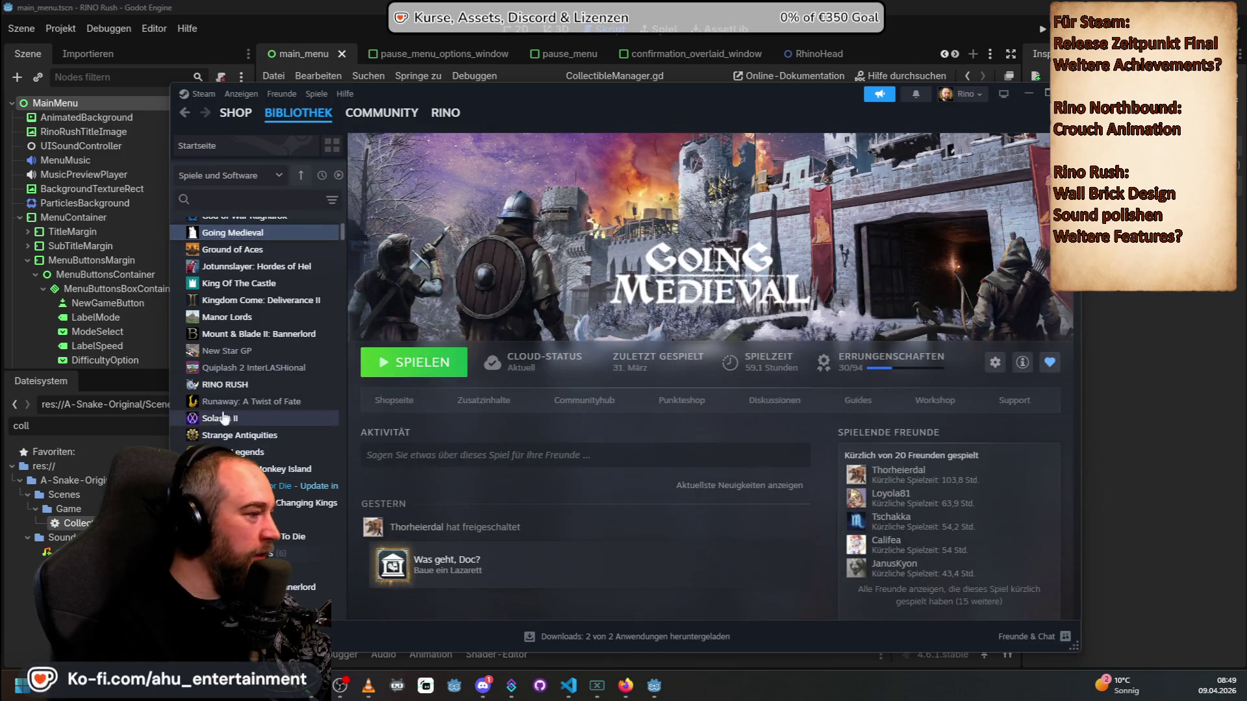
click(225, 384)
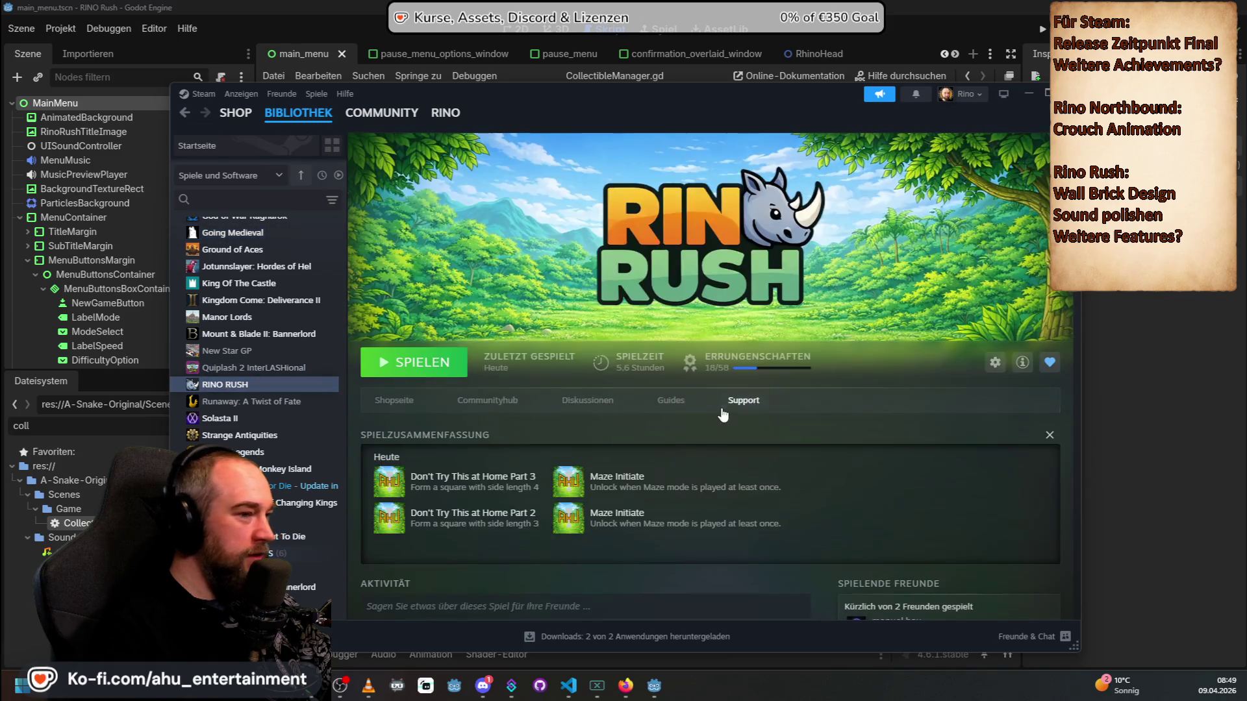
Step: Scroll through RINO RUSH's activity feed and achievements, then switch back to the Godot editor
click(764, 349)
scroll(804, 425, up, 4)
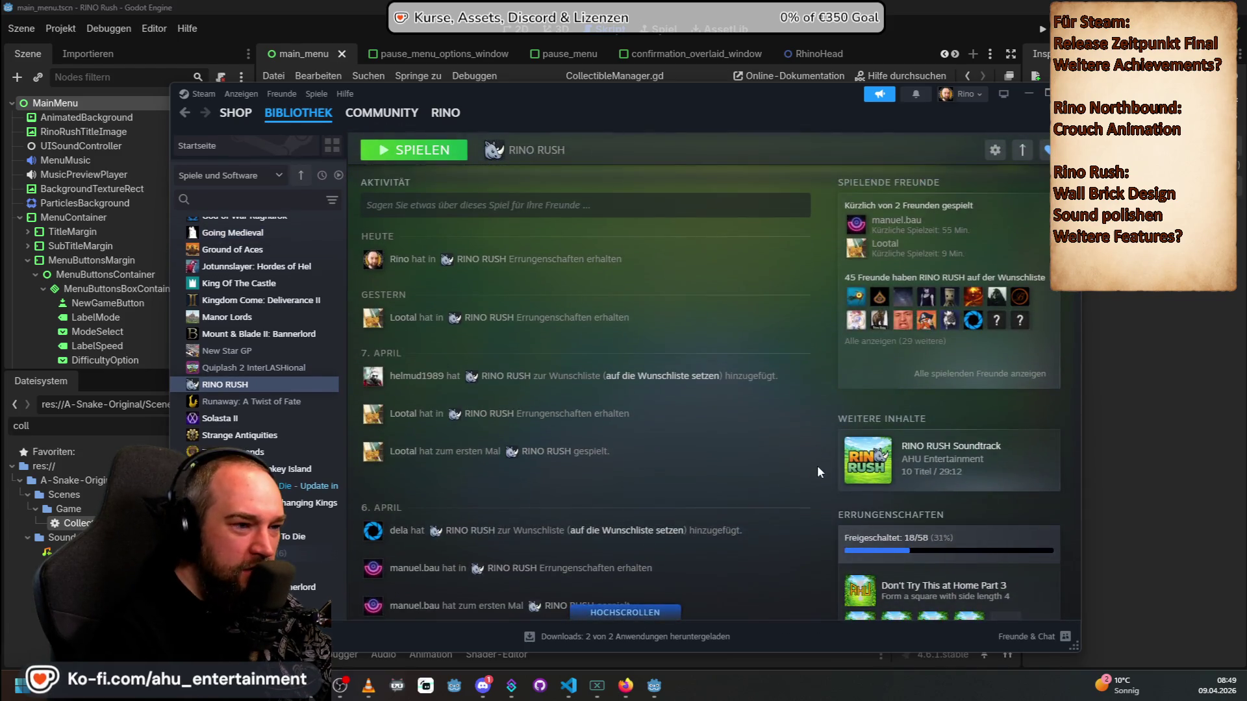
scroll(821, 478, down, 8)
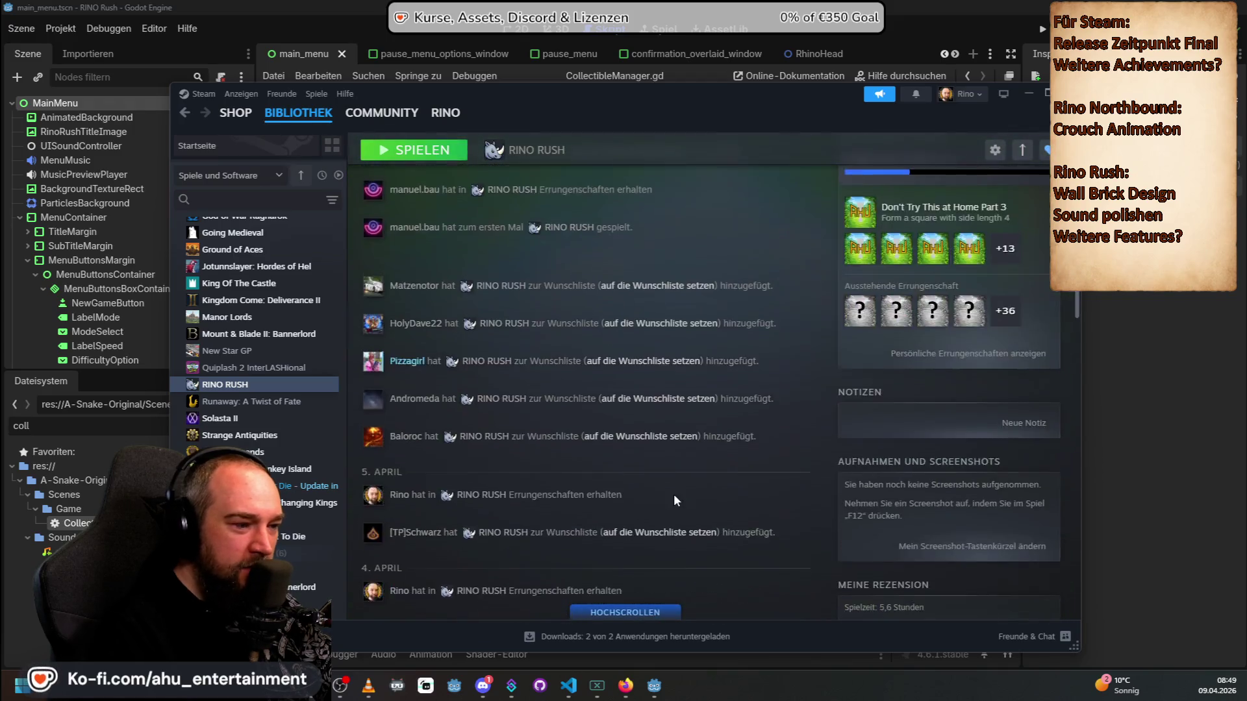
scroll(676, 495, up, 10)
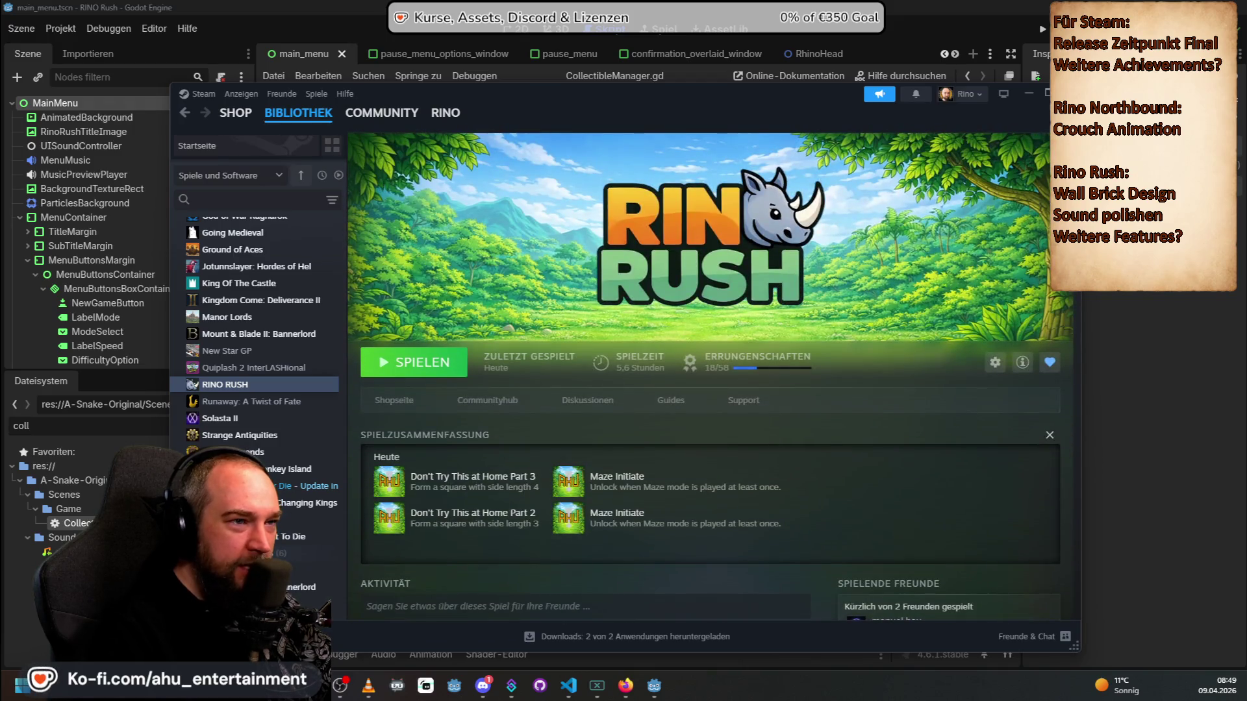
key(alt+Tab)
key(alt+Tab)
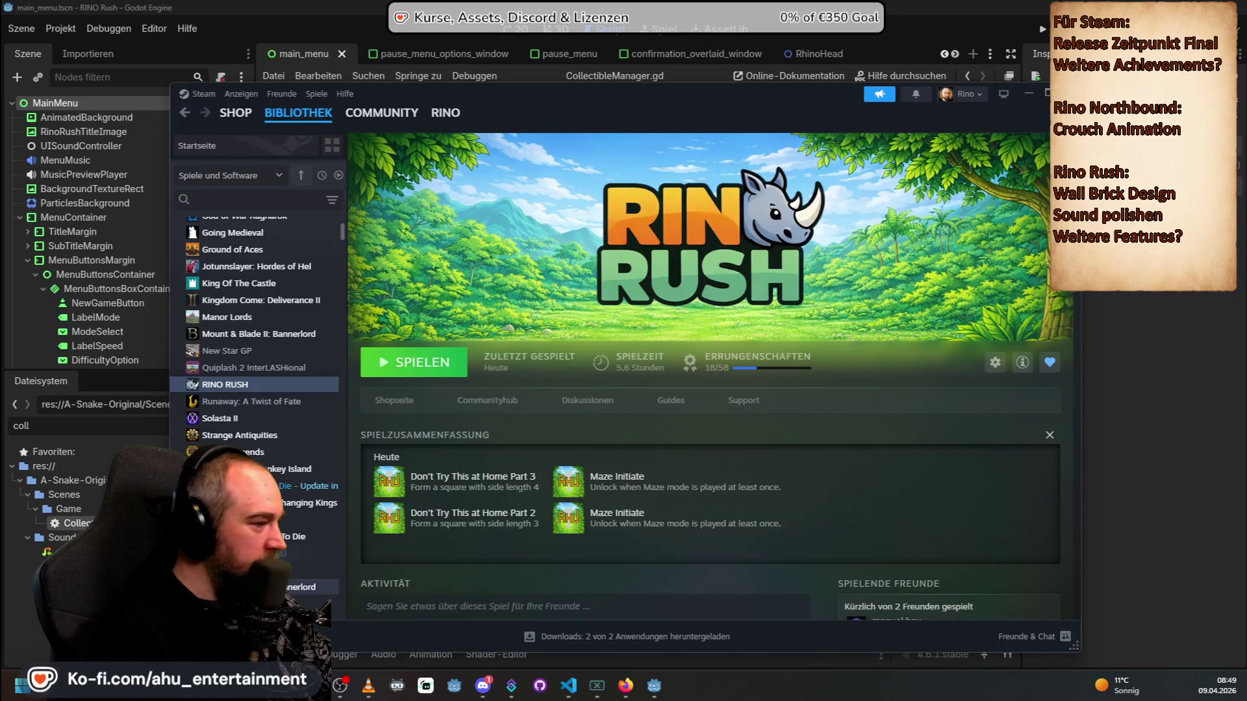
click(662, 5)
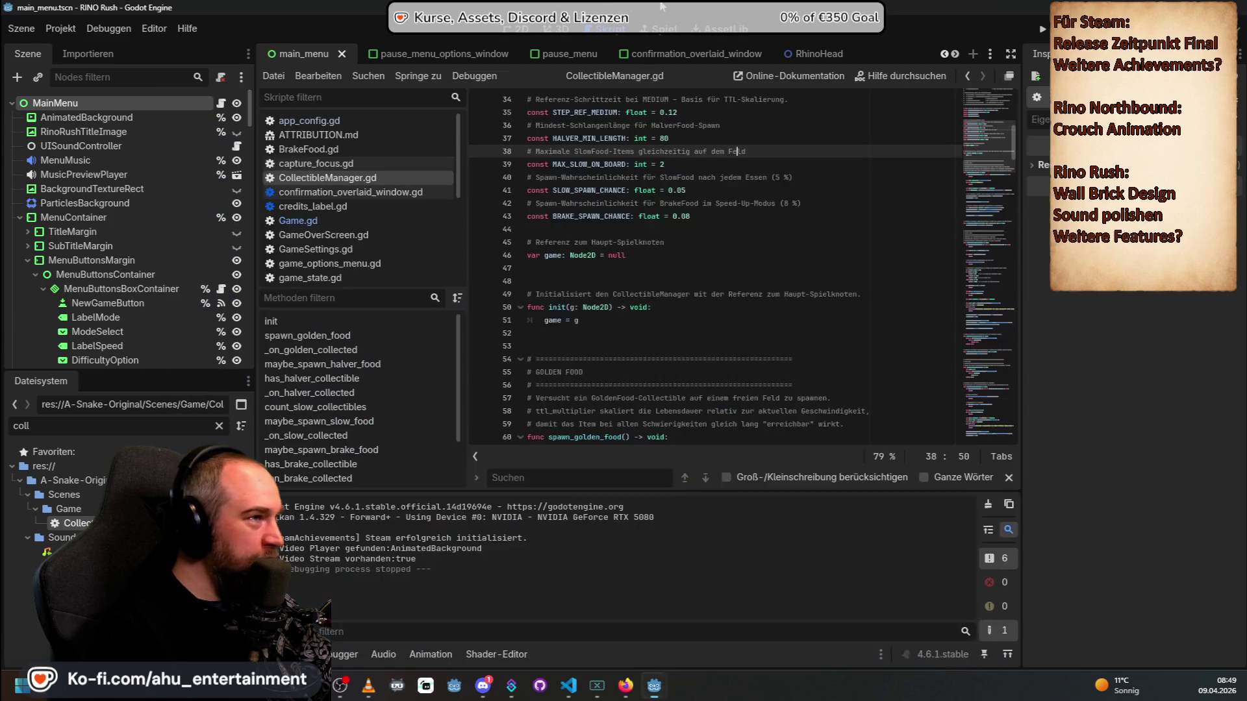
Step: Run the game again and briefly open Optionen before returning to the main menu
click(1039, 36)
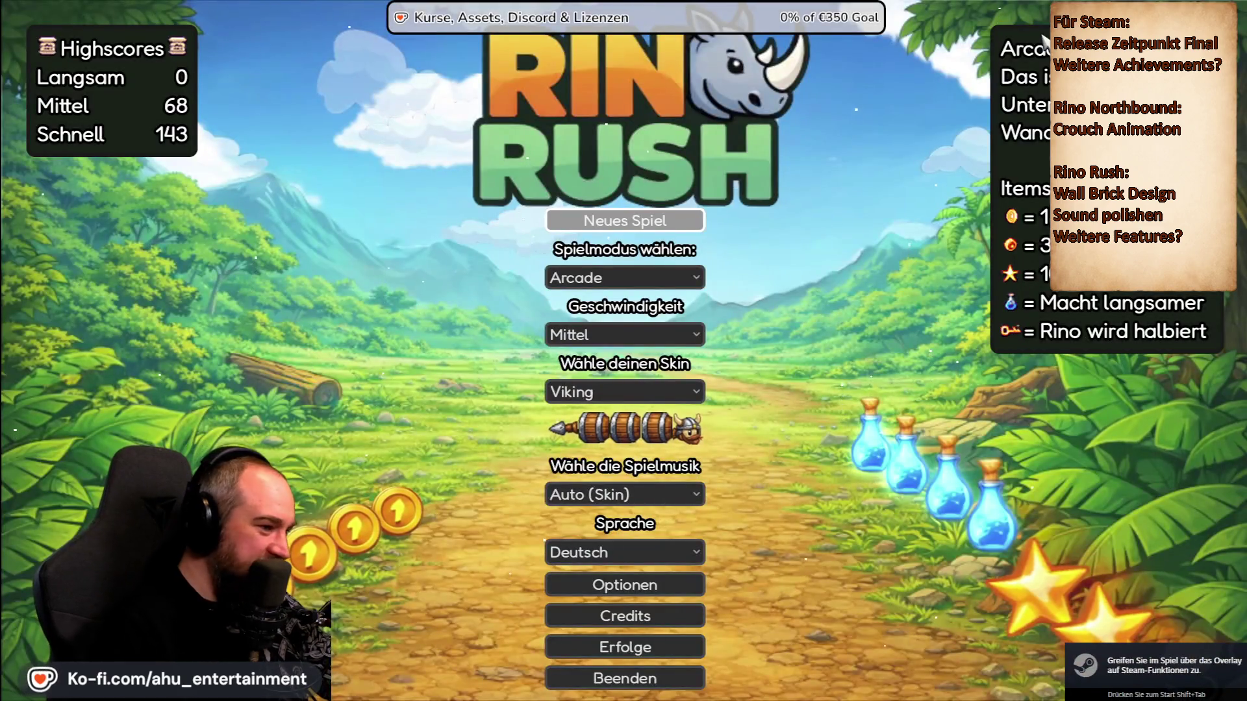
key(Down)
key(Down)
key(Down)
key(Down)
key(Return)
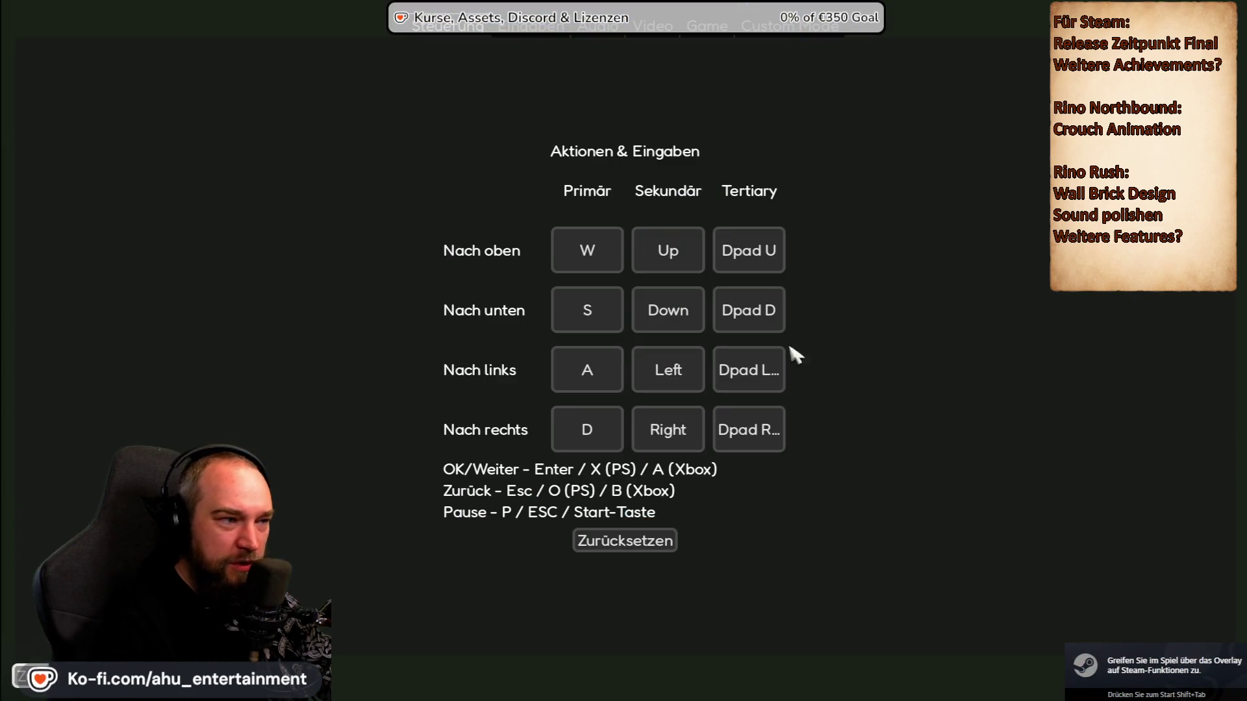
key(Escape)
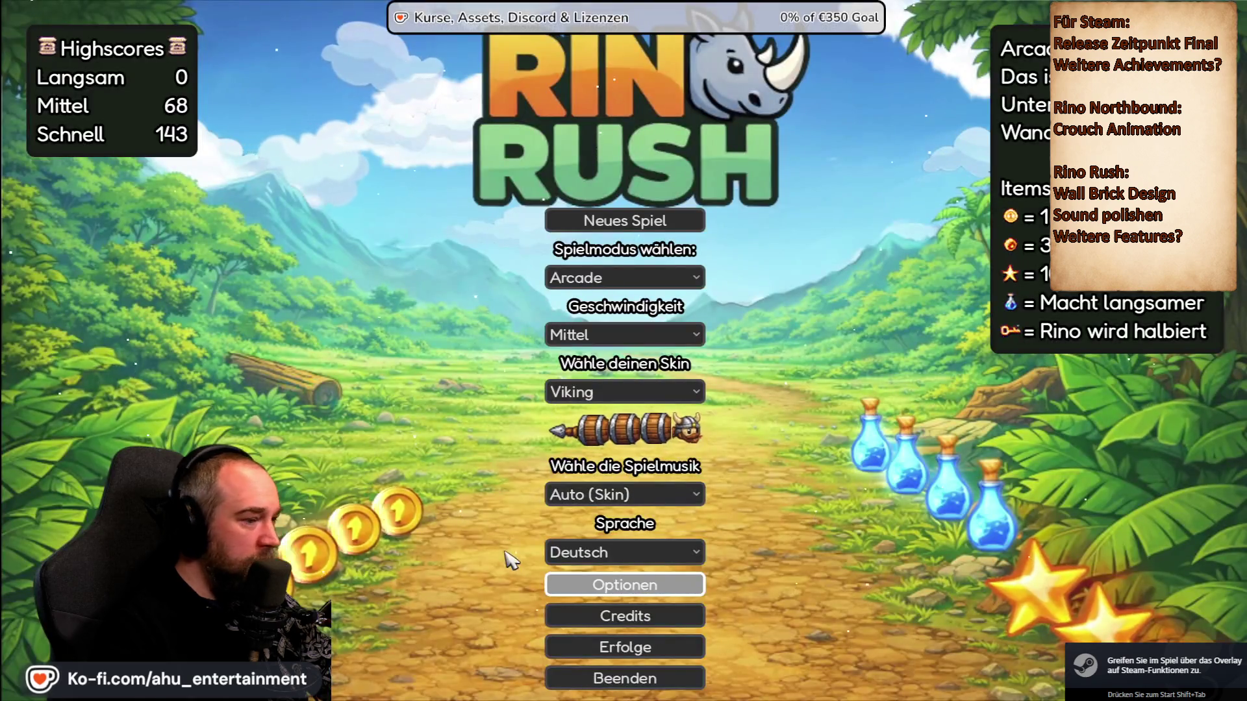
Step: Check the Erfolge panel's zeroed statistics, then open Optionen's Game settings page
click(633, 649)
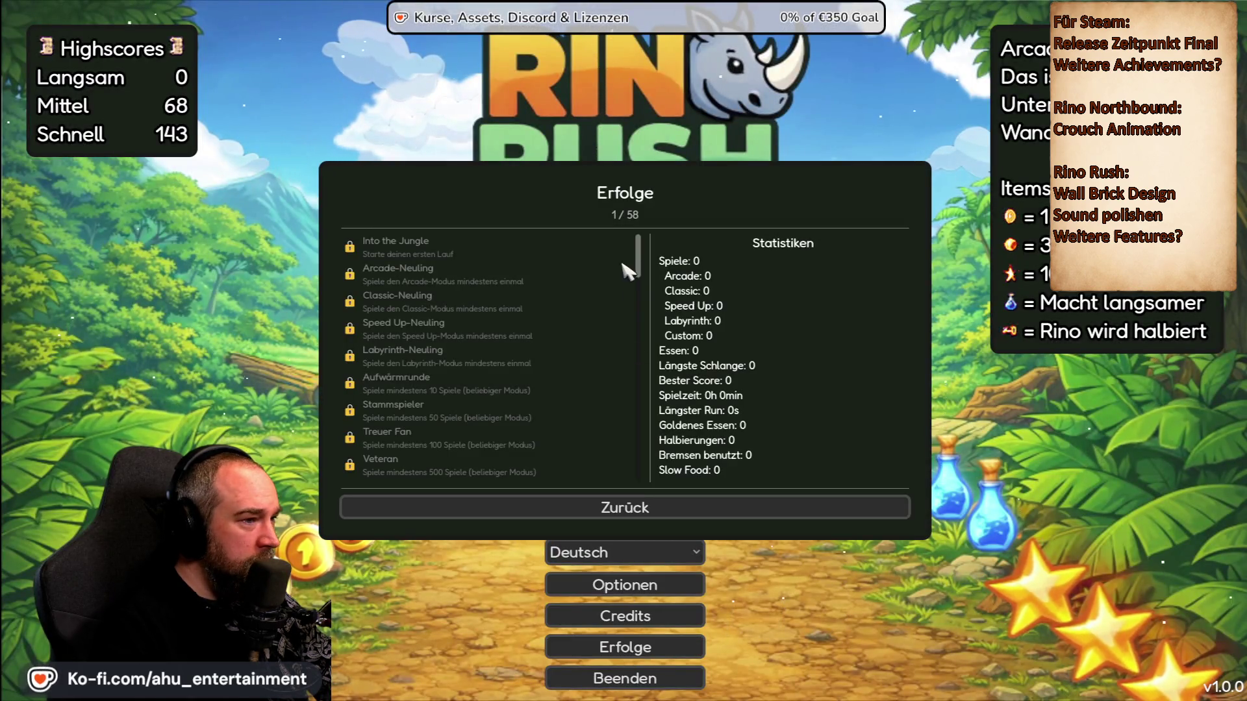
click(624, 509)
click(641, 574)
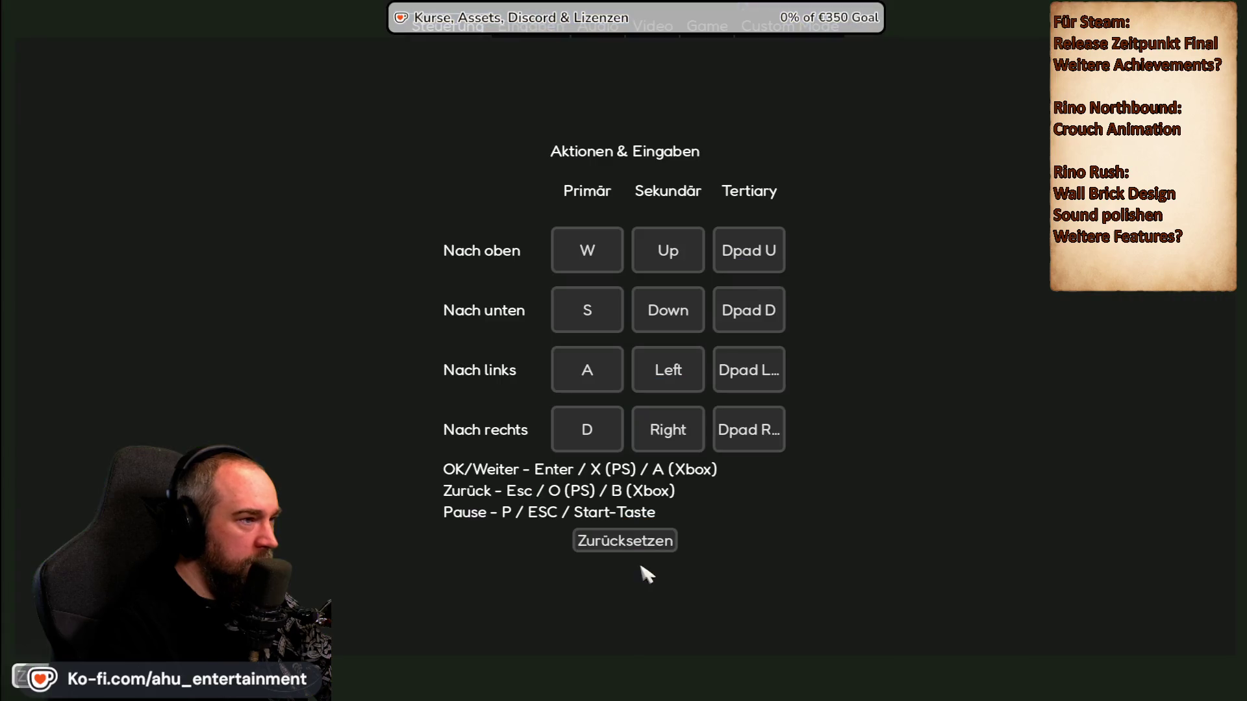
click(721, 29)
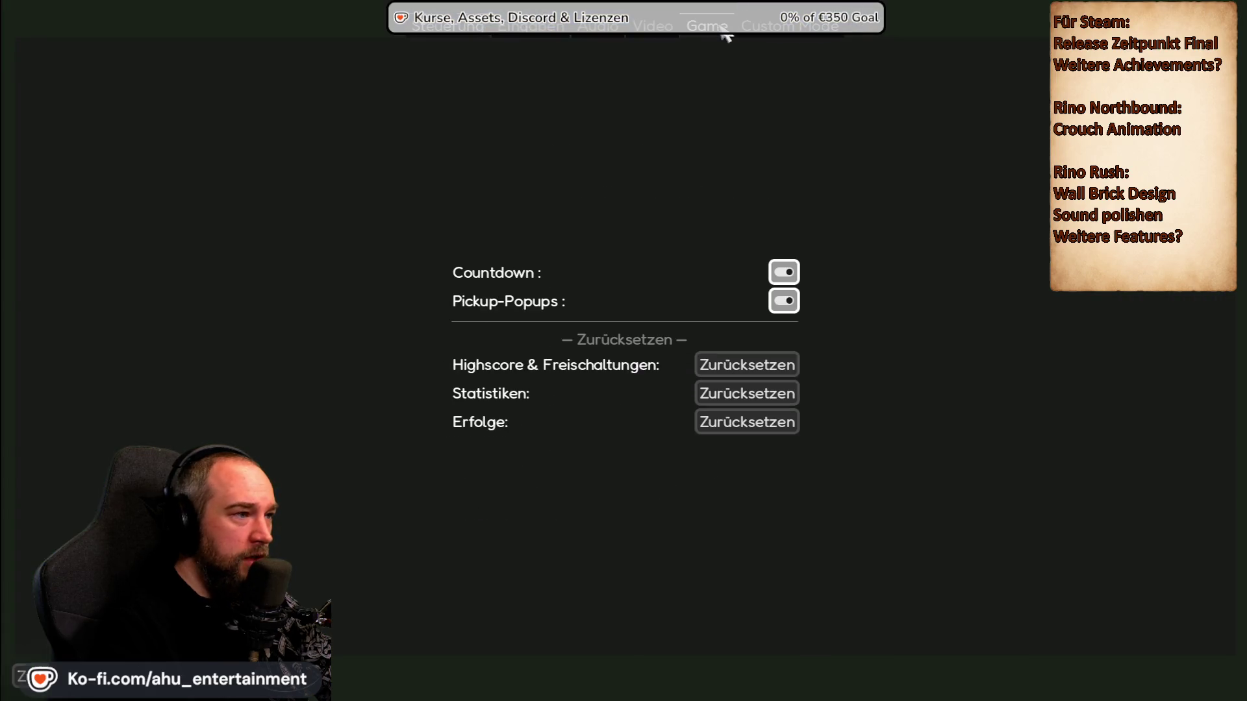
Step: Click through the Highscore & Freischaltungen and statistics reset buttons and their confirmations
click(758, 367)
click(768, 367)
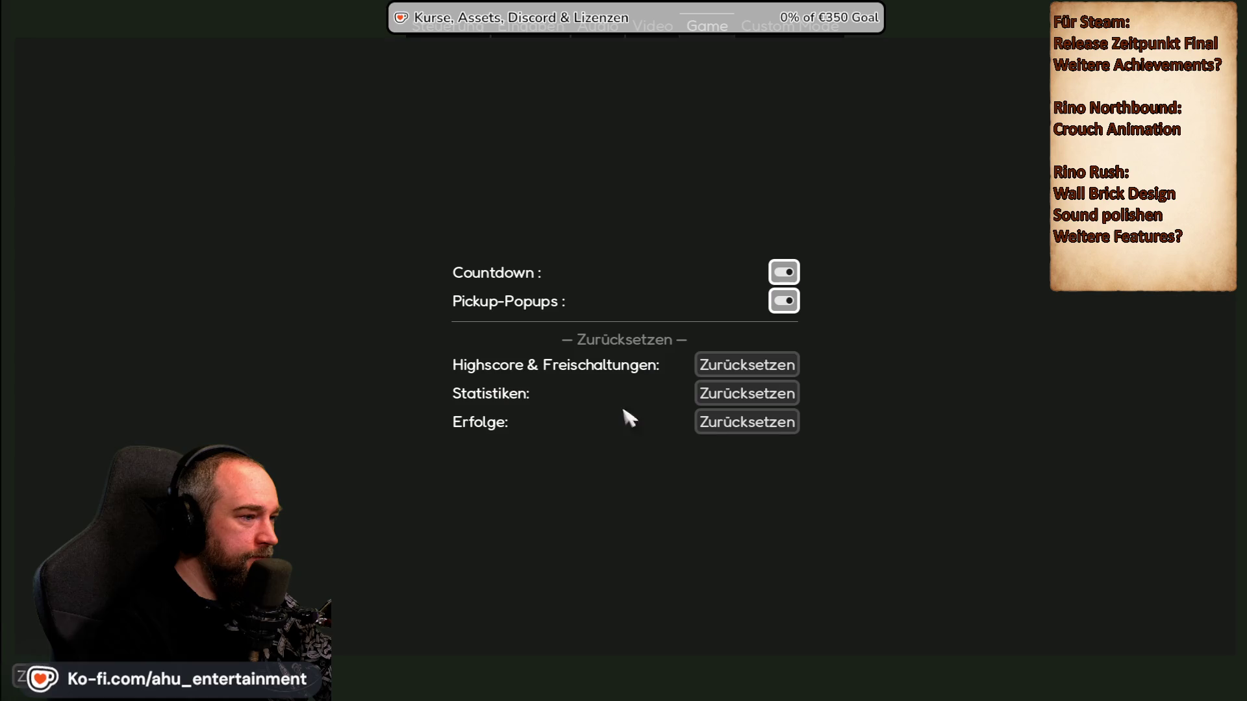
click(776, 367)
click(776, 368)
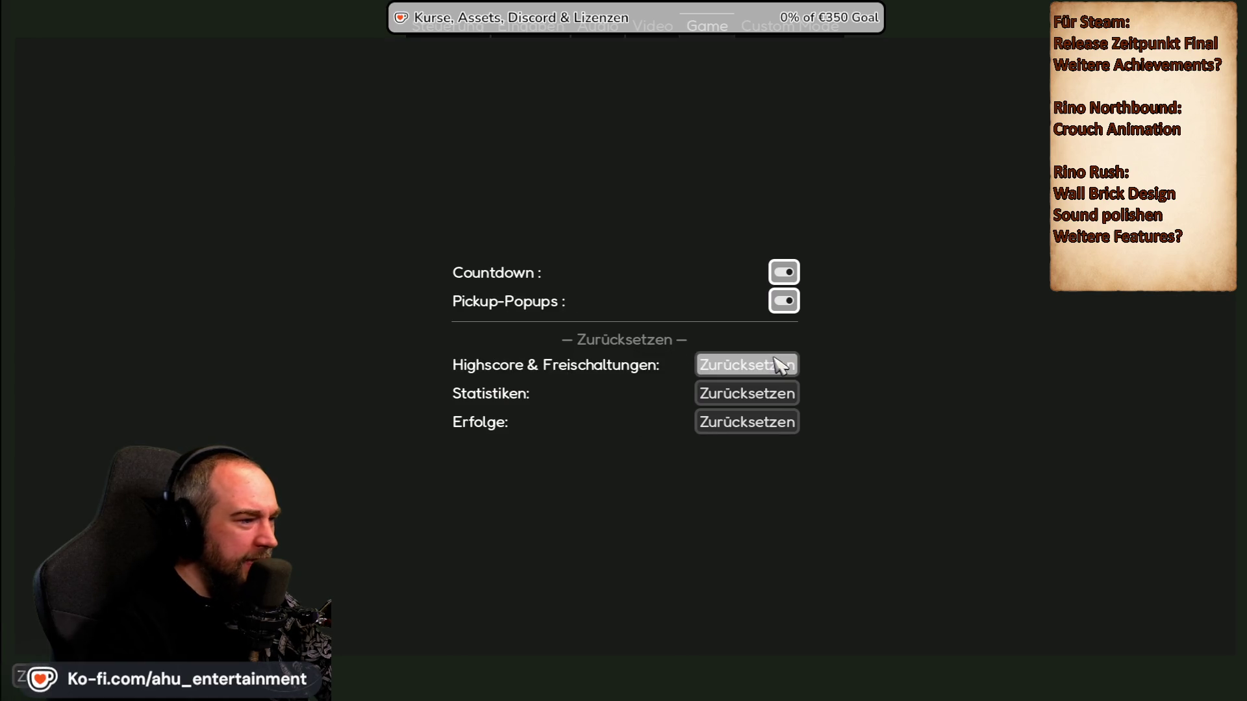
click(777, 393)
click(778, 393)
Step: Open and cancel the highscore, statistics and achievements reset prompts
click(777, 367)
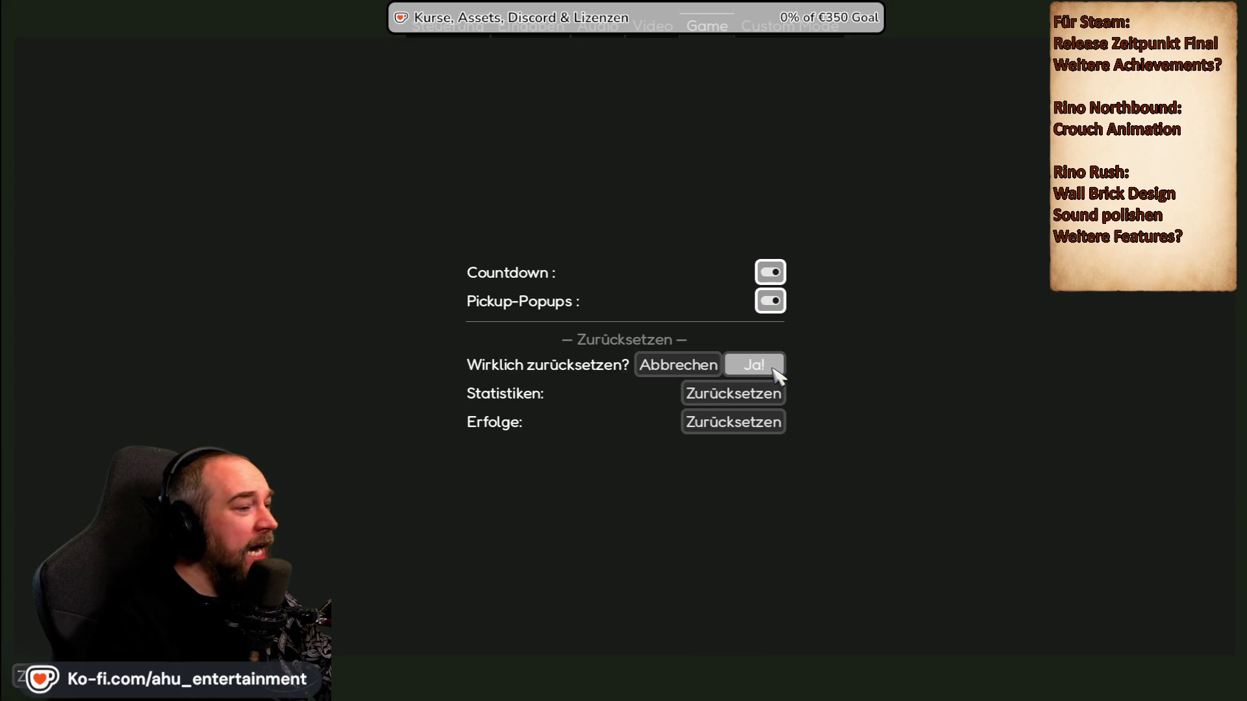
click(694, 371)
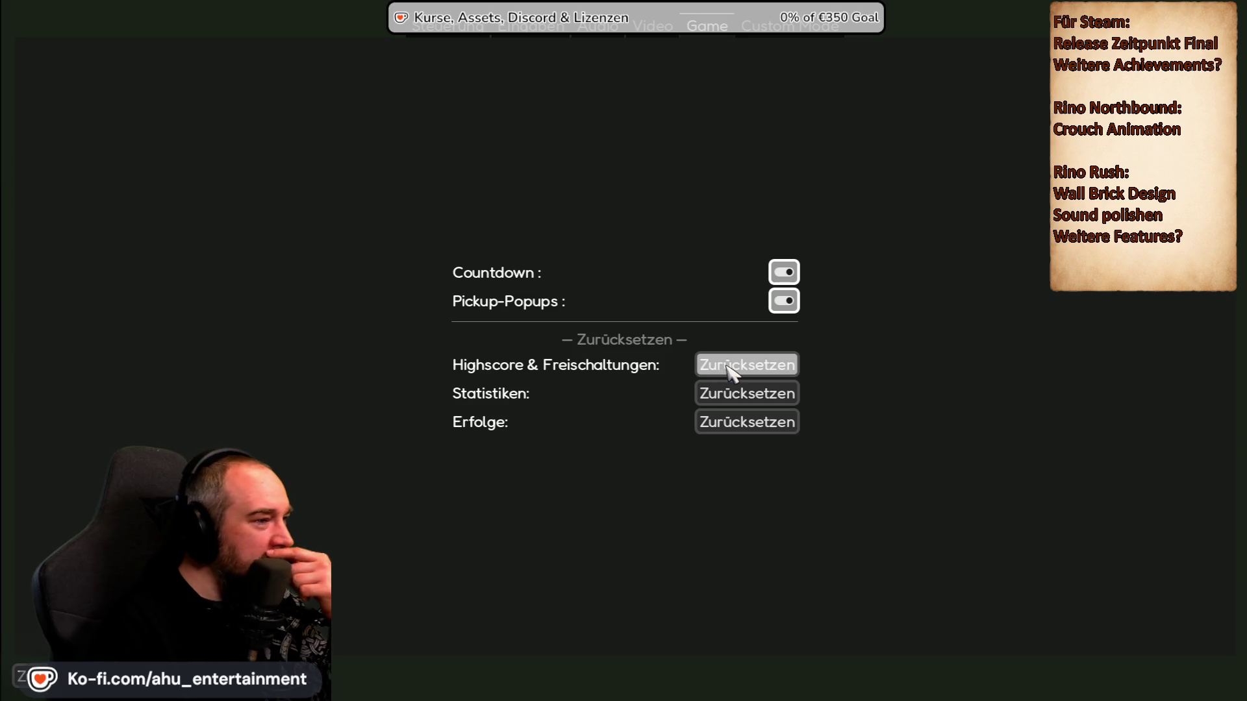
click(731, 366)
click(701, 365)
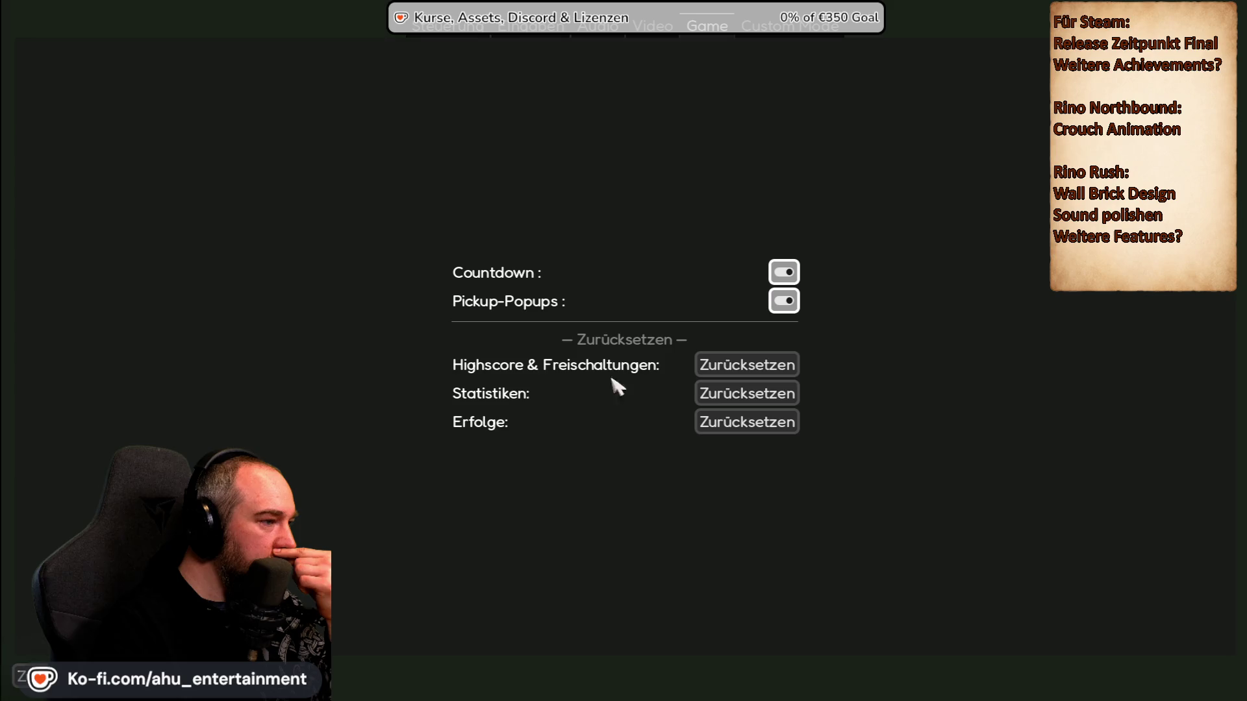
click(701, 389)
click(708, 419)
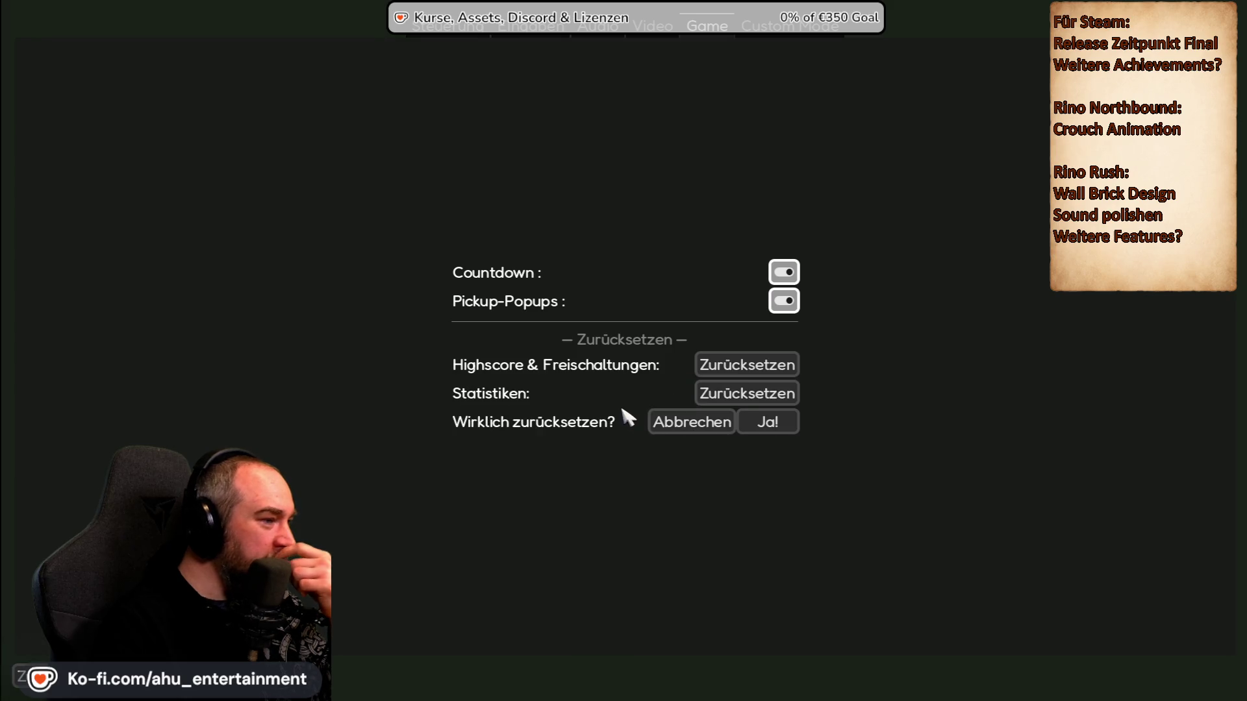
click(708, 424)
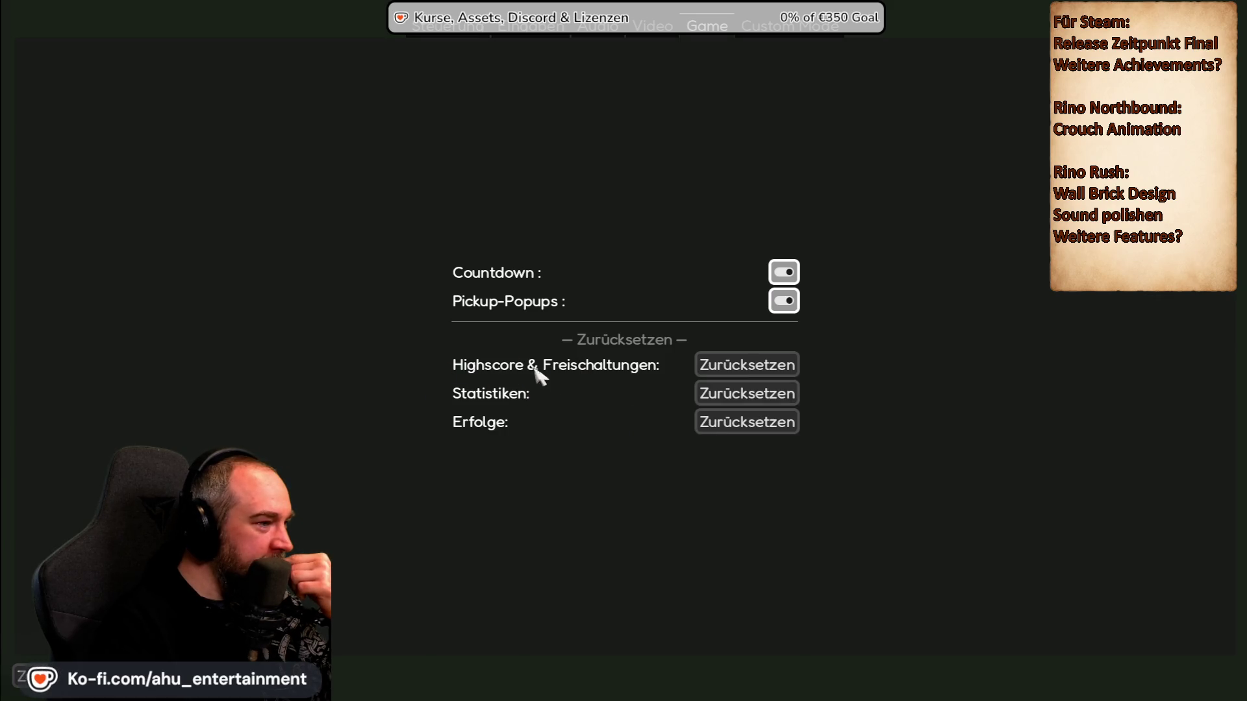
click(721, 359)
click(653, 373)
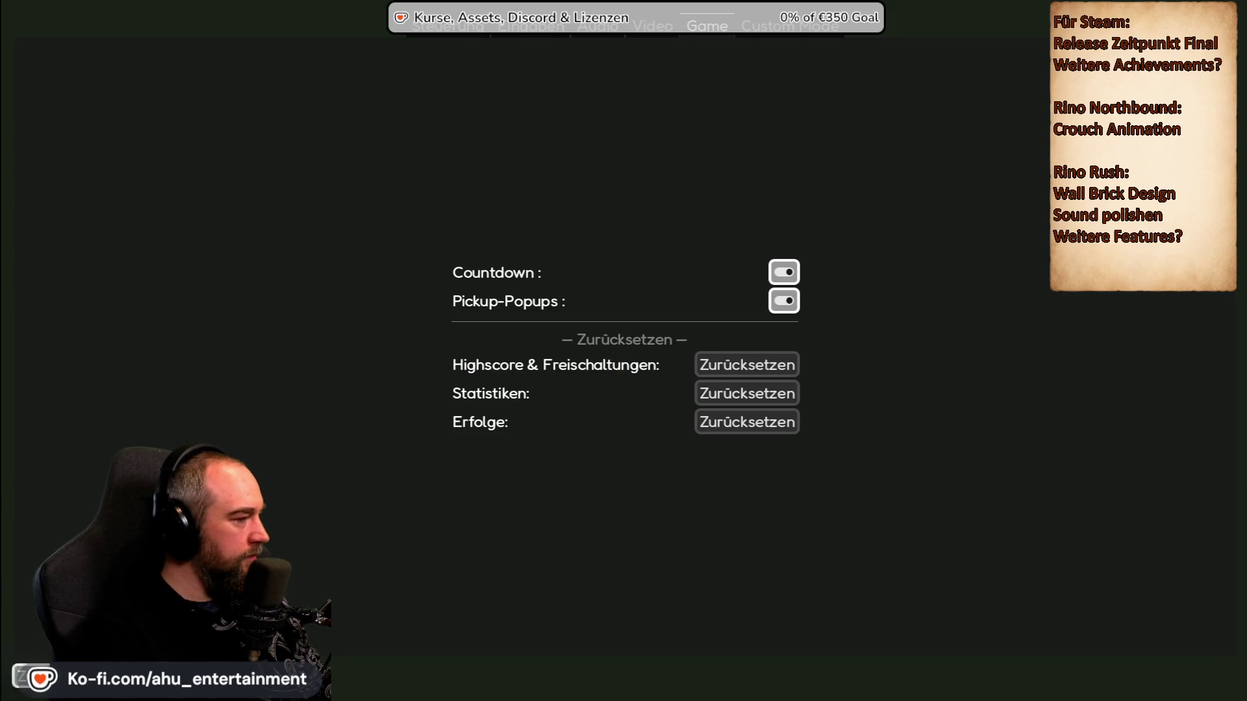
Step: Leave Optionen with Escape and quit the game via Beenden, confirming with Ja
key(Escape)
click(640, 675)
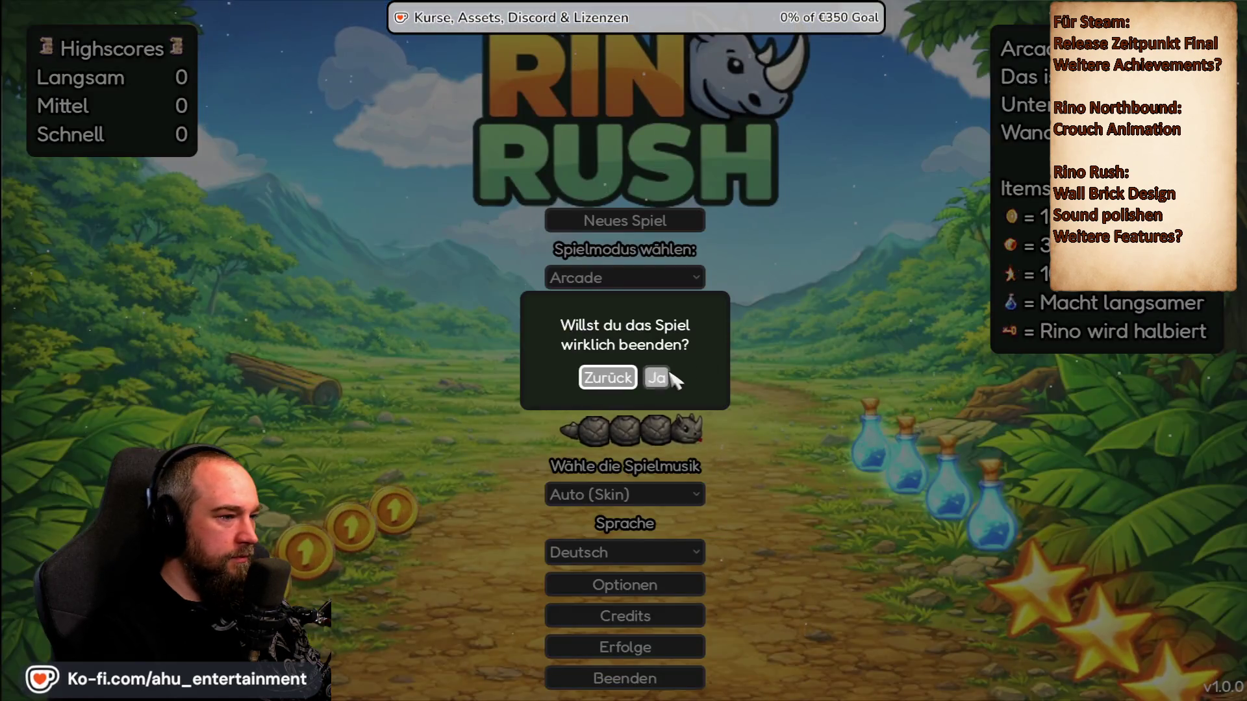
click(673, 378)
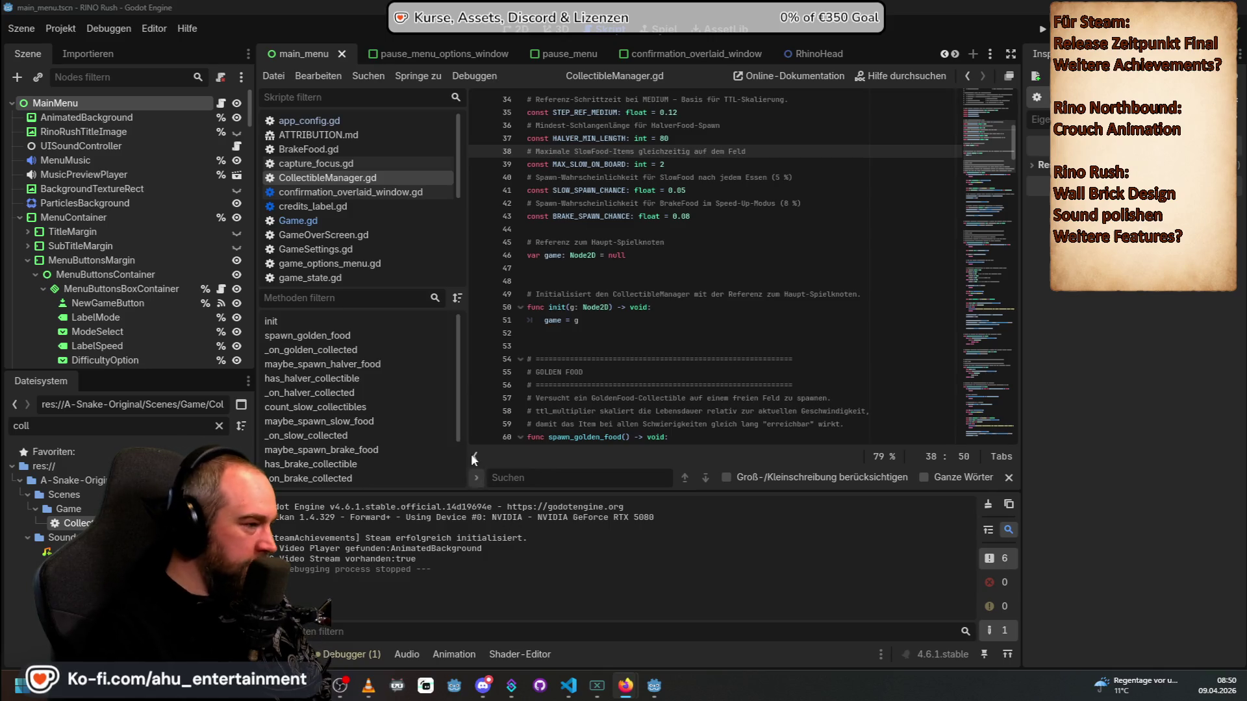
Step: Open Game.gd and the Game scene, then inspect HalverPickupSound's audio stream in the Inspector
scroll(494, 402, up, 8)
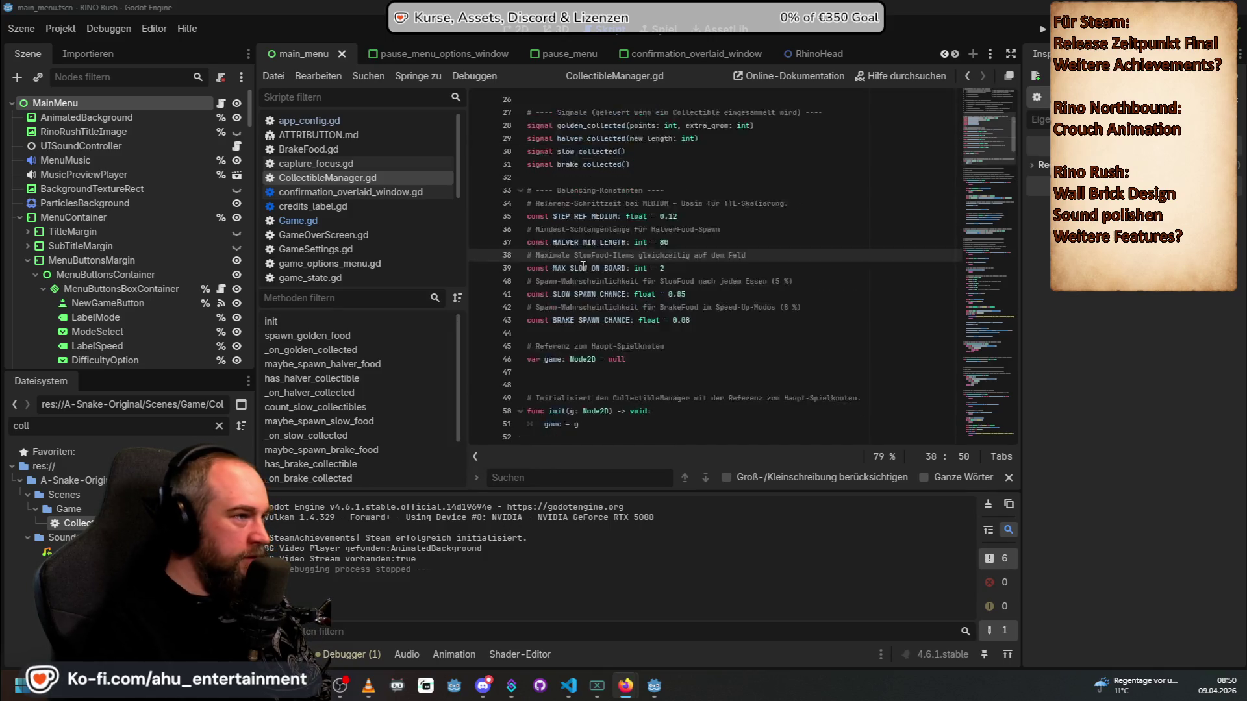
click(298, 224)
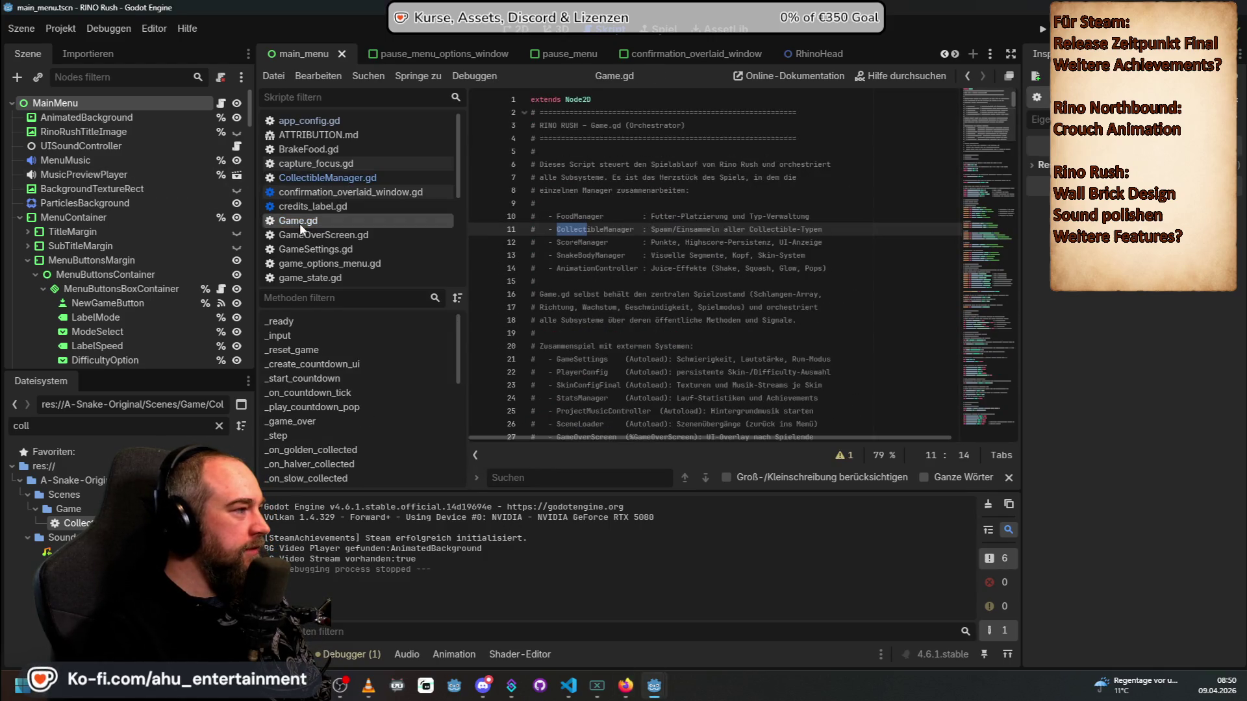
click(944, 54)
click(944, 55)
click(286, 54)
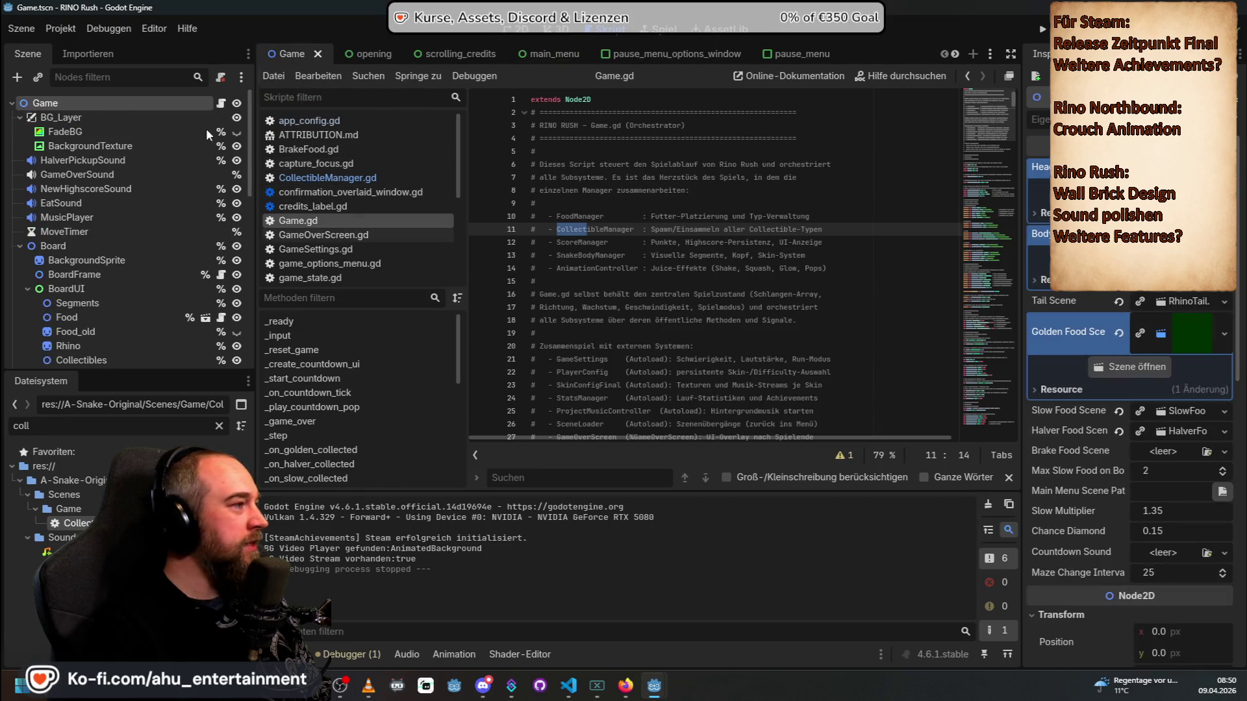
click(102, 159)
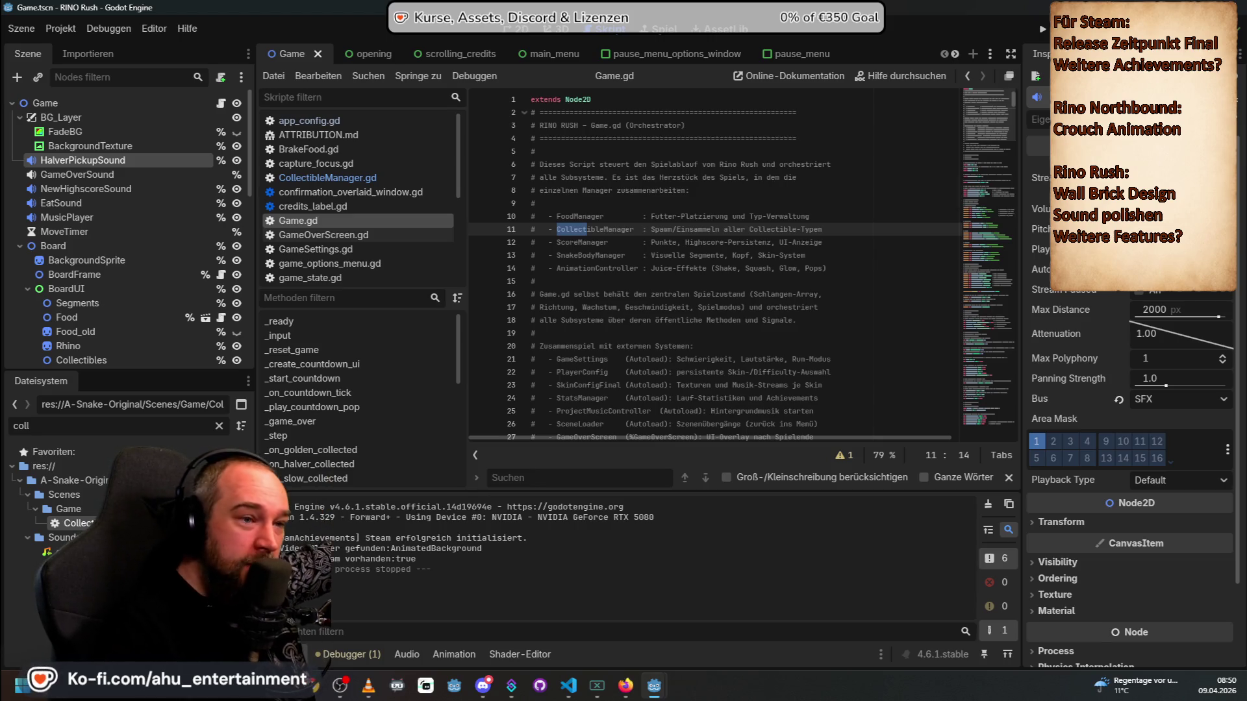
click(1169, 177)
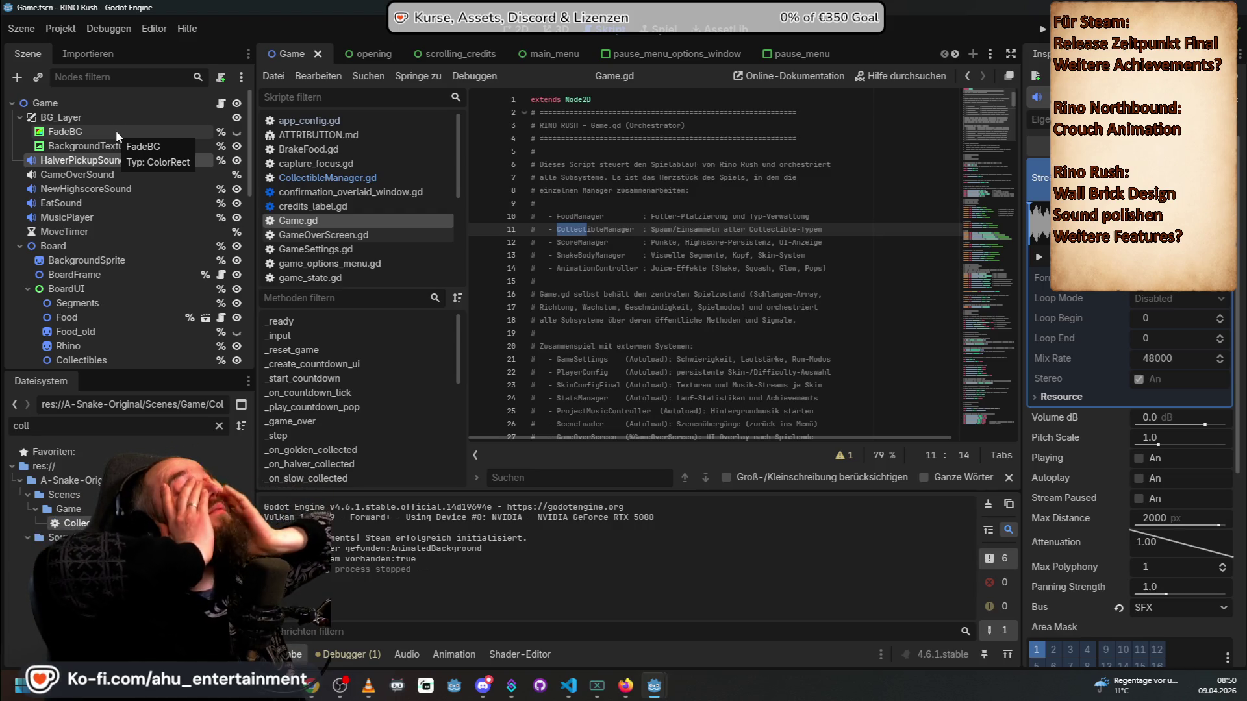
Step: Launch Notepad by searching 'editor' in the Start menu
click(22, 694)
text(editor)
key(Return)
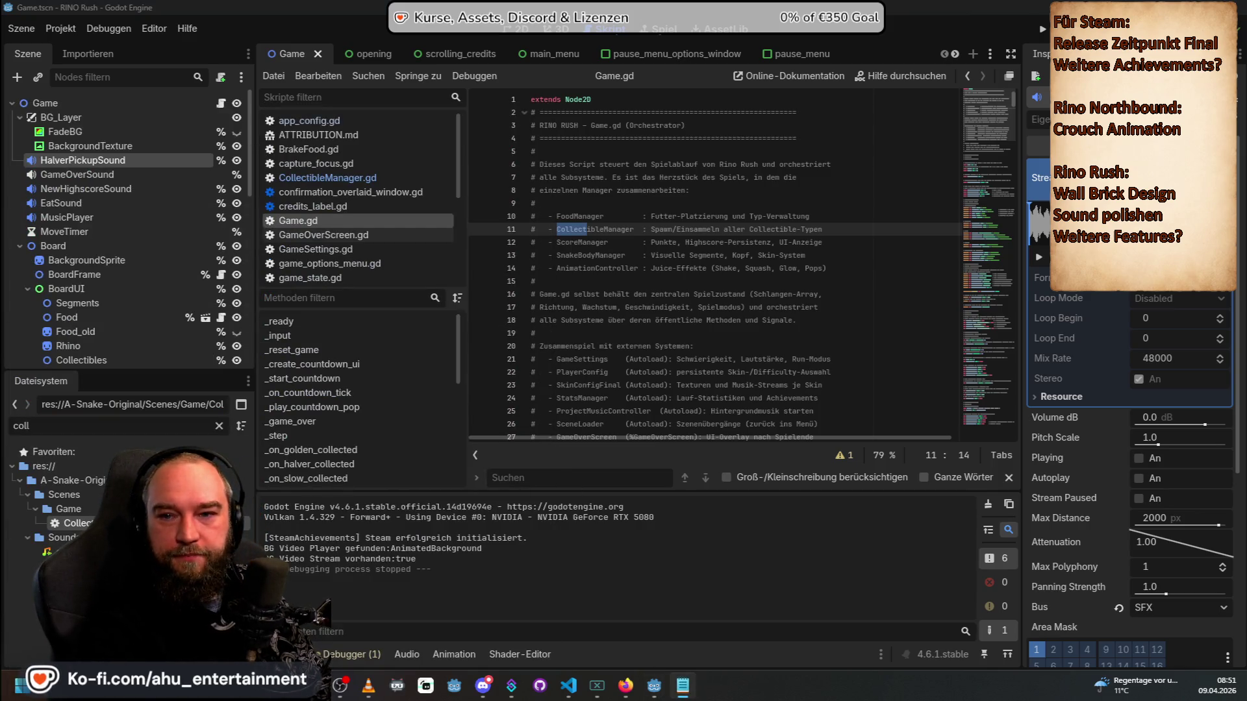
Step: Place Notepad over the script editor and begin the note 'Ich möchte etwas neues implementieren'
mouse_move(808, 487)
mouse_down()
mouse_move(516, 287)
mouse_move(401, 377)
mouse_up()
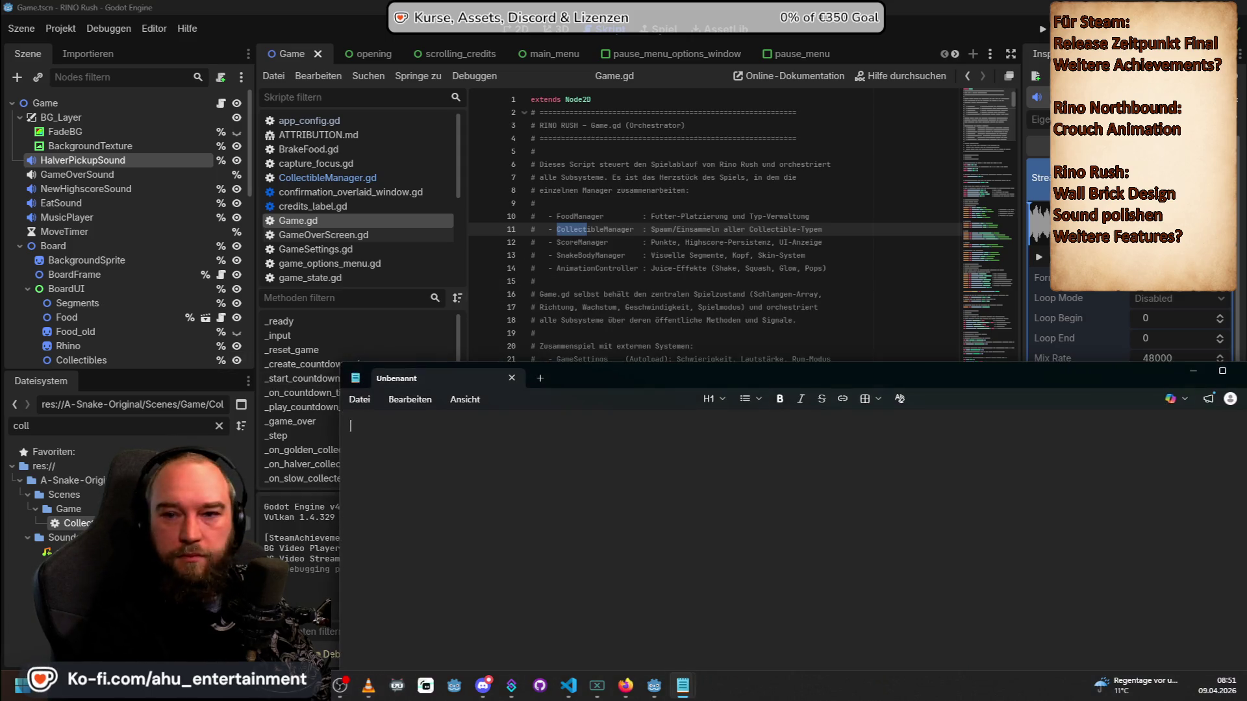
drag(682, 365, 517, 87)
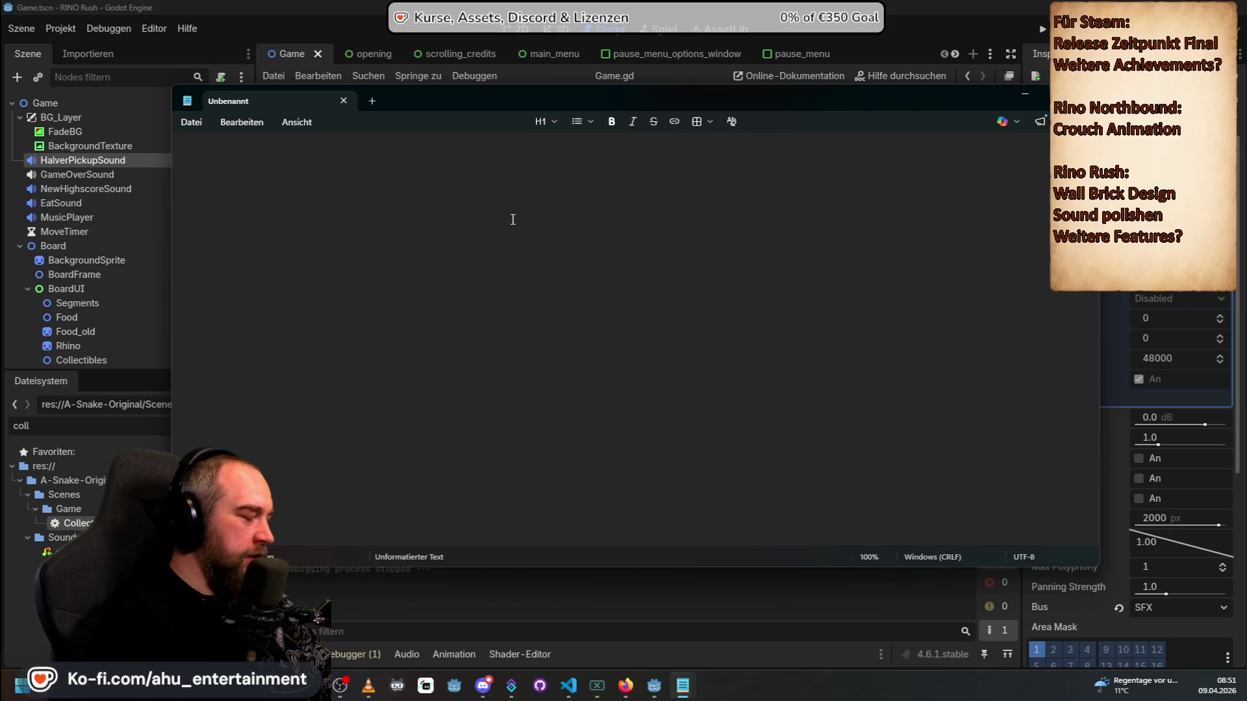
text(Ich möchte etwas )
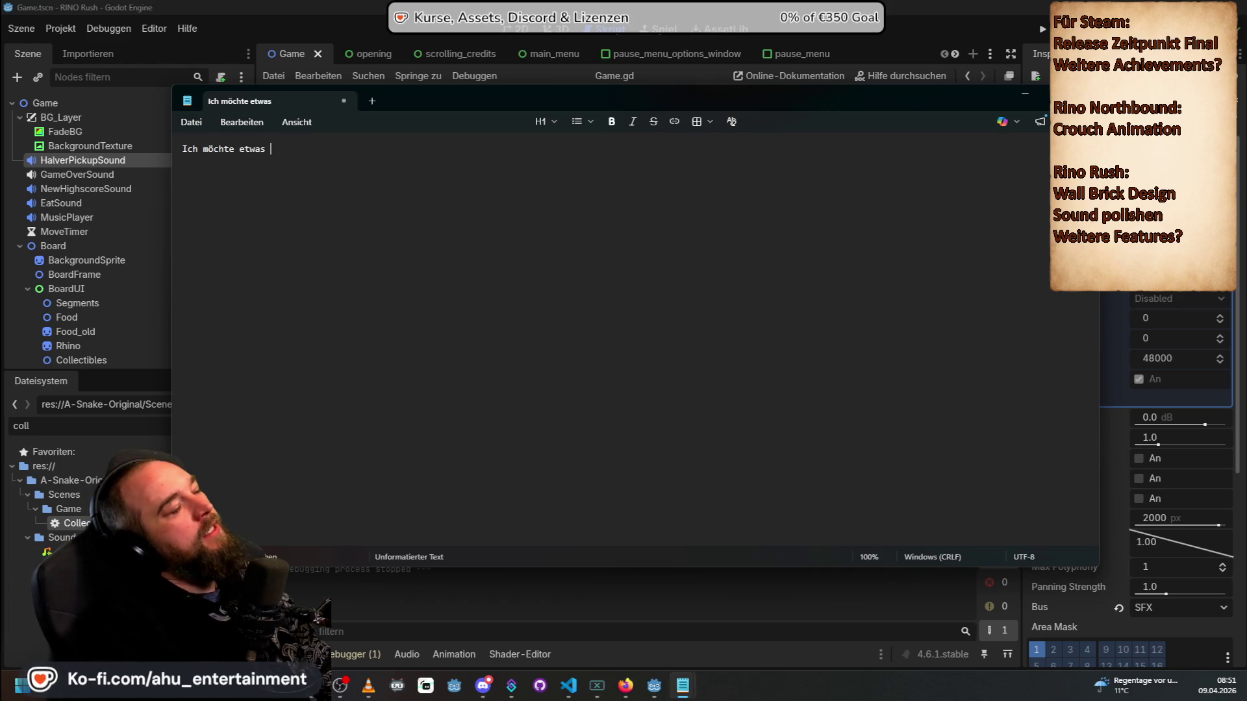
text(neues implementieren, nämlich das jedes Item was man einsammeln kann, einen eigenen Sound hat)
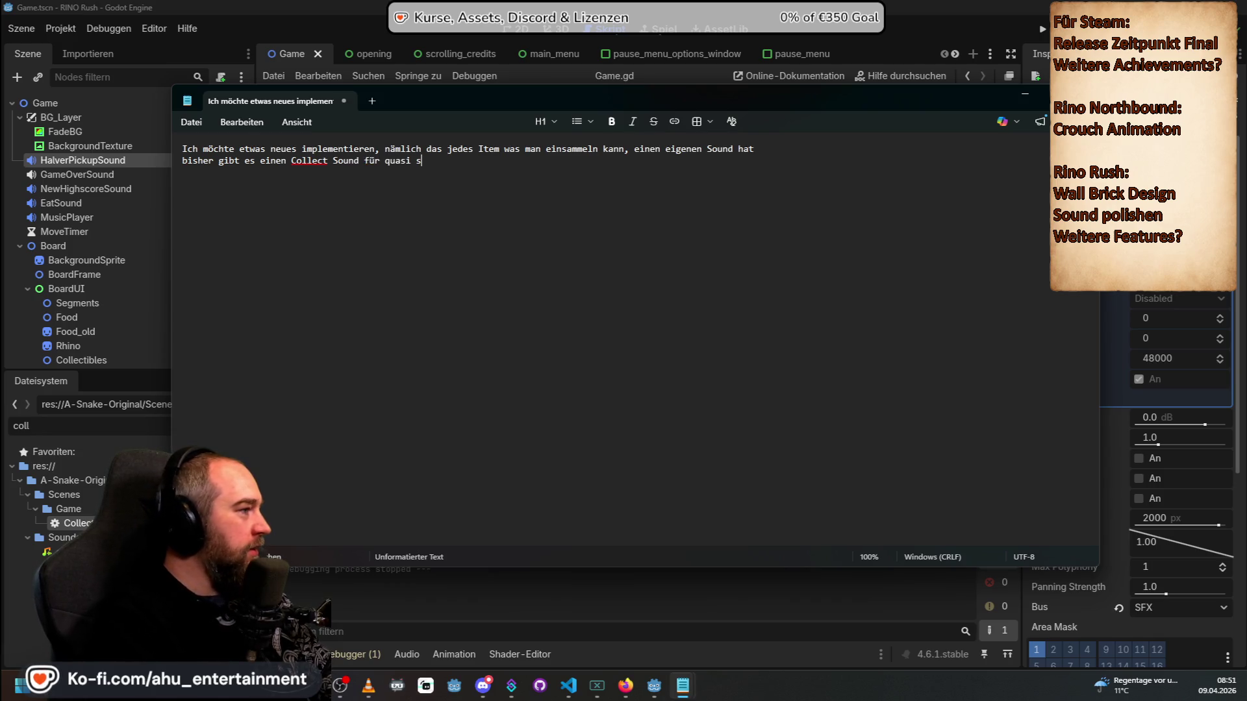
key(BackSpace)
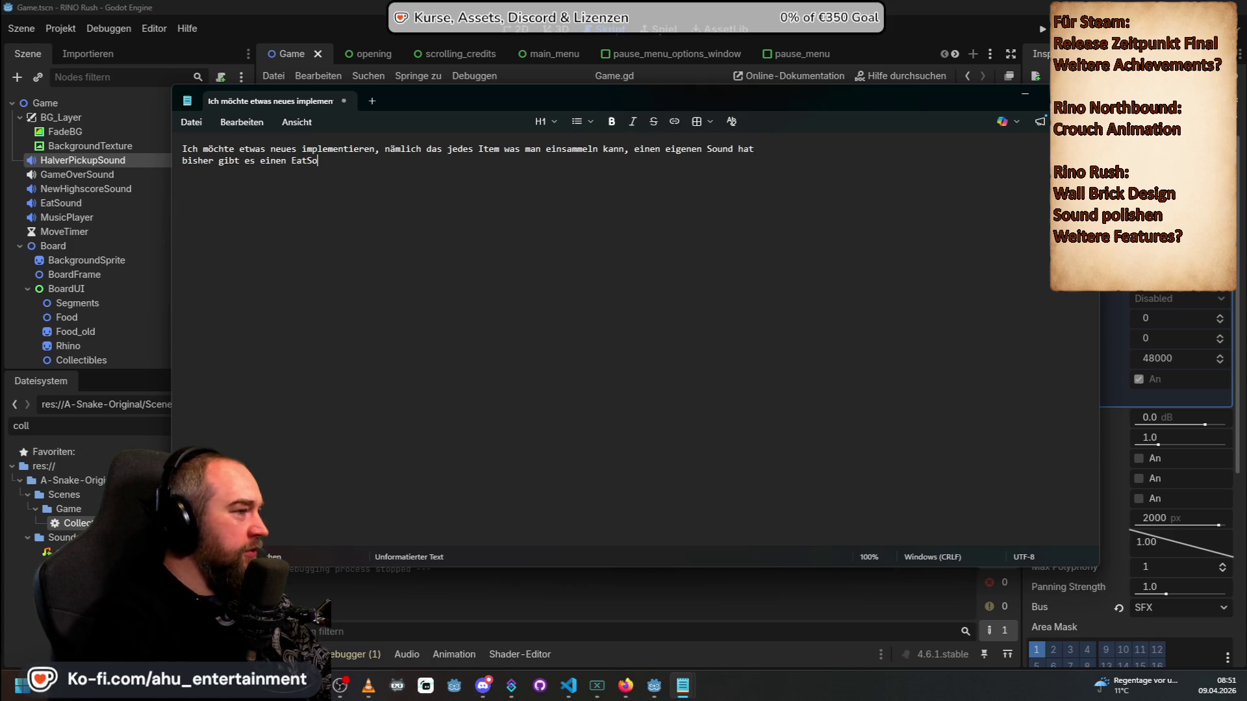
Step: Add that EatSound covers nearly all items while only Halver uses HalverPickupSound
text(und der q)
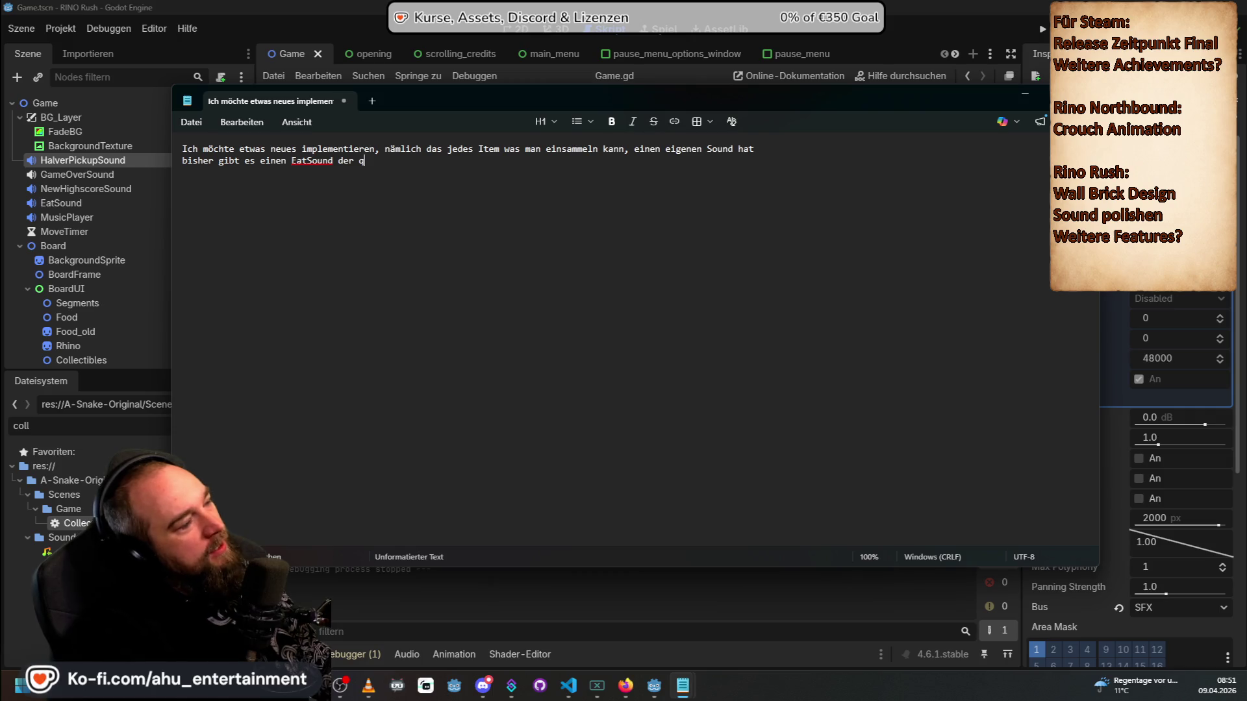
text(uasi alle Items abdeckt, nur)
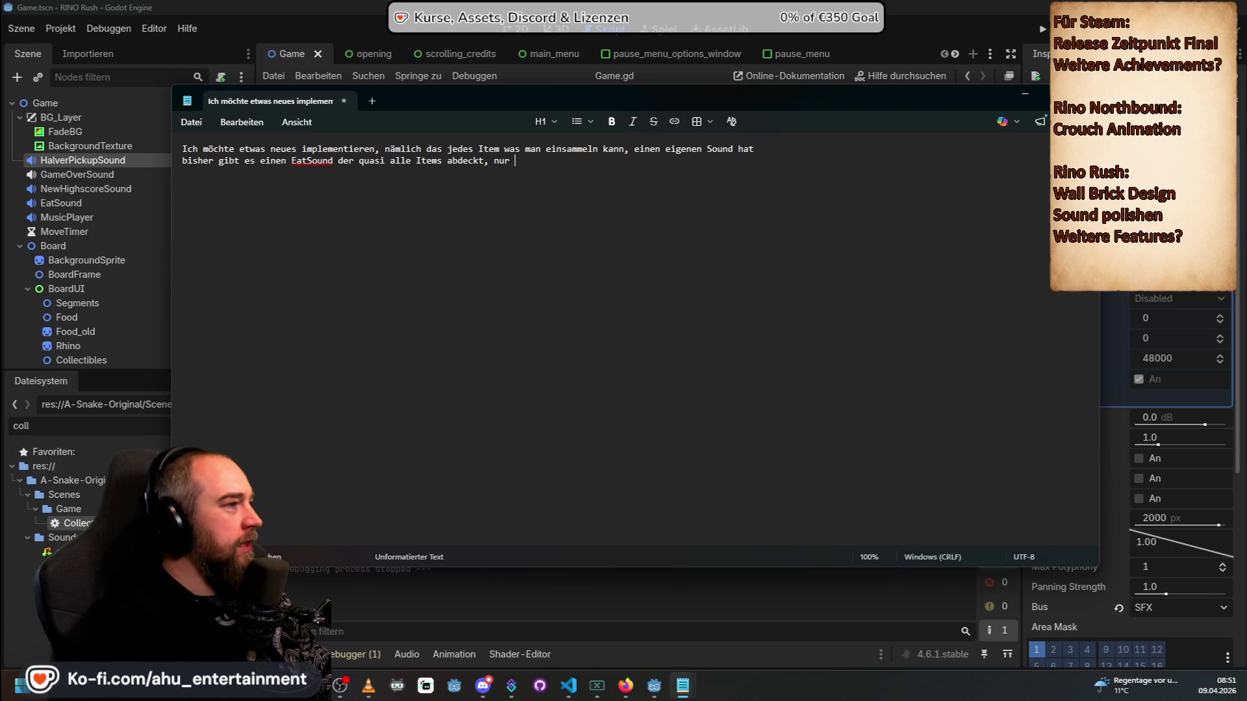
text(d)
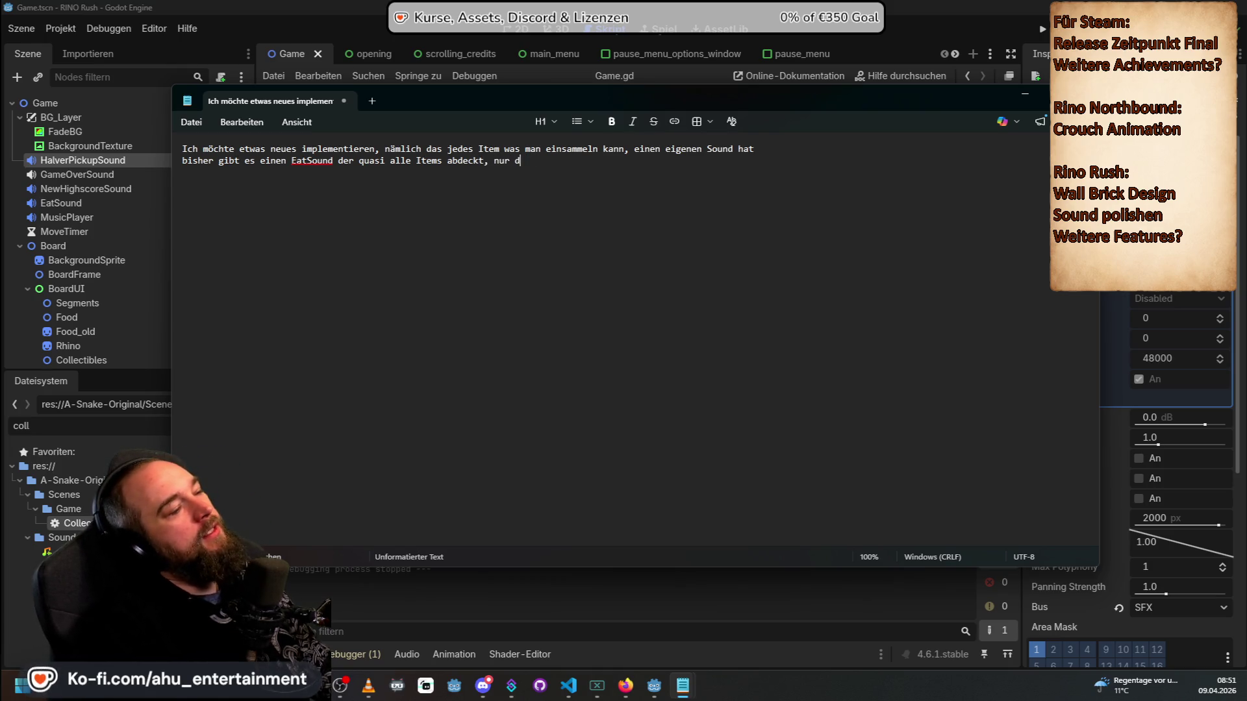
text(ha)
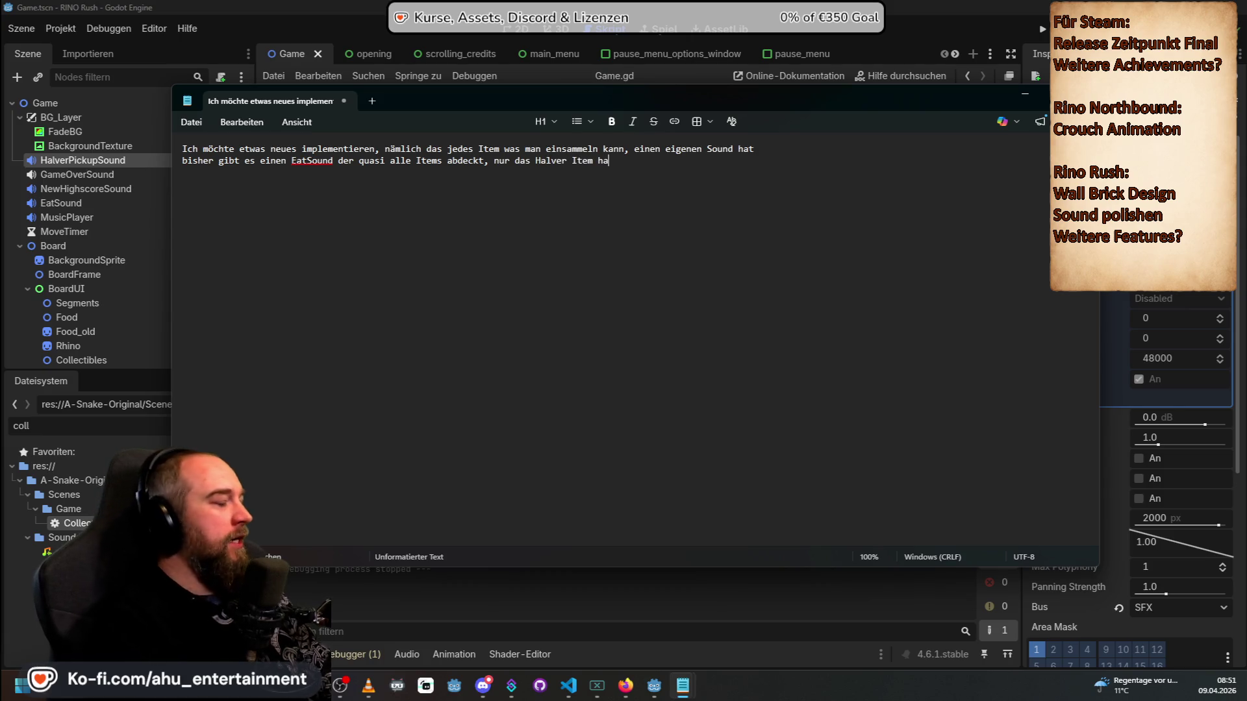
text(rPickupSound)
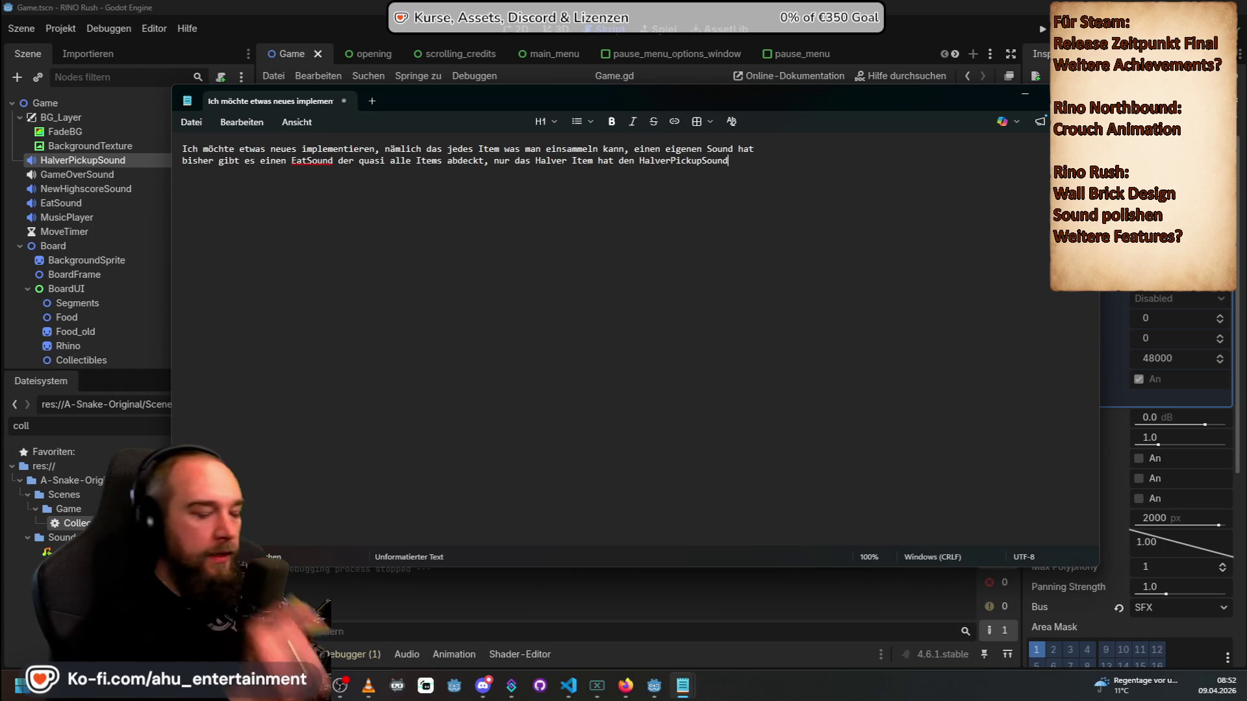
key(Return)
text(#)
key(Return)
key(BackSpace)
key(BackSpace)
key(Return)
Step: Add that the sounds exist as hard nodes in game.tscn
text(d sind al)
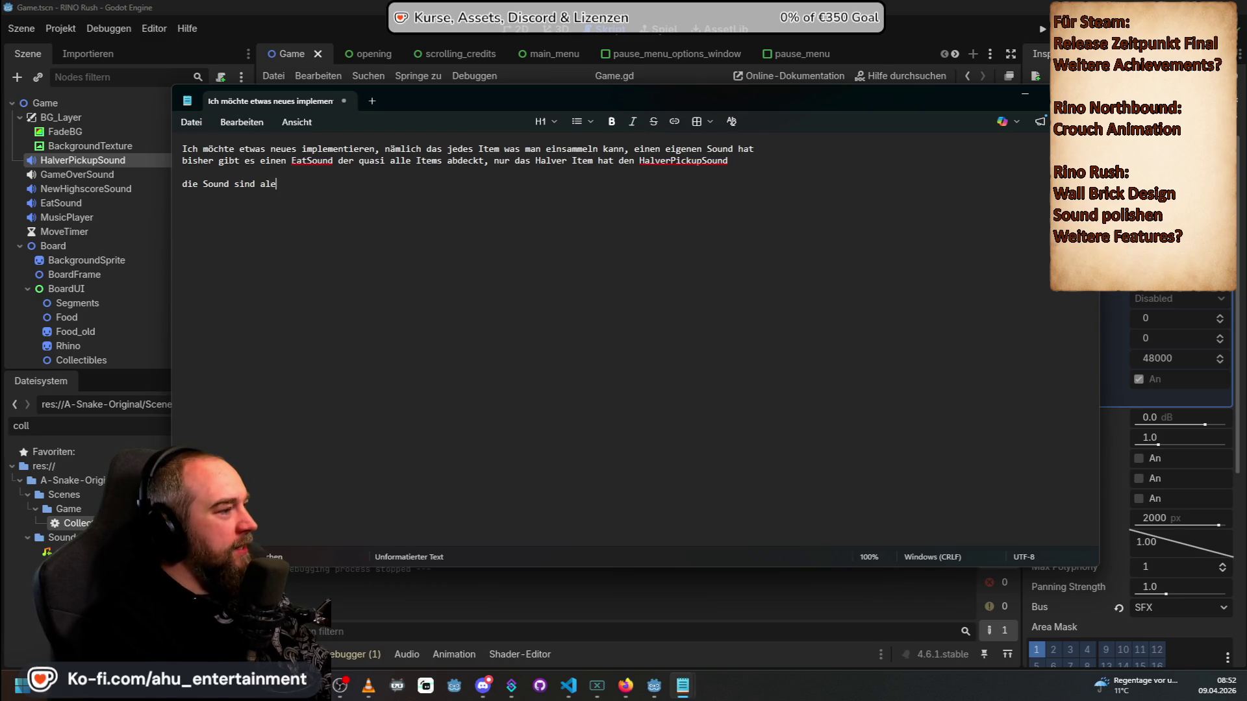
text(s harte nor)
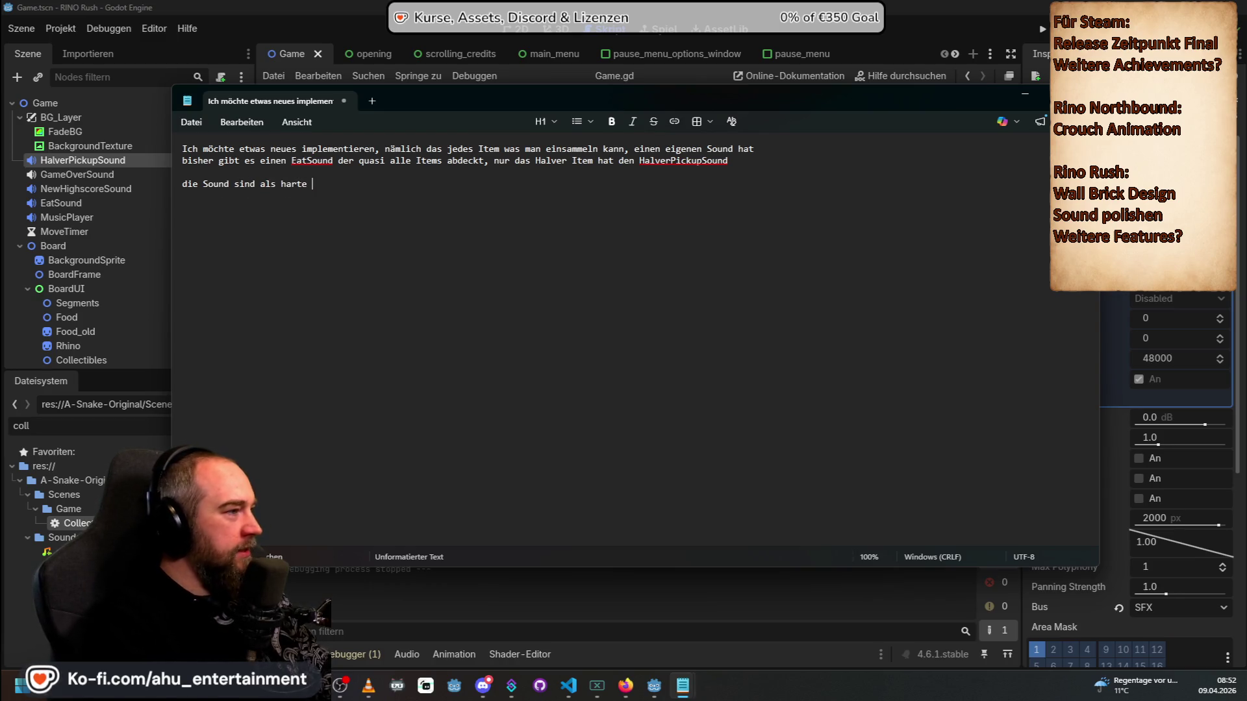
key(BackSpace)
text(des im)
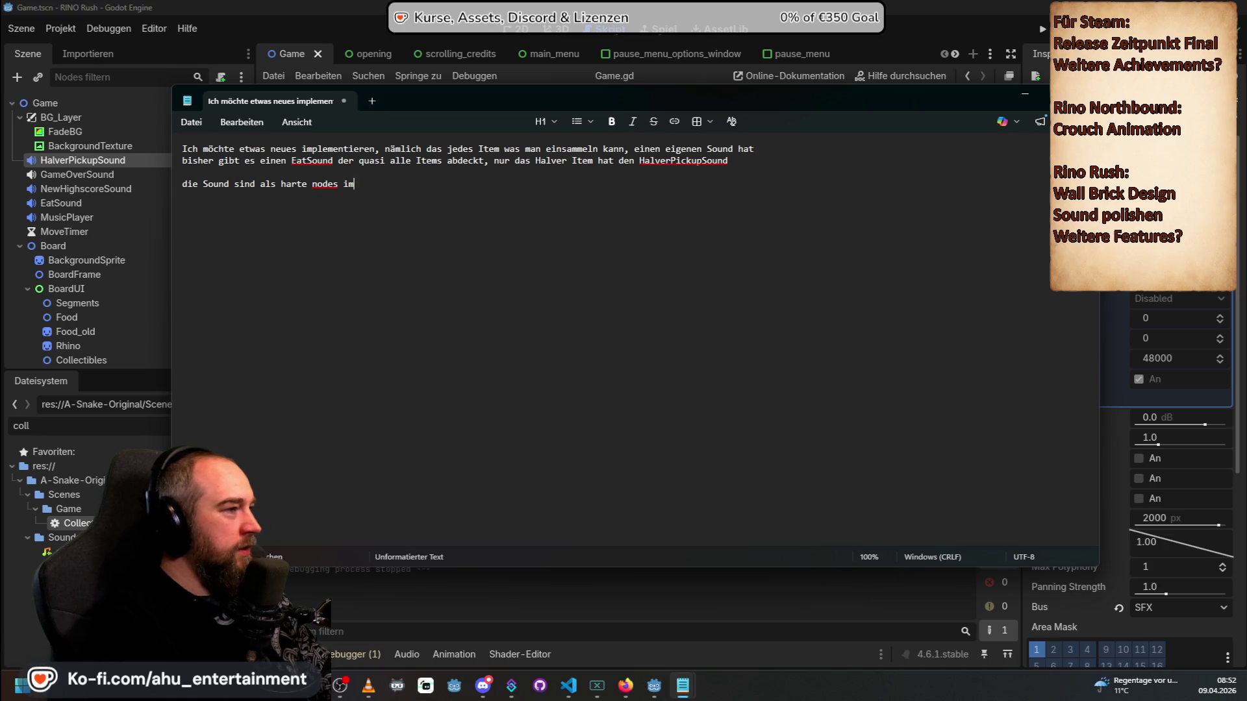
text( game.tscn drin)
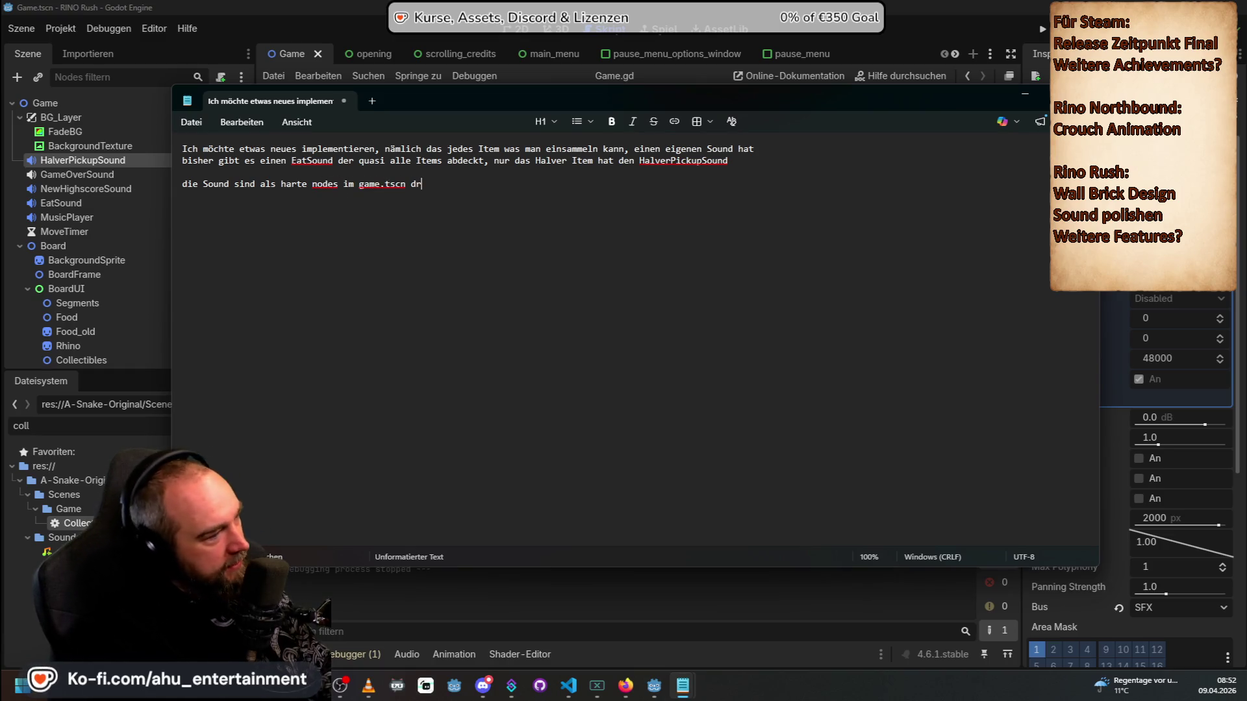
key(Return)
key(Return)
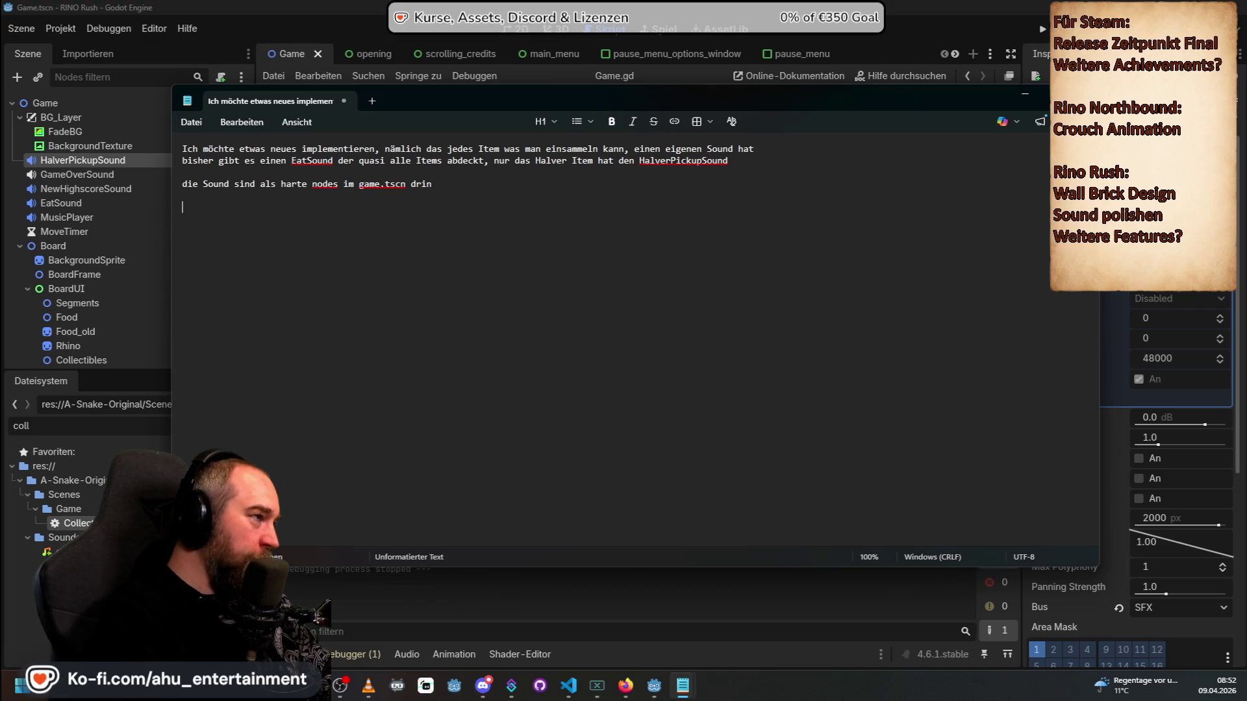
Step: Request an exported inspector sound per item, with EatSound as the fallback when none is set
text(Ich möchtre:)
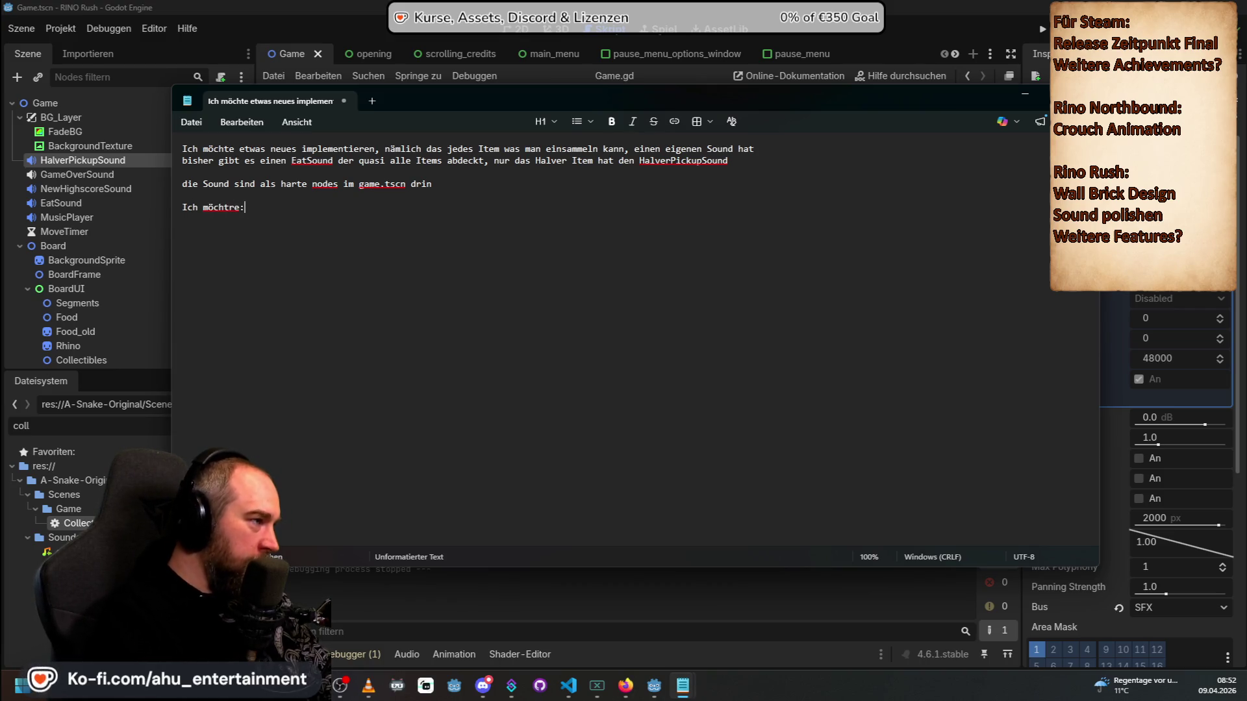
text(ch alles Sound )
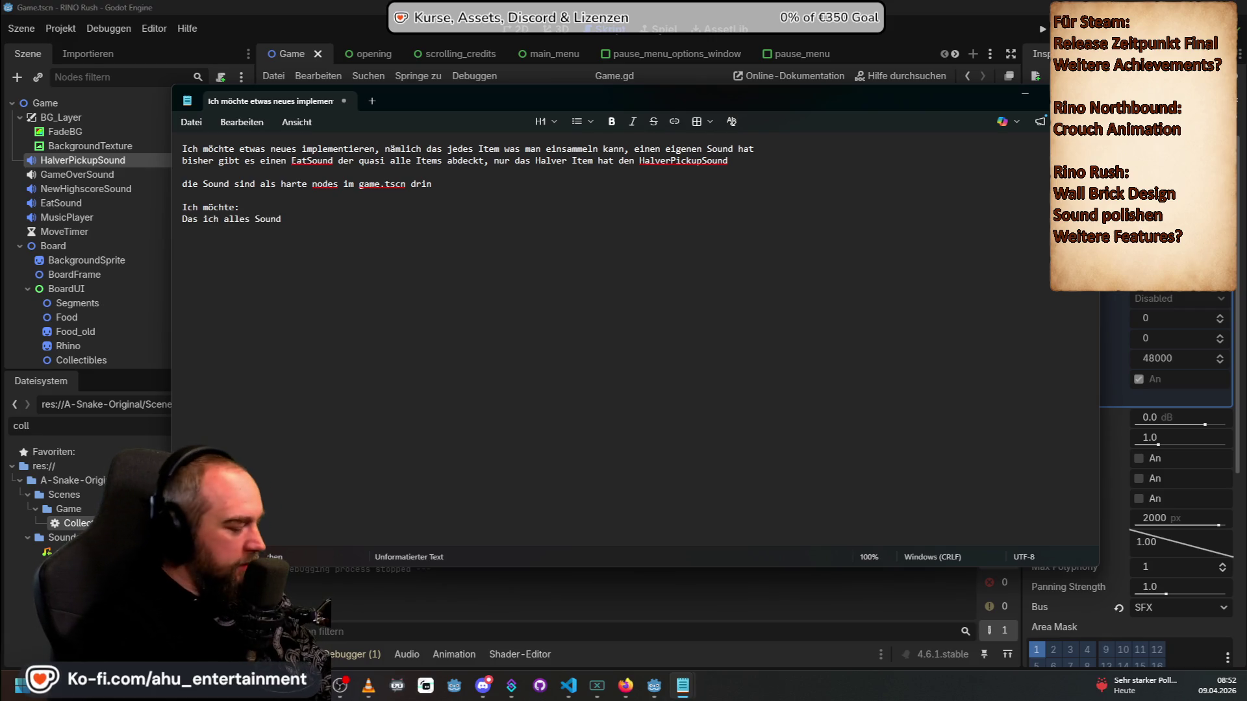
text(expo)
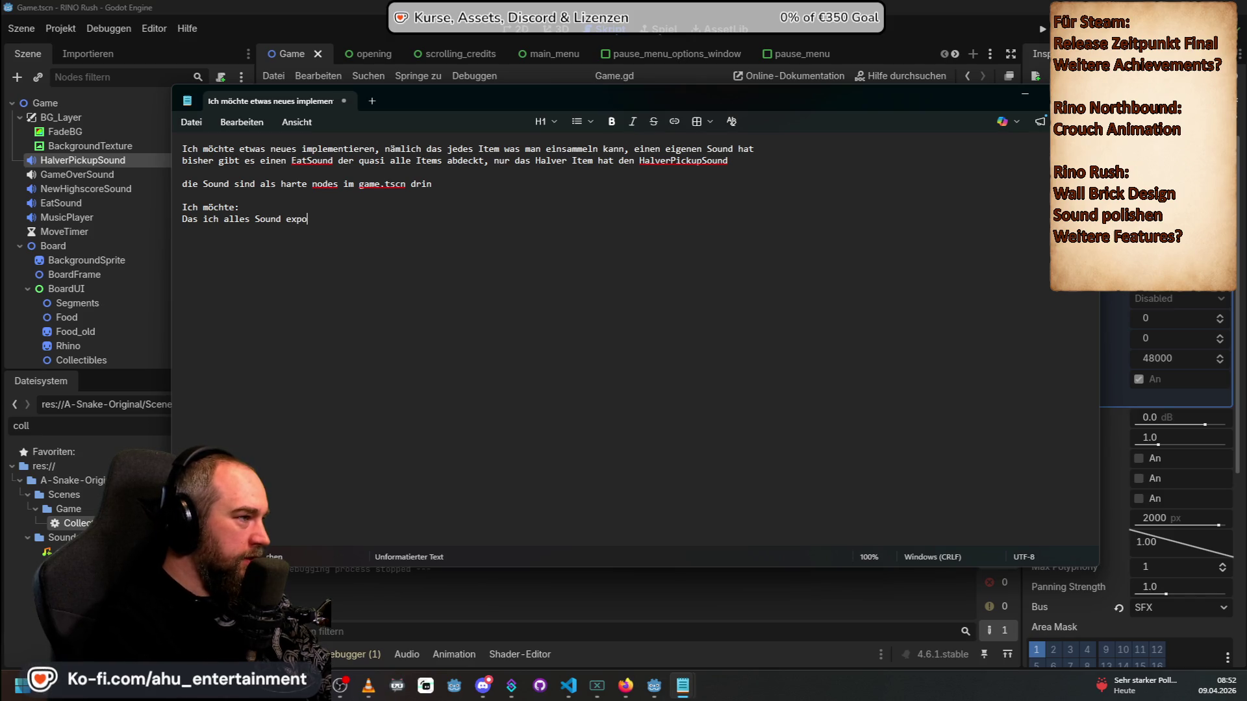
text(nd bei)
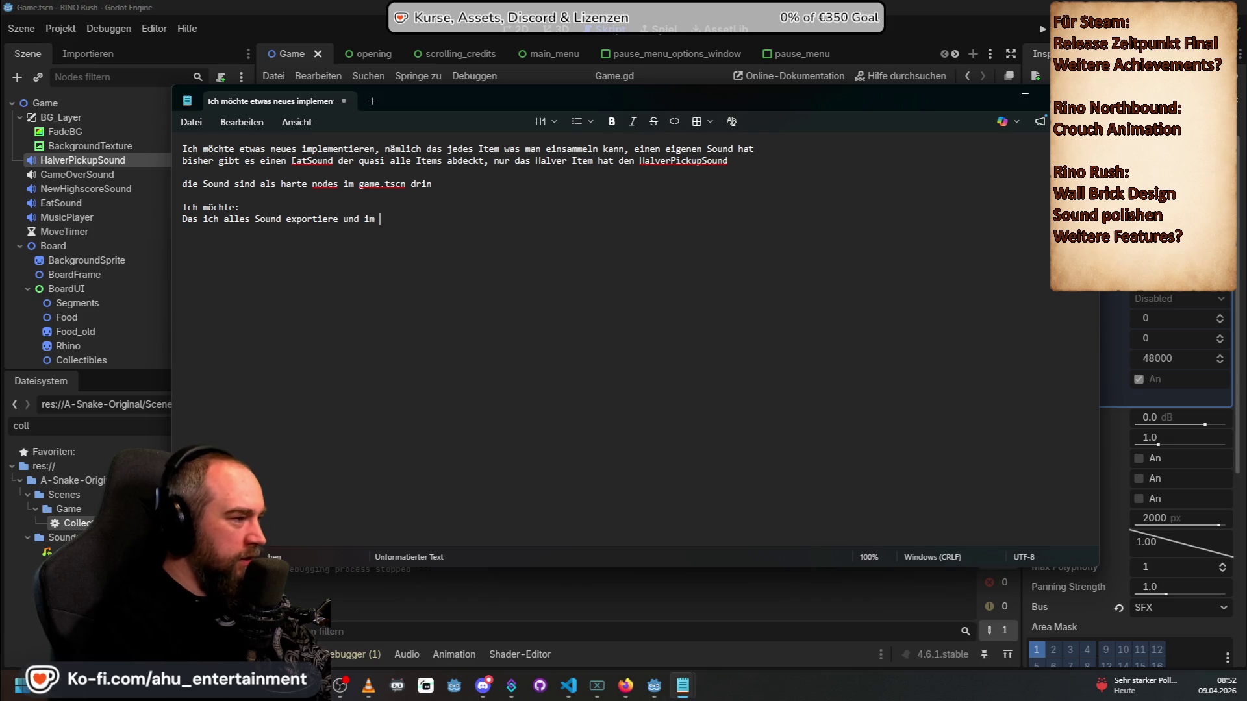
key(BackSpace)
key(BackSpace)
key(BackSpace)
text(zn)
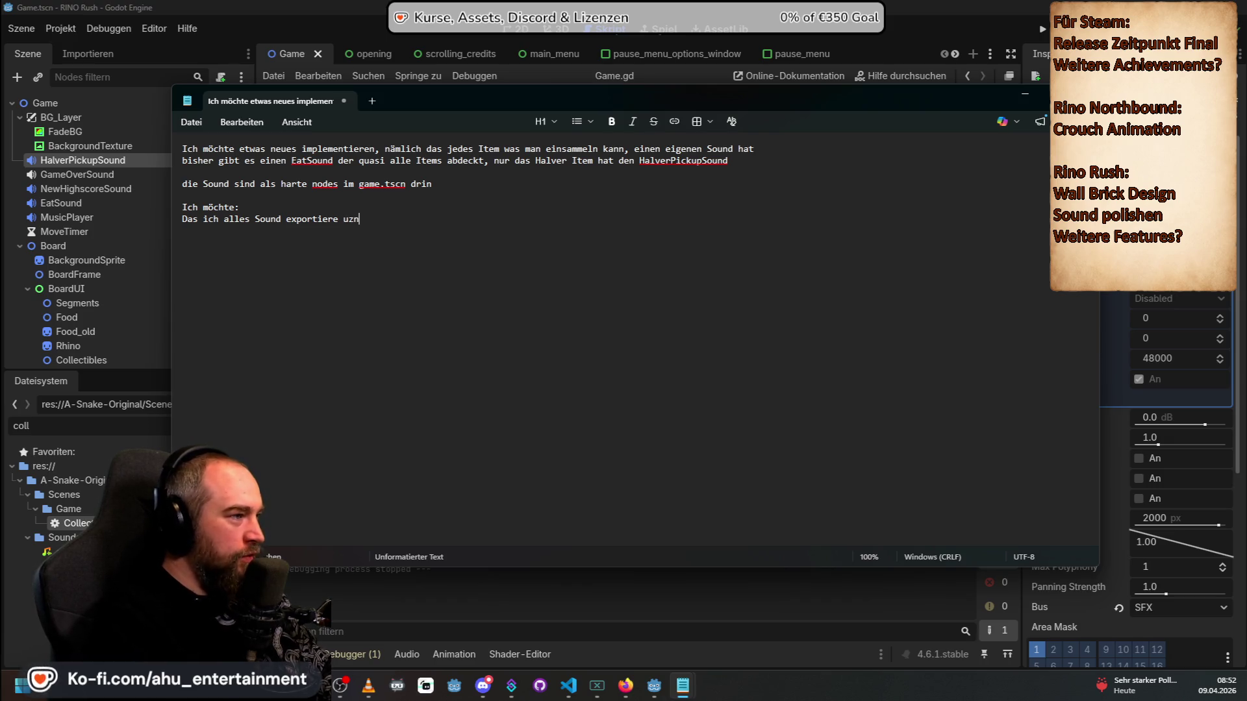
key(BackSpace)
key(BackSpace)
text(nd im ins)
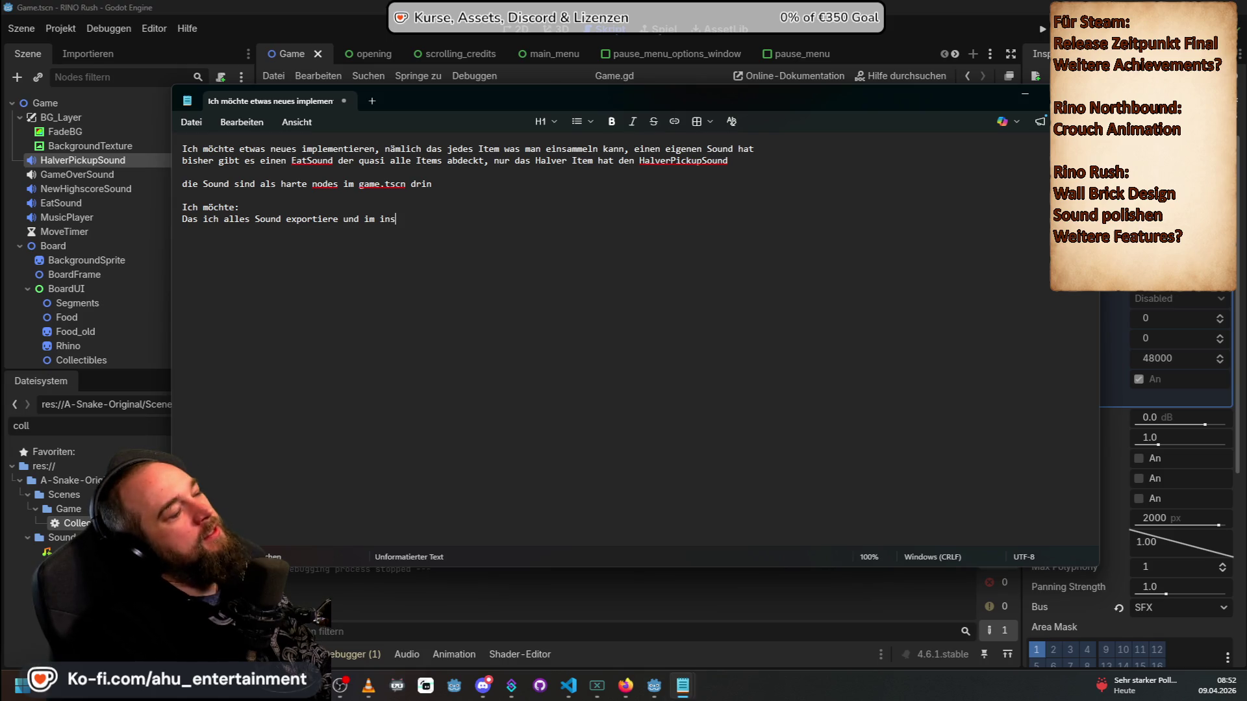
text(pector für jdde)
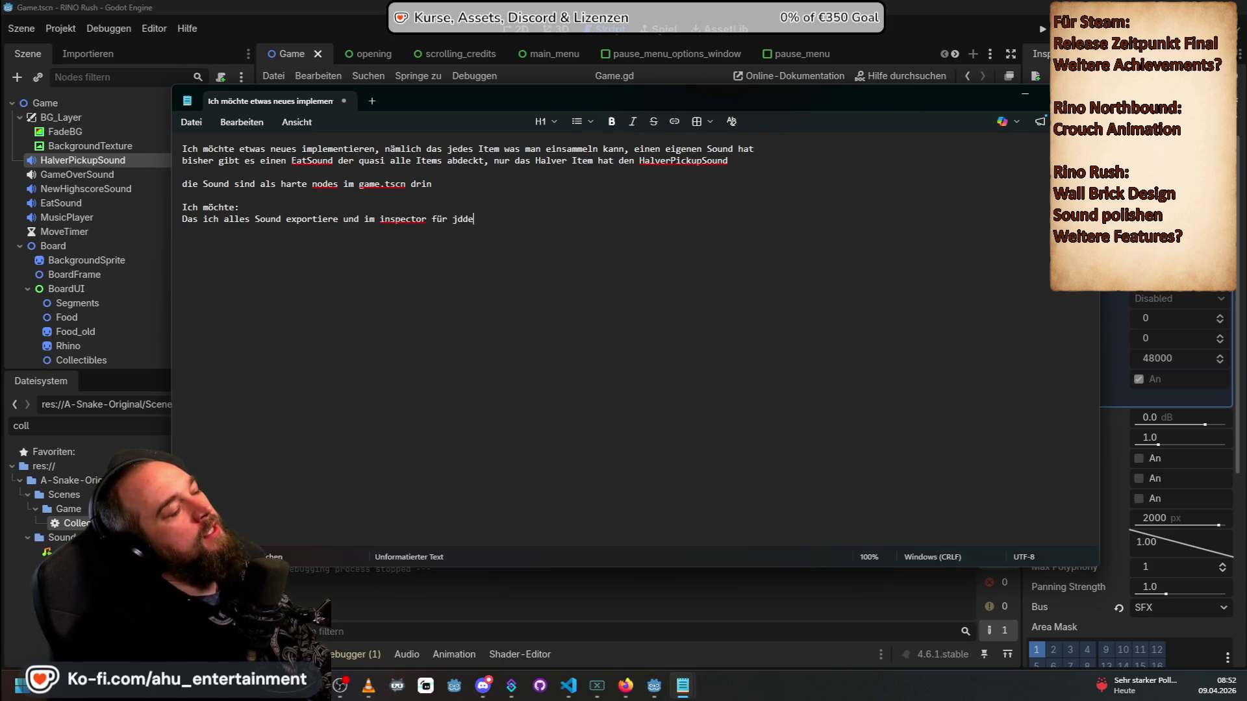
key(BackSpace)
key(BackSpace)
key(BackSpace)
text(edes Item setzen kann.)
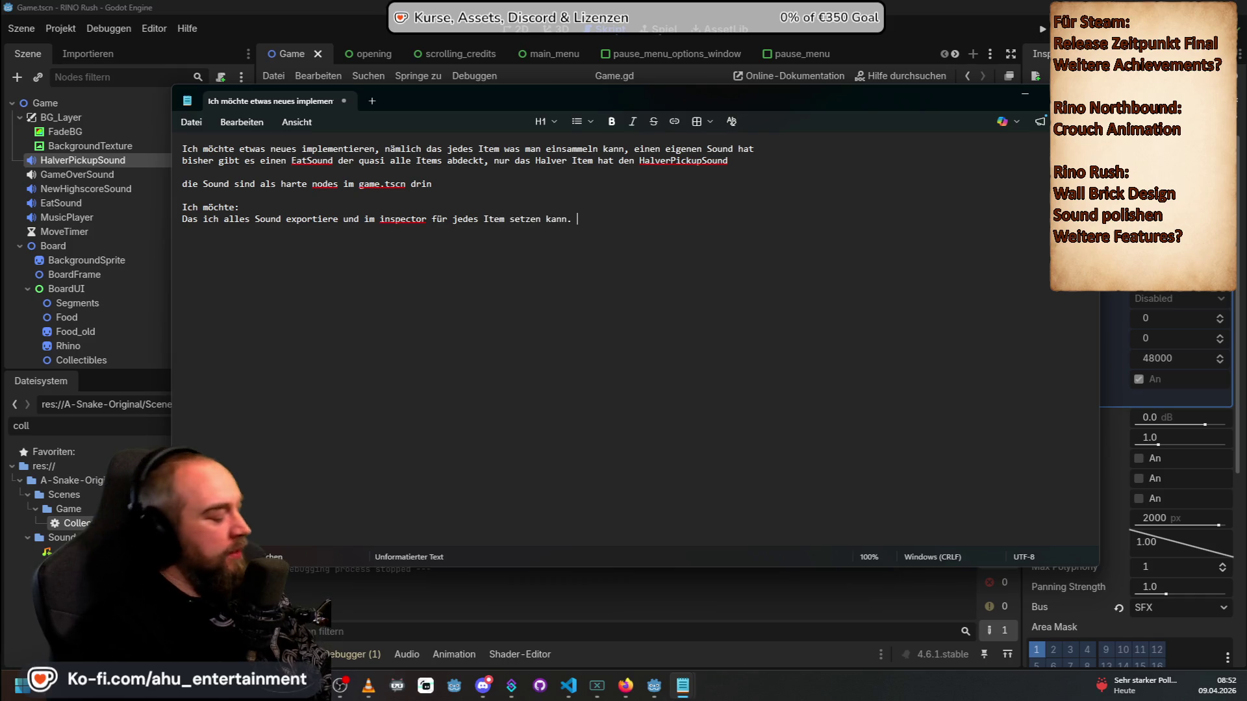
text( Sollte kein i)
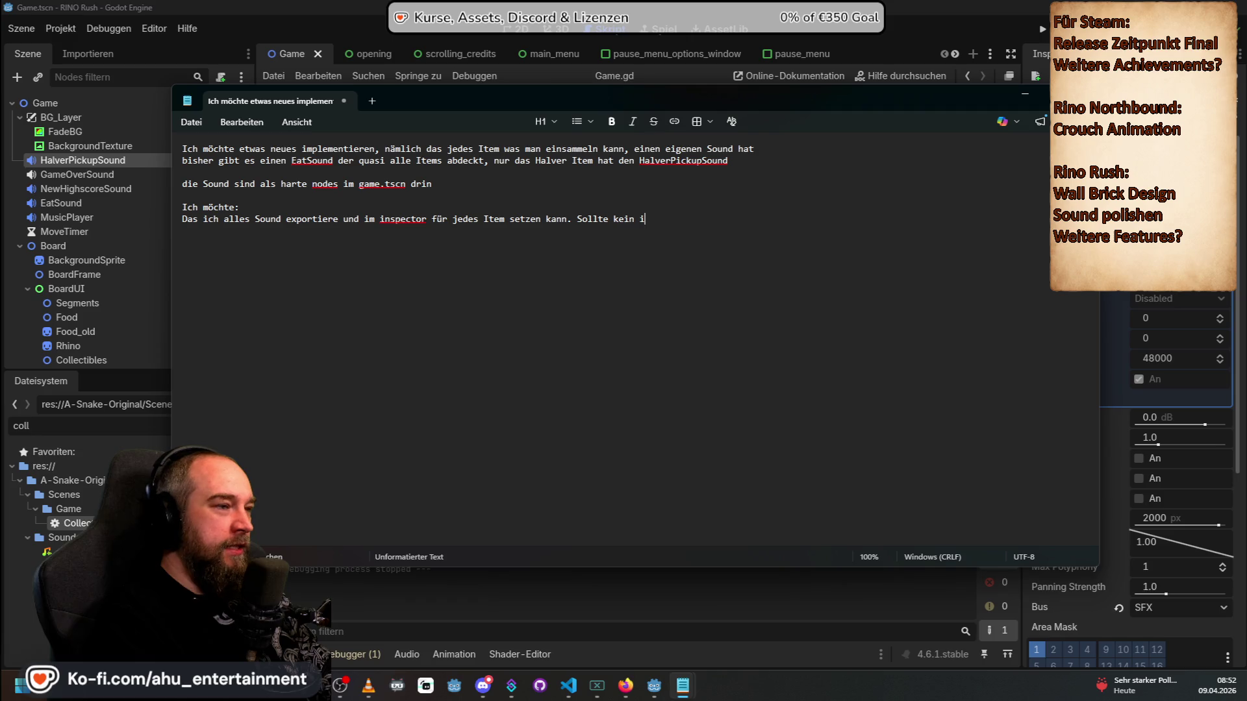
key(BackSpace)
text(s)
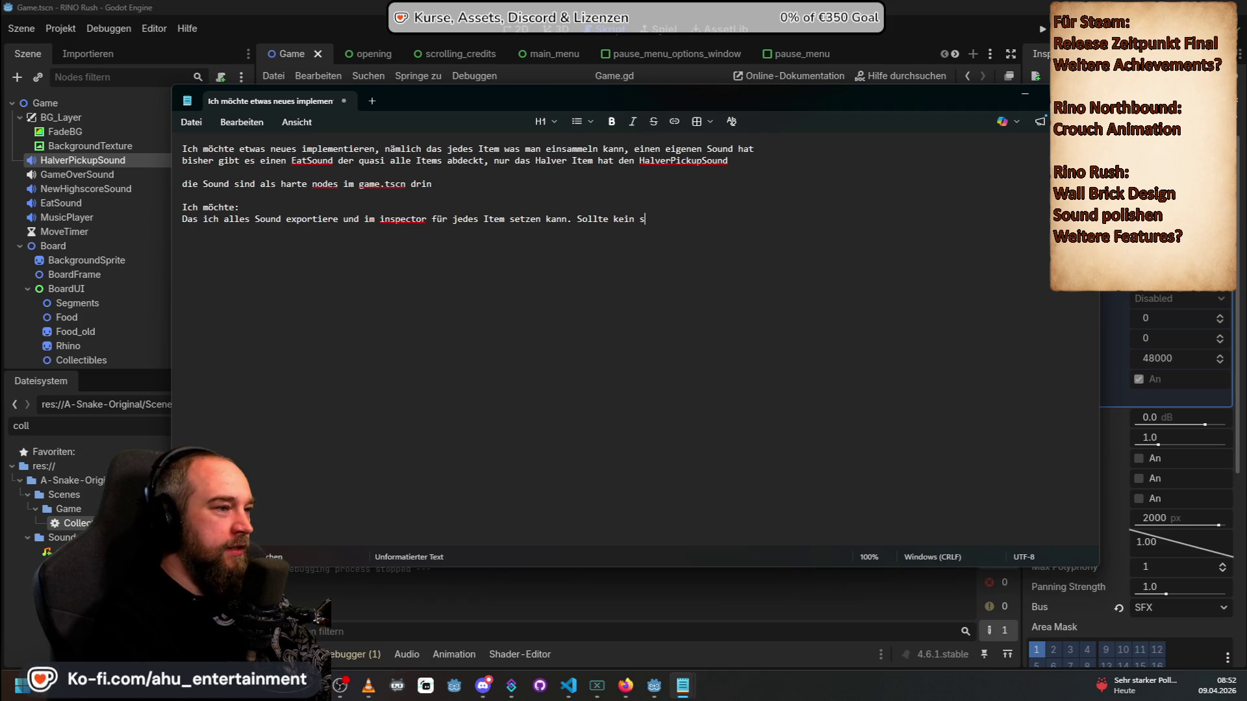
text(insc)
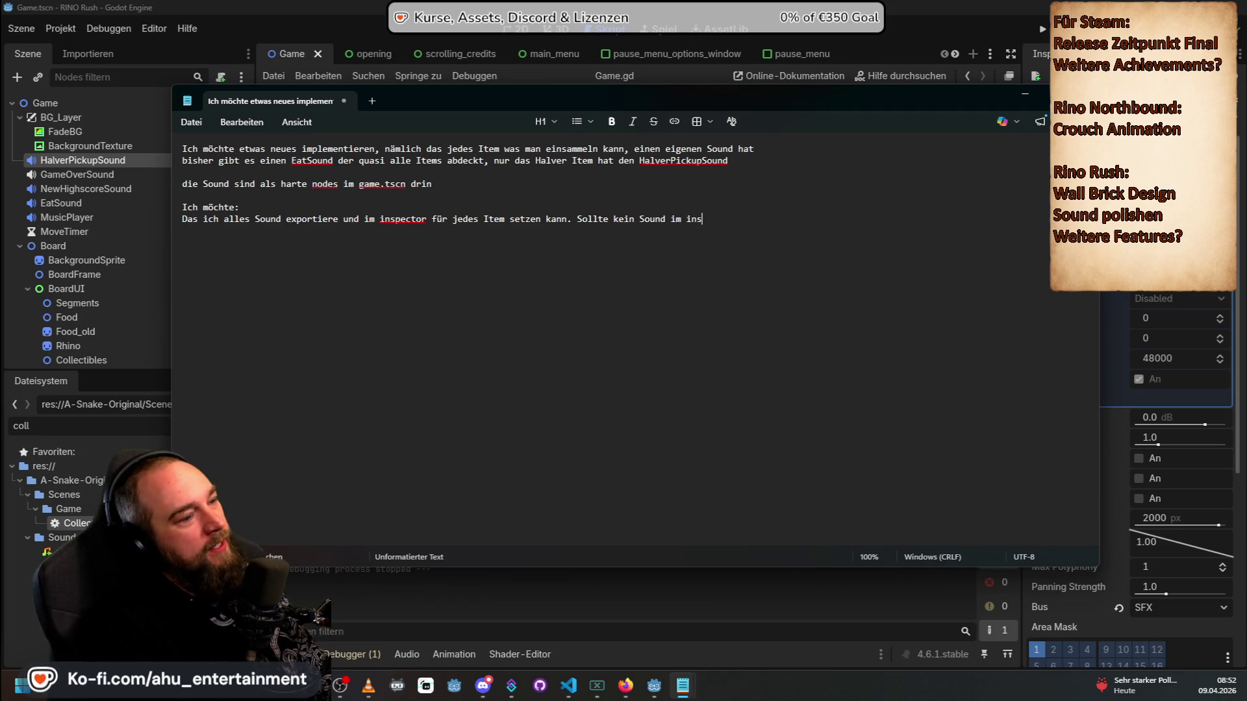
text(esetzt sein)
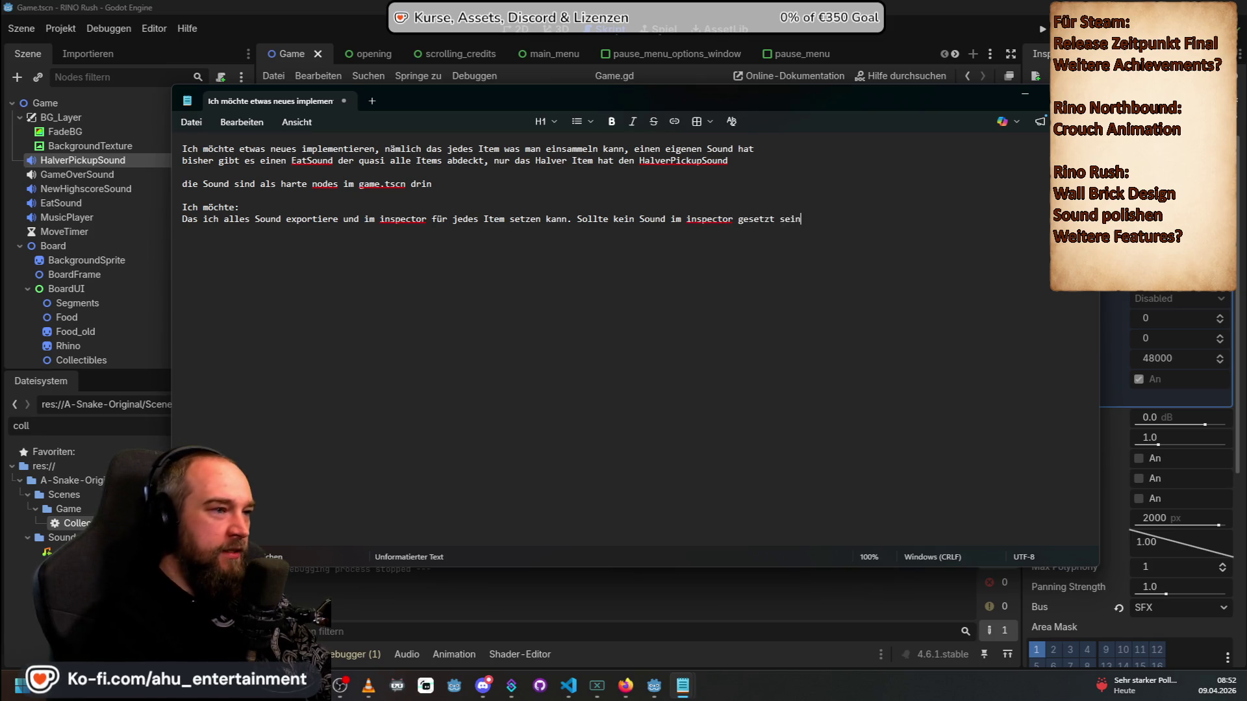
text(, soll der)
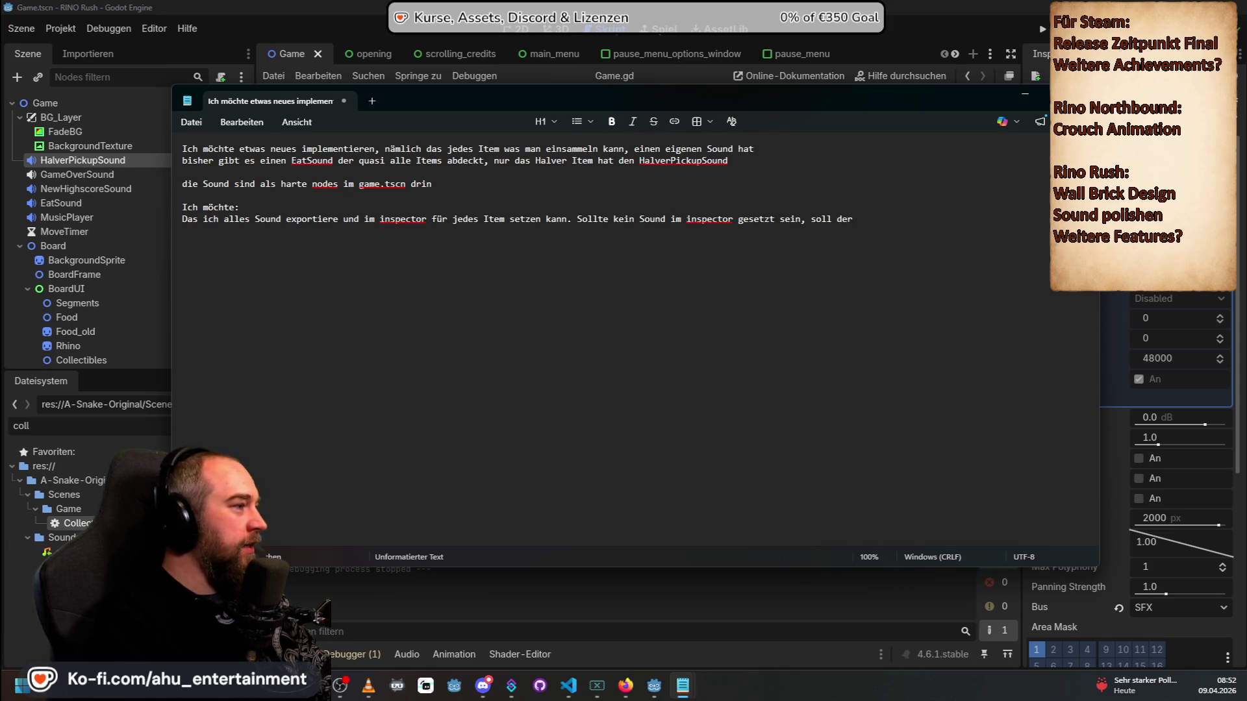
text( EatSound all)
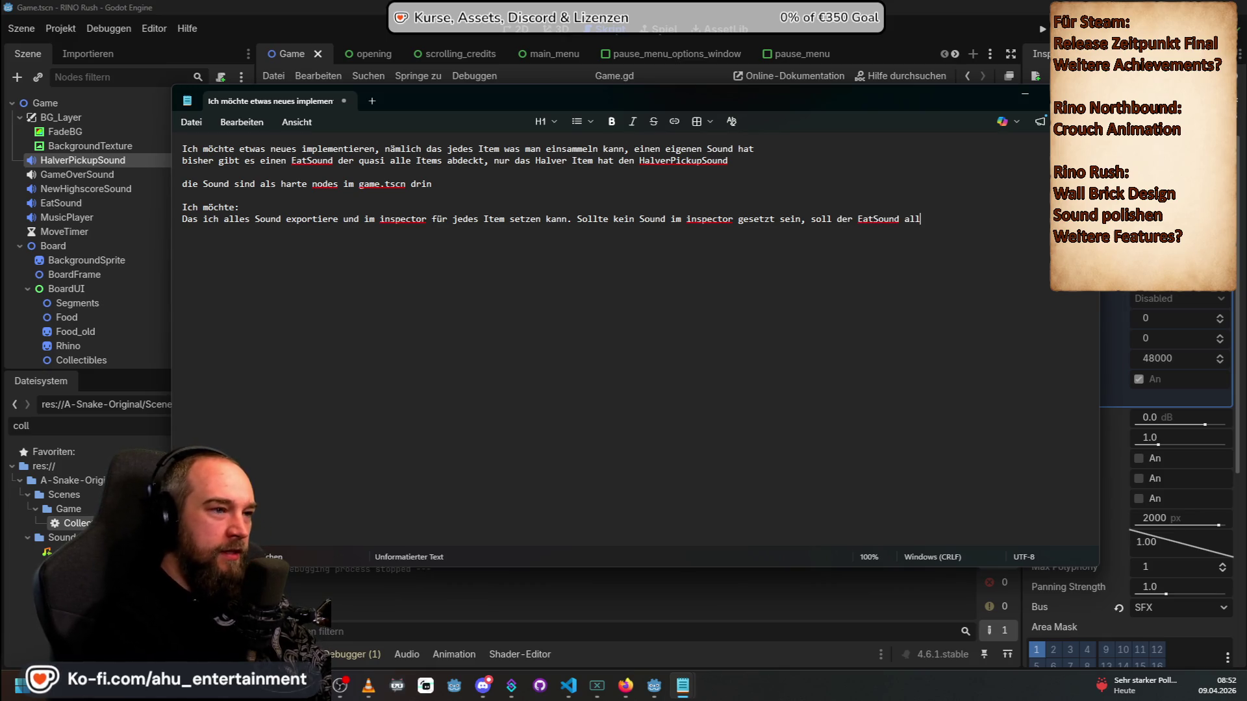
key(BackSpace)
text(s Fallback drin sein)
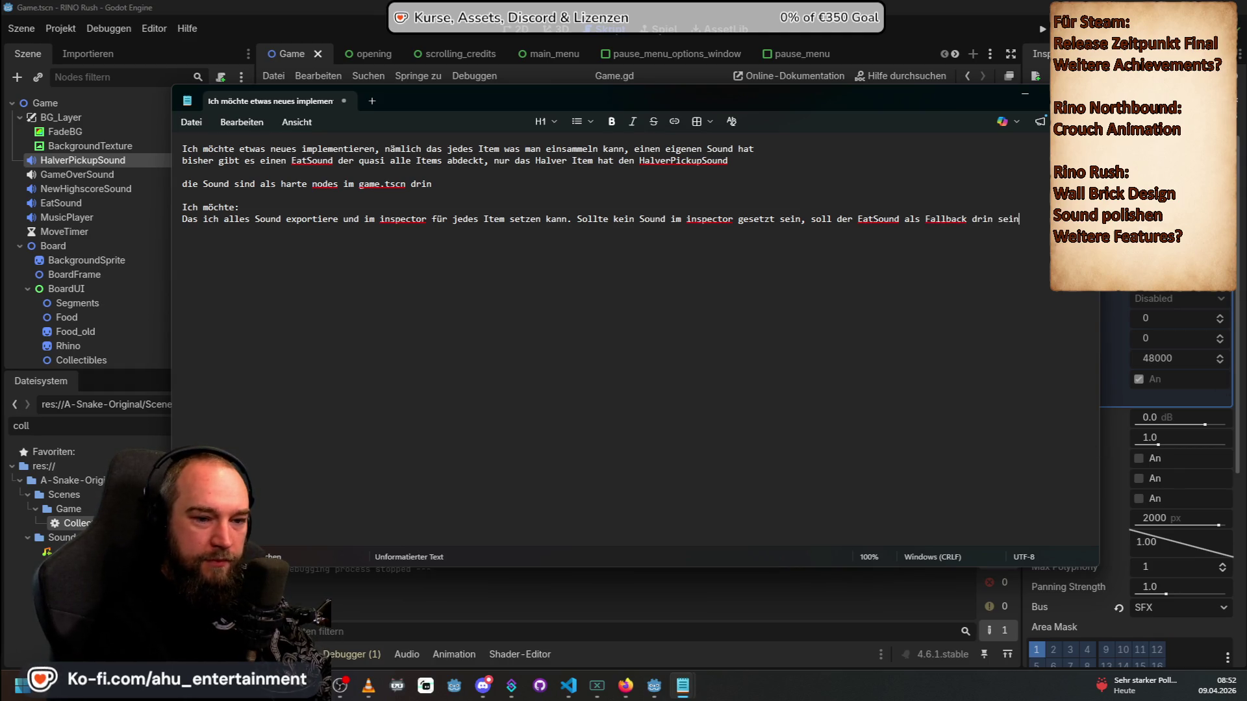
key(alt+Tab)
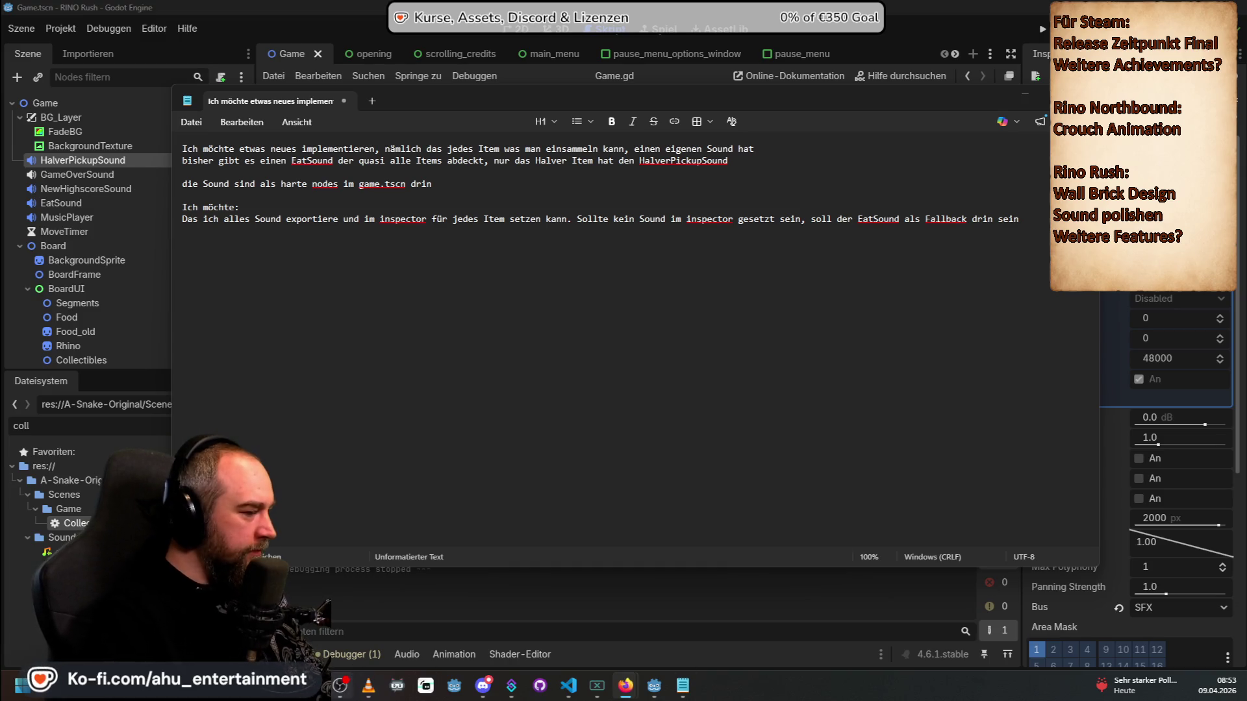
Step: Exit Steam from its taskbar icon so it relaunches onto the store with the midweek deal popup
key(alt+Tab)
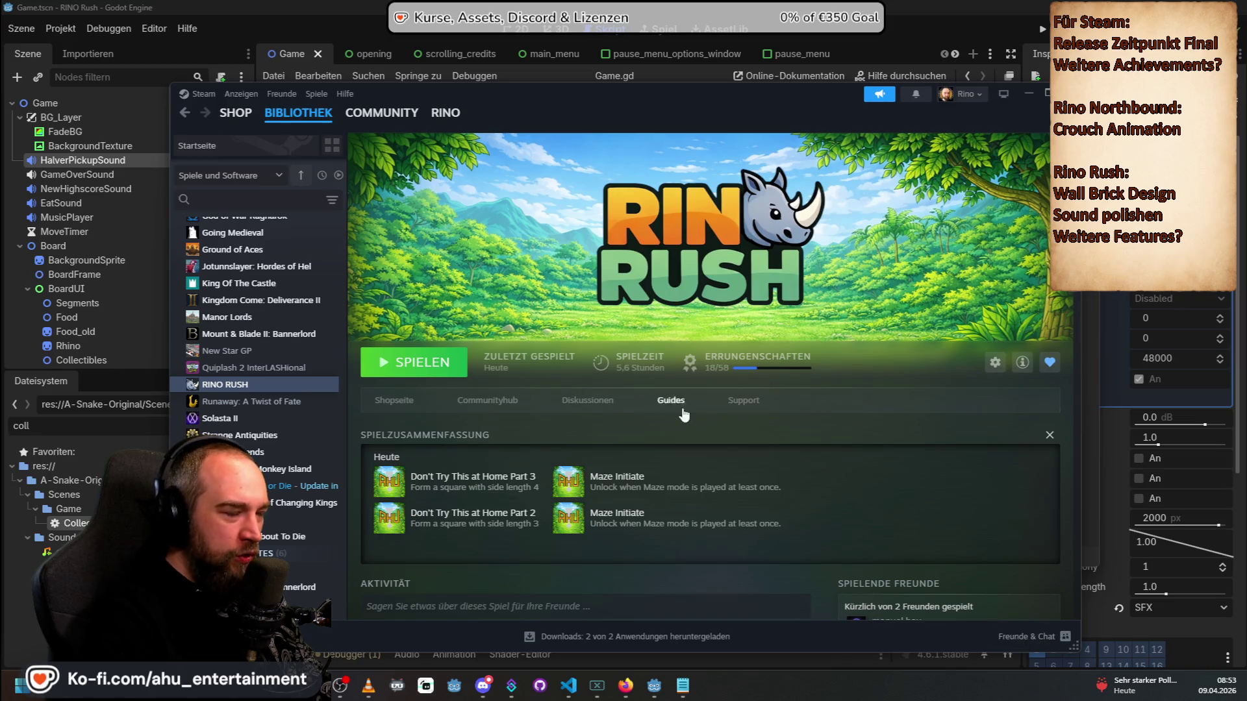
scroll(810, 411, down, 3)
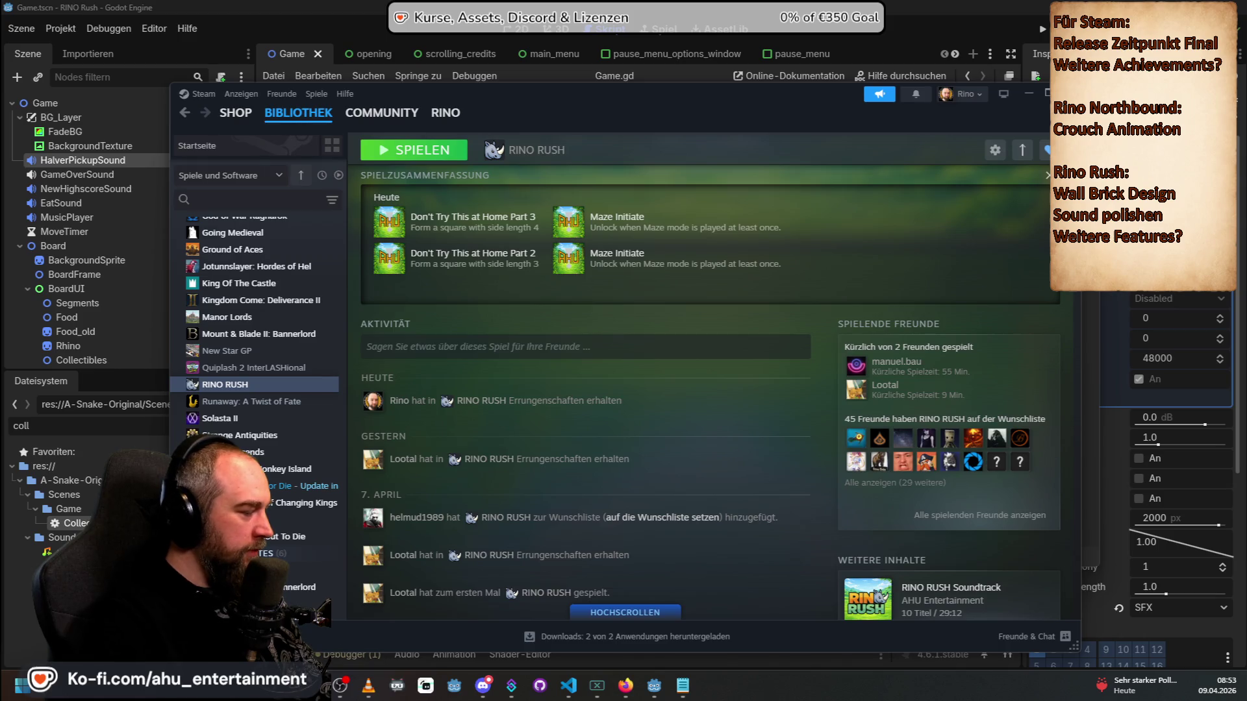
right_click(340, 685)
click(299, 608)
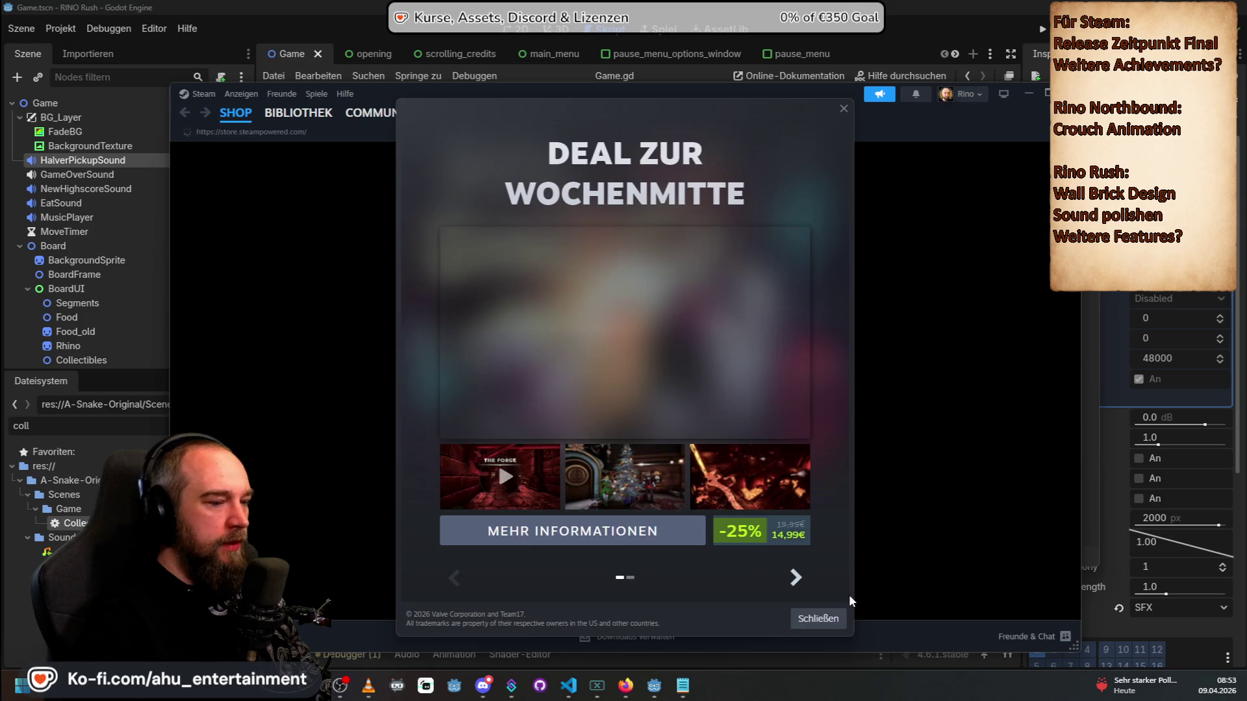
Step: Dismiss the midweek deal popup and open RINO RUSH's page in the library
click(821, 617)
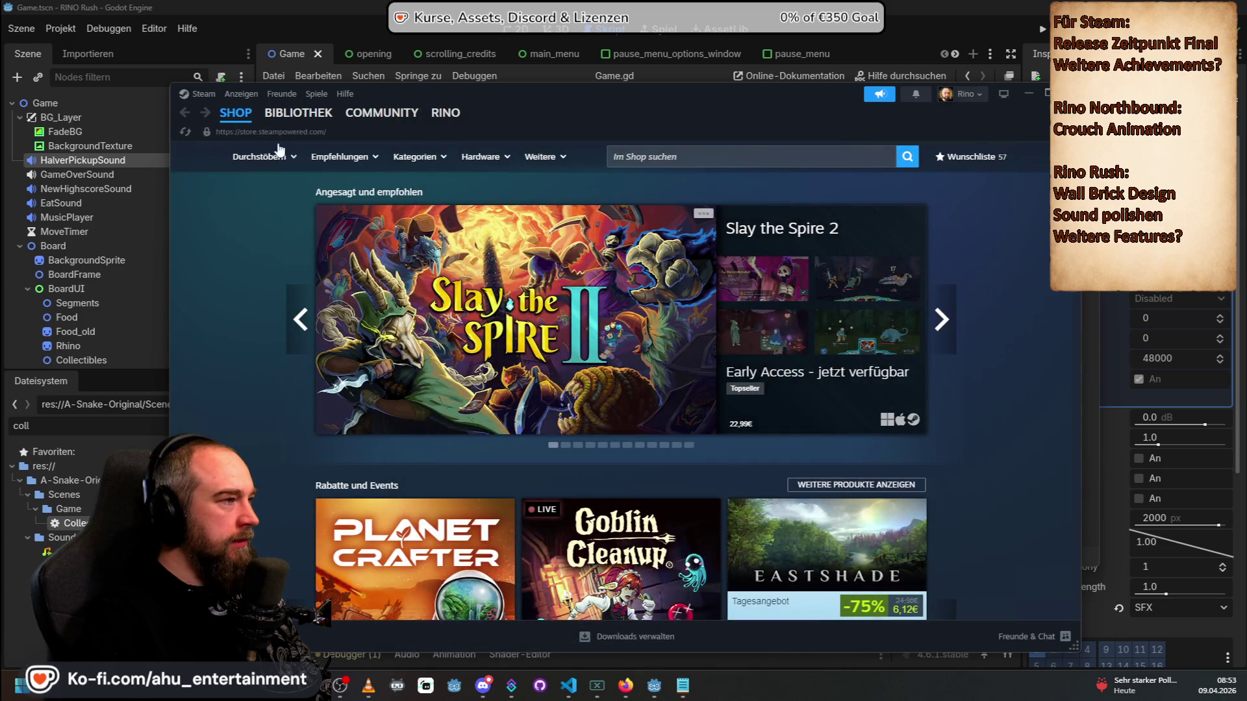
click(298, 112)
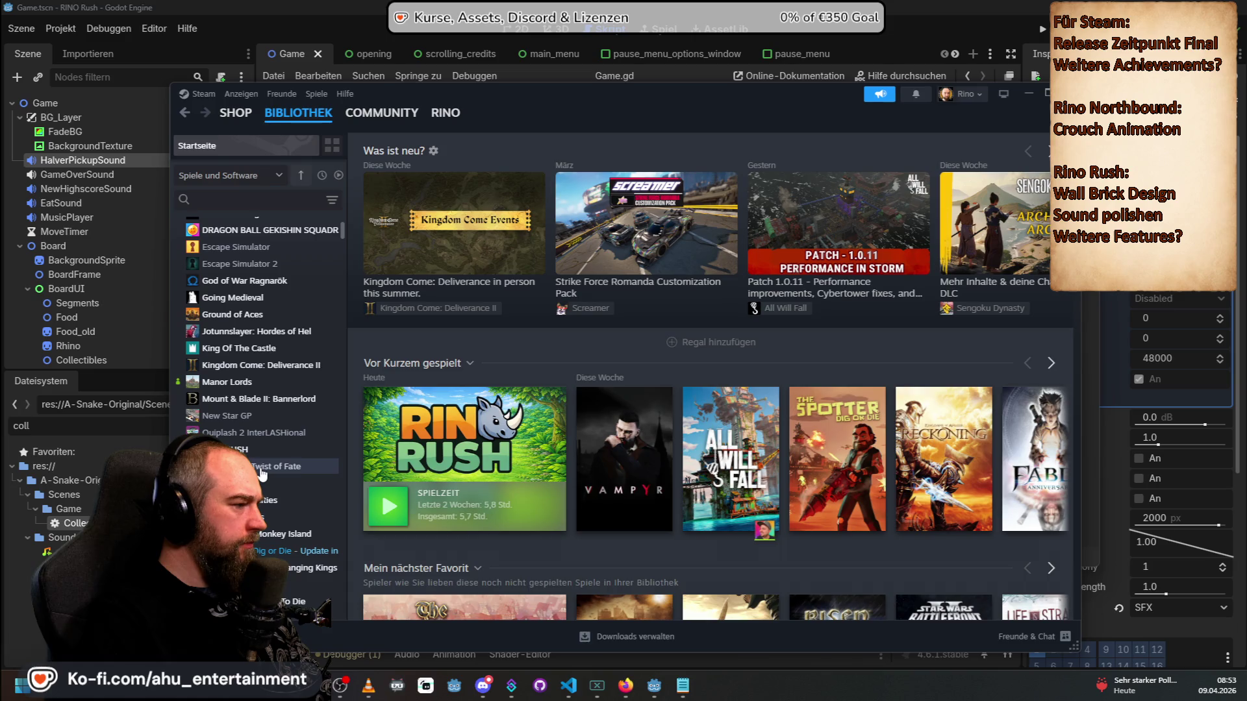
click(273, 449)
scroll(864, 407, down, 5)
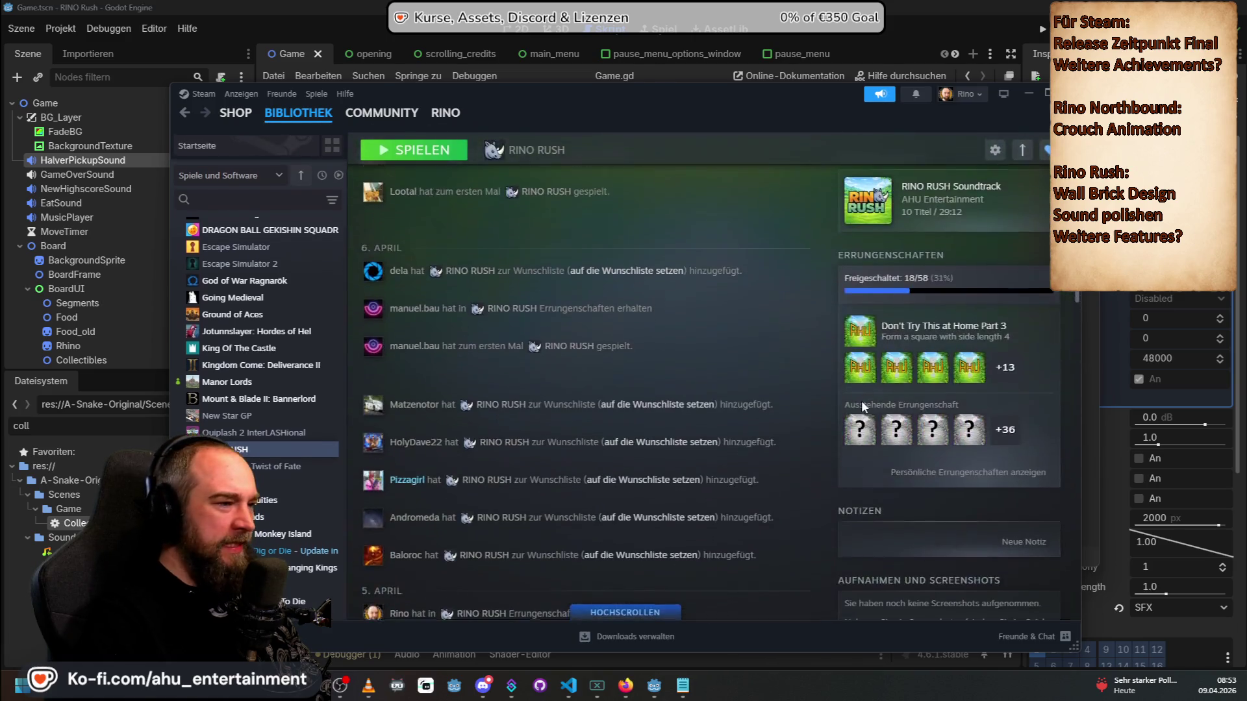
Step: Browse the full RINO RUSH achievements list (18 of 58), then nudge the friends window on the pending requests page
click(1012, 334)
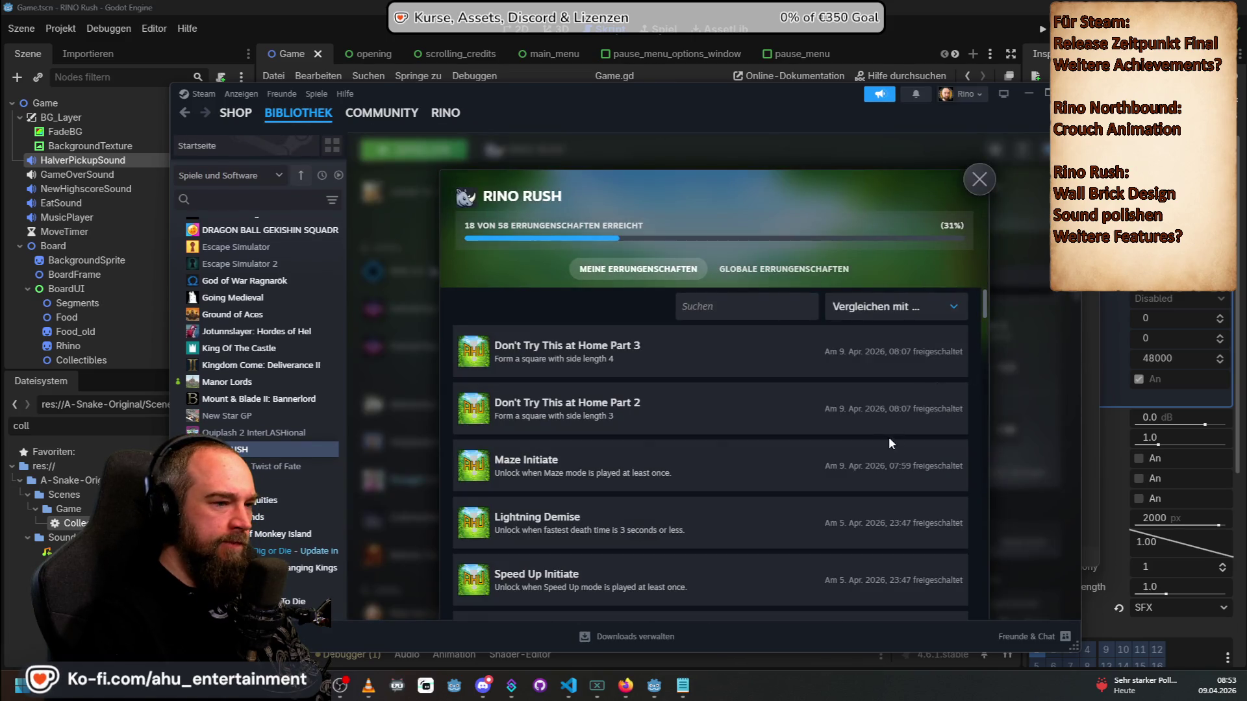
scroll(892, 360, down, 10)
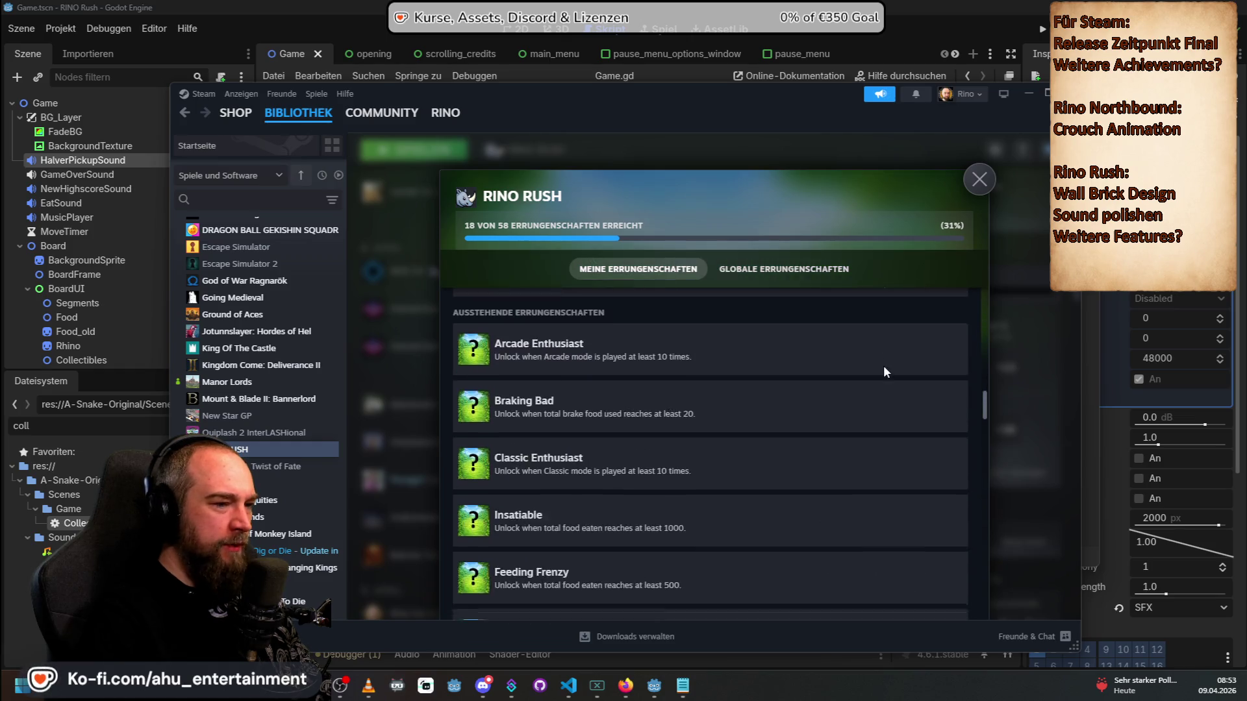
scroll(839, 461, up, 5)
scroll(839, 467, up, 5)
scroll(839, 483, up, 5)
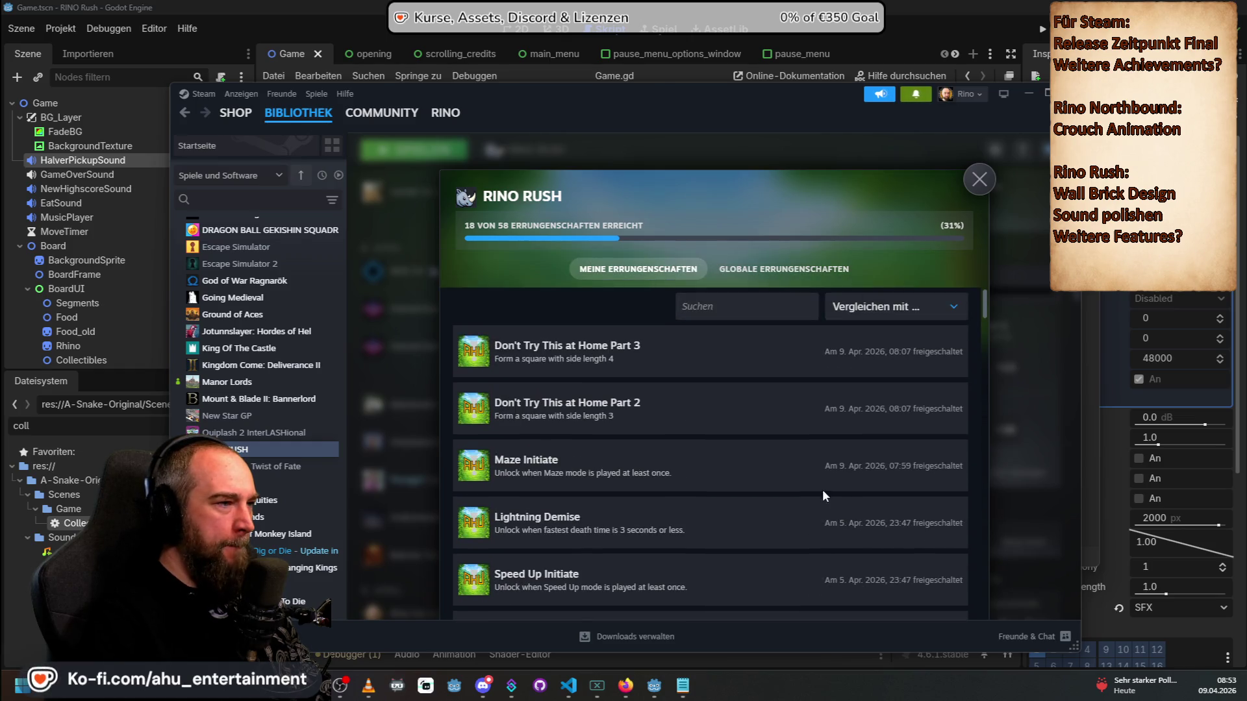
key(alt+Tab)
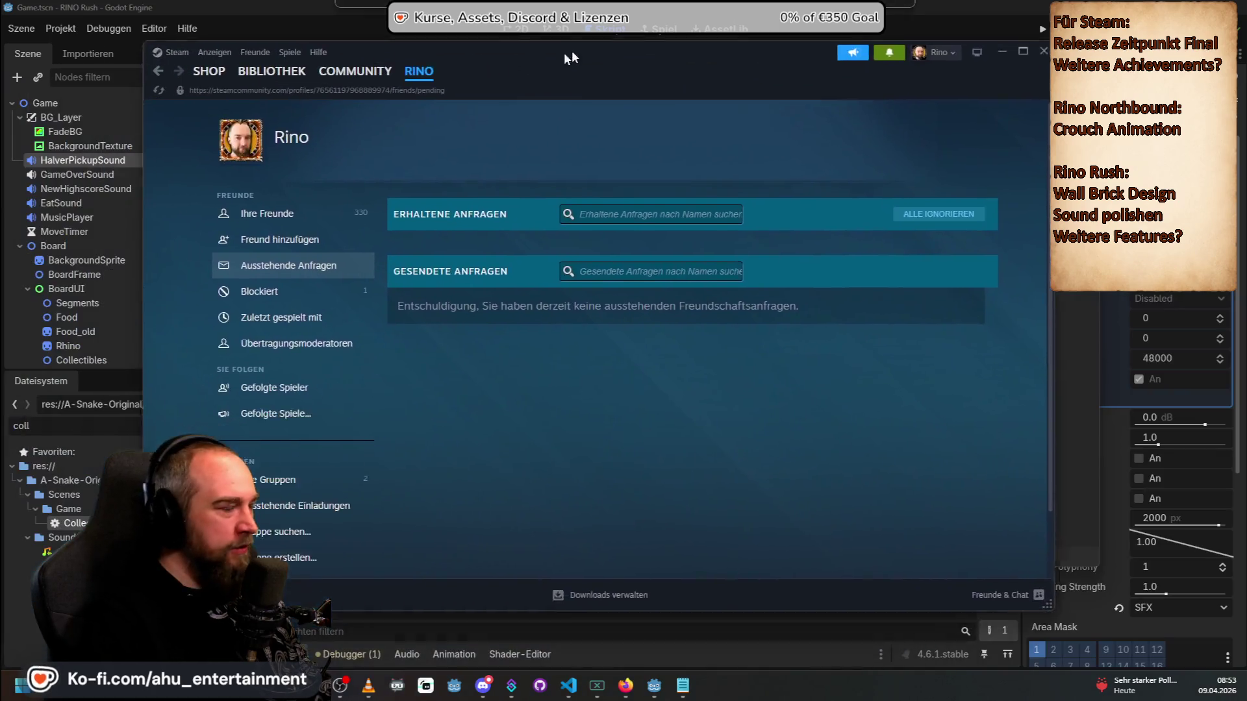
drag(571, 50, 617, 49)
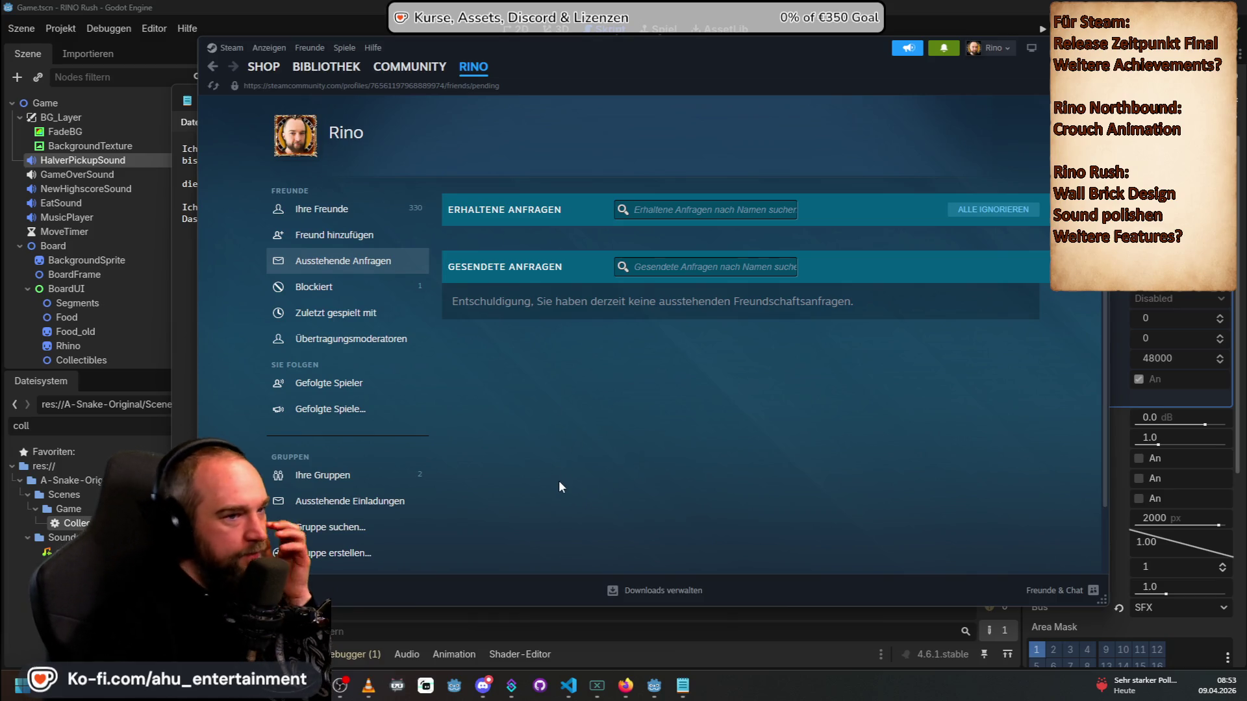
Step: Start The Spotter: Dig or Die's scheduled update immediately from Downloads, then return to the library
click(703, 590)
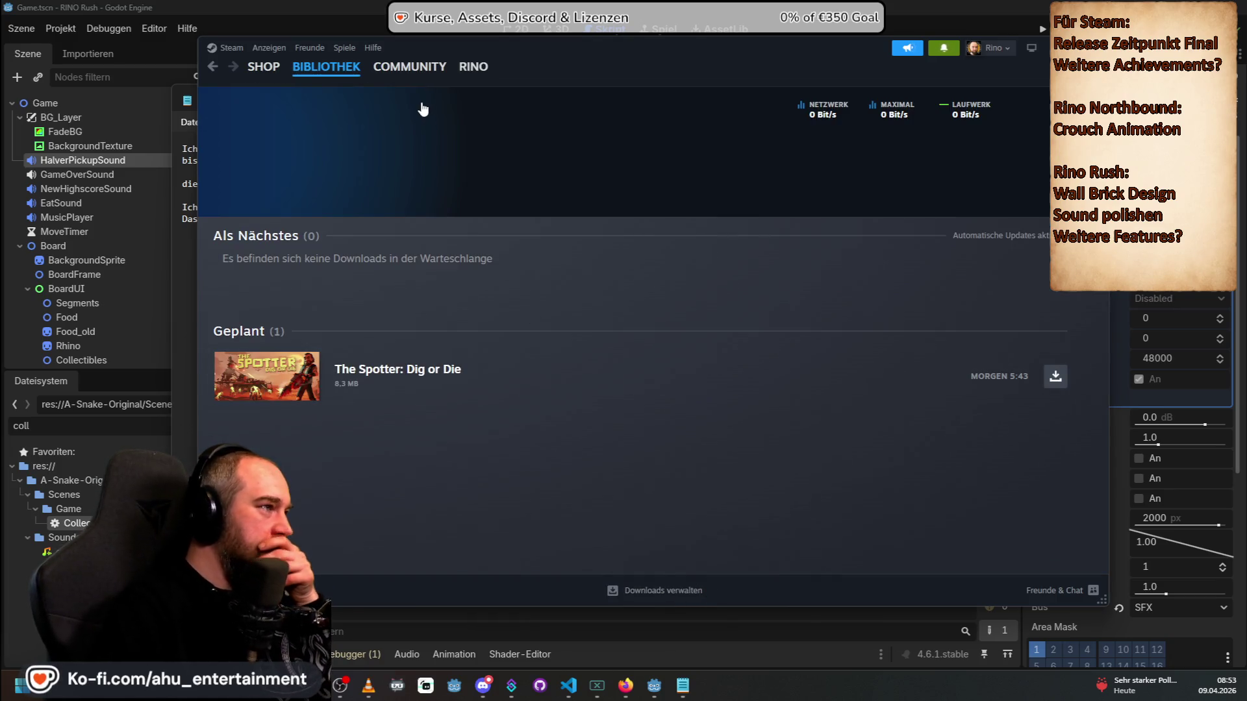
click(347, 67)
key(alt+Left)
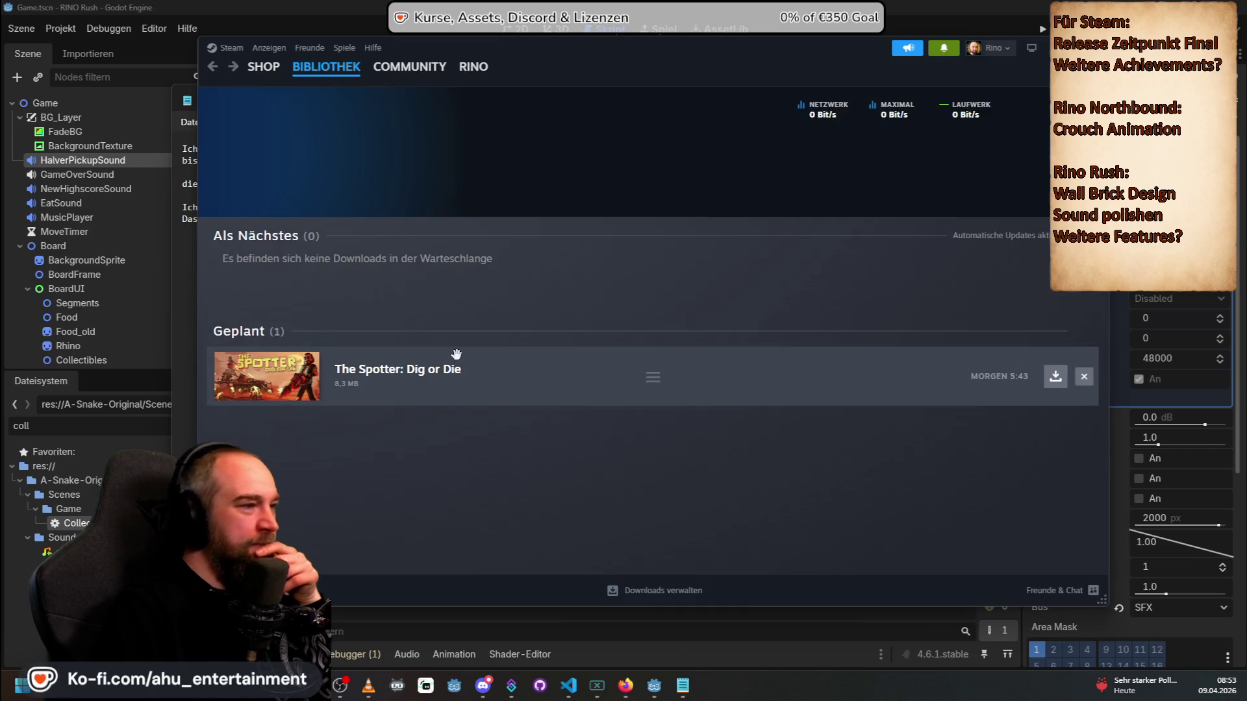
click(1055, 376)
click(263, 67)
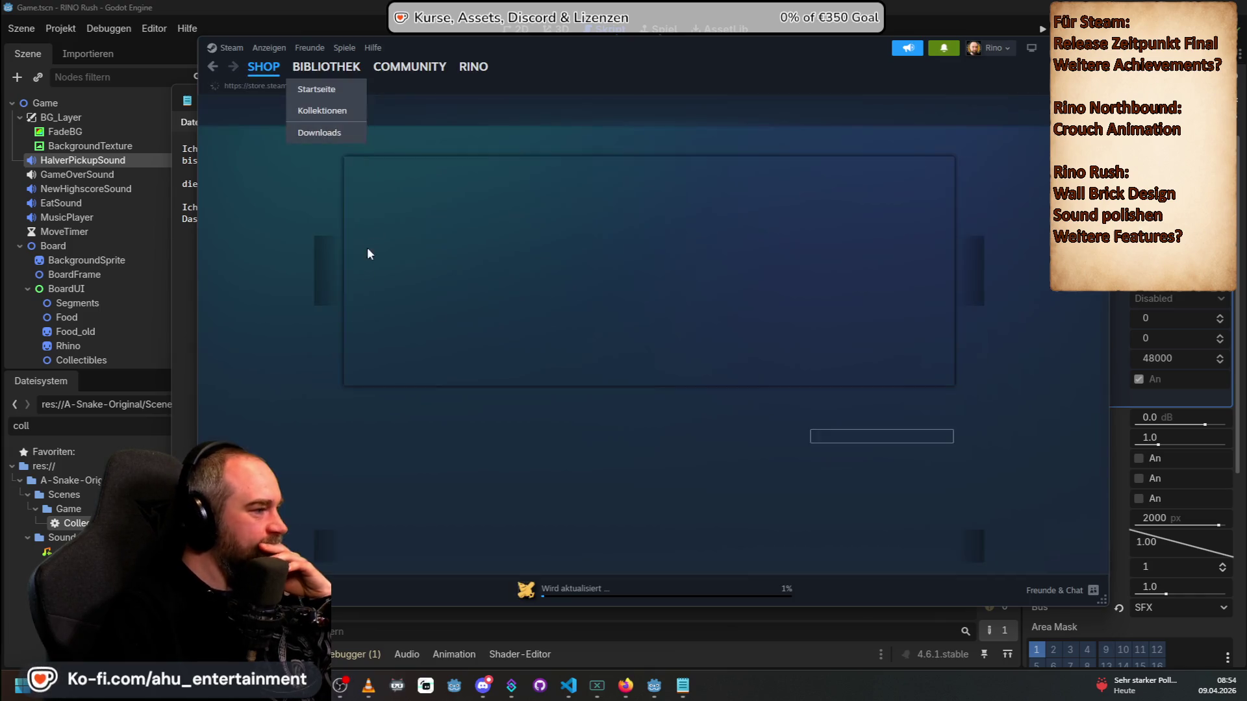
mouse_move(326, 66)
click(318, 130)
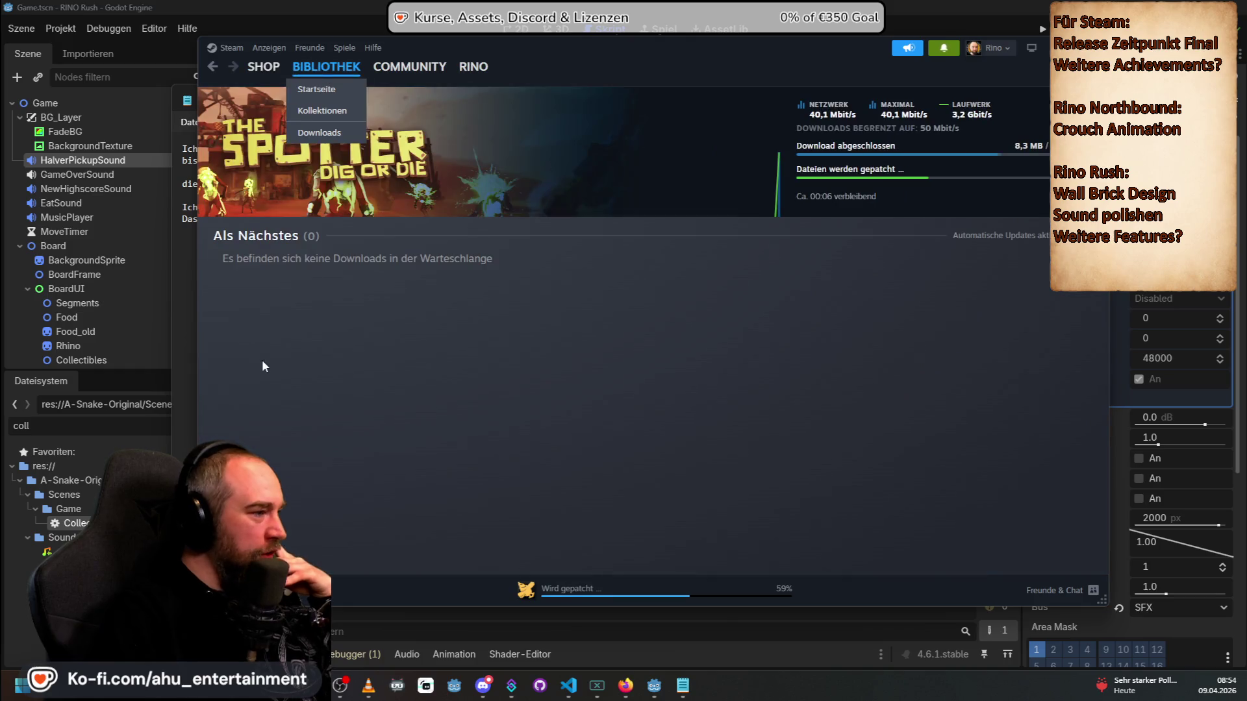
click(326, 67)
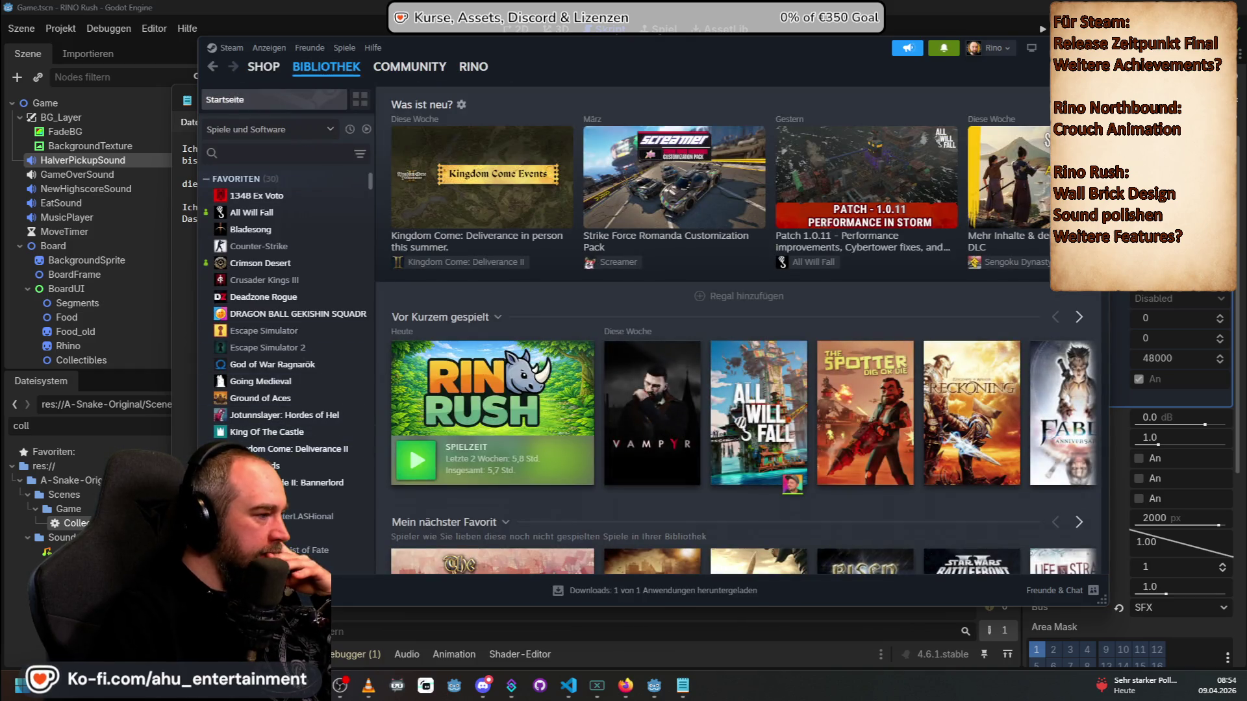
Step: Open the Rino Rush game page and view all friends who play it
scroll(282, 454, down, 2)
click(260, 403)
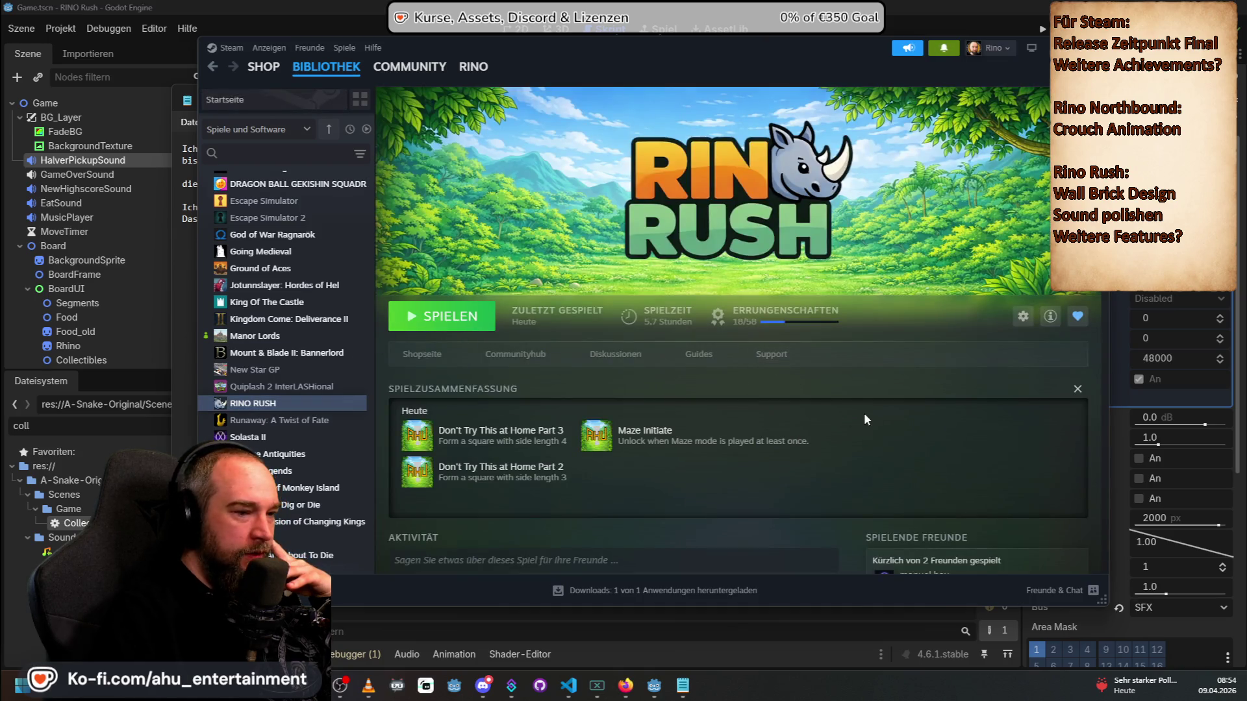
scroll(1041, 430, down, 3)
click(1010, 535)
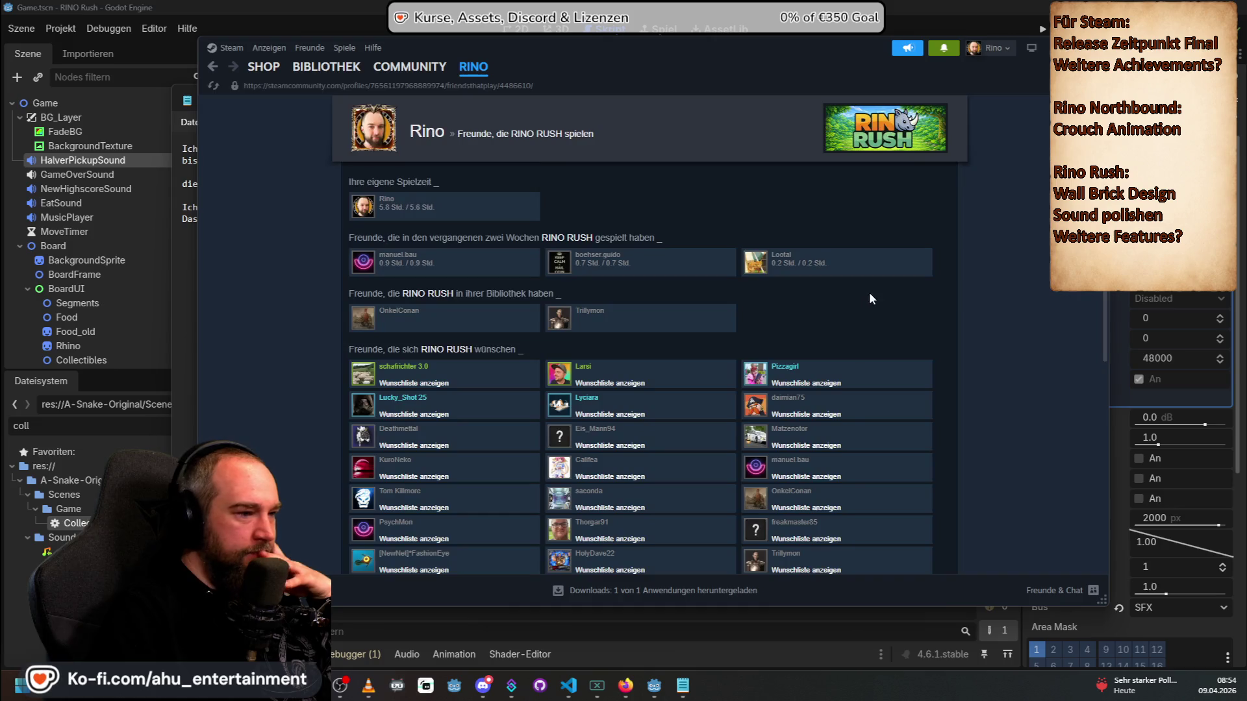
key(alt+Left)
Step: Compare Rino Rush achievements with one friend's unlock dates, then return to the Notepad note
click(987, 485)
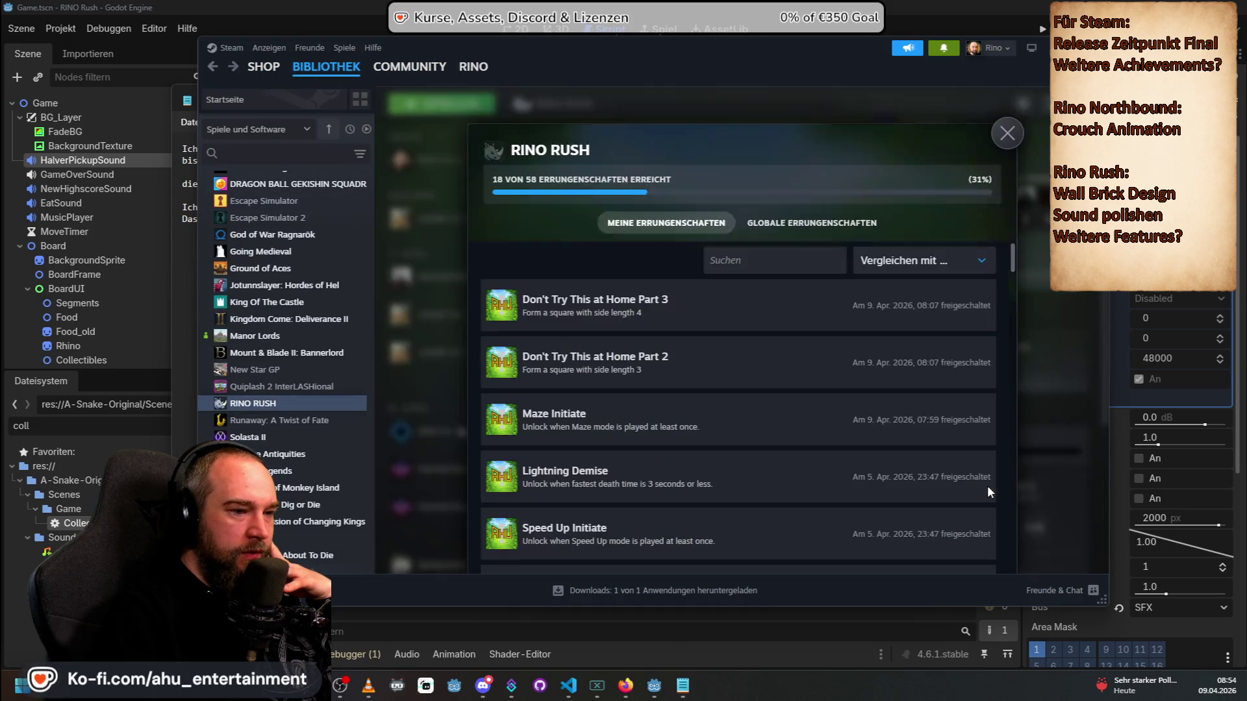
click(918, 259)
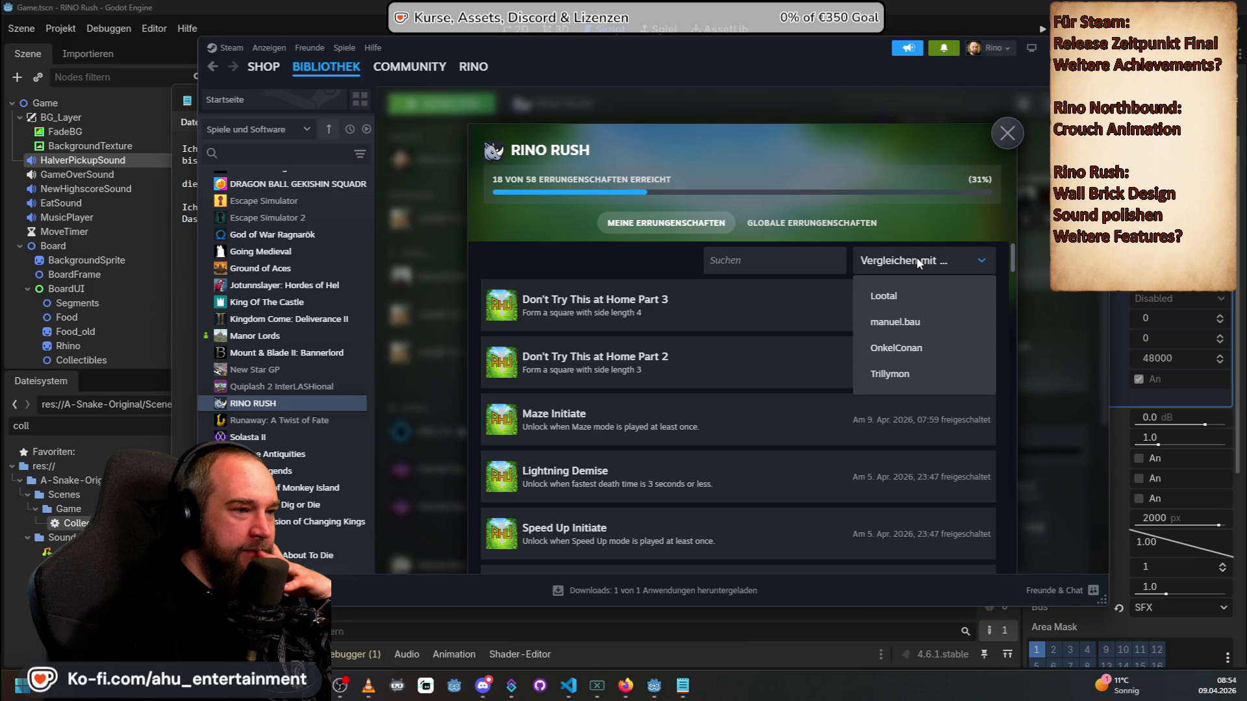
click(917, 260)
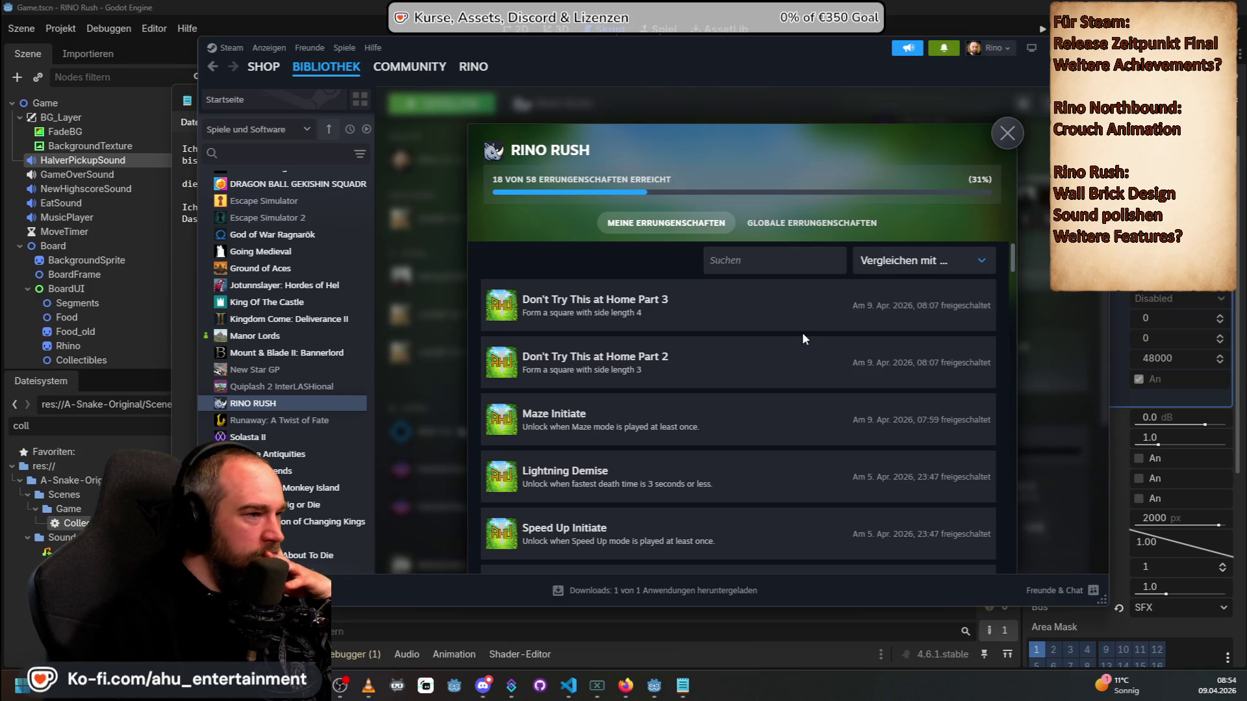
scroll(802, 332, down, 3)
scroll(789, 383, up, 3)
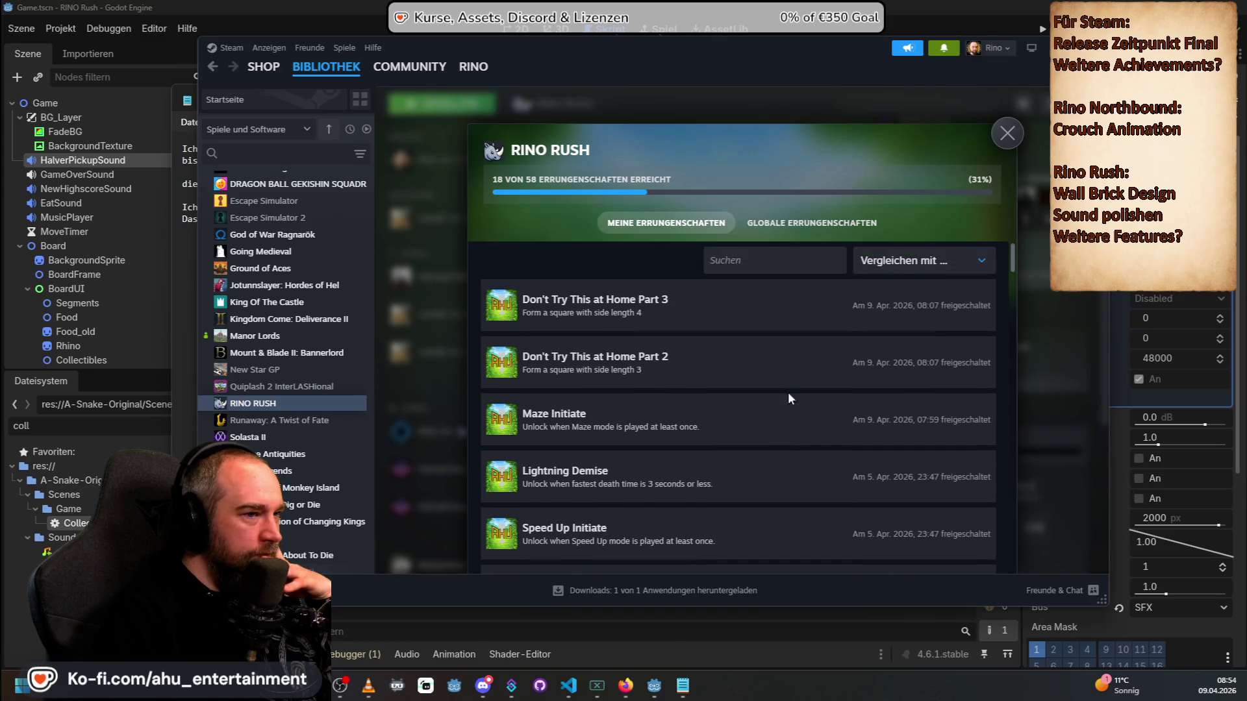
click(888, 258)
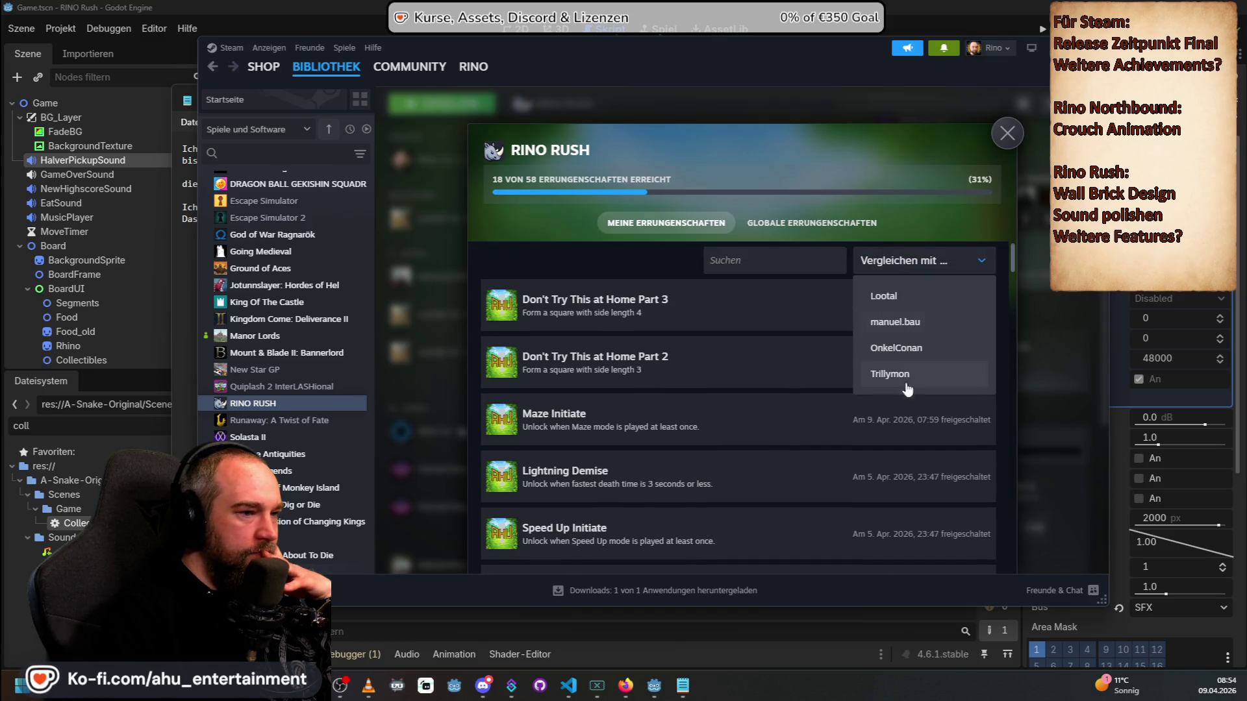
click(895, 349)
scroll(860, 411, down, 3)
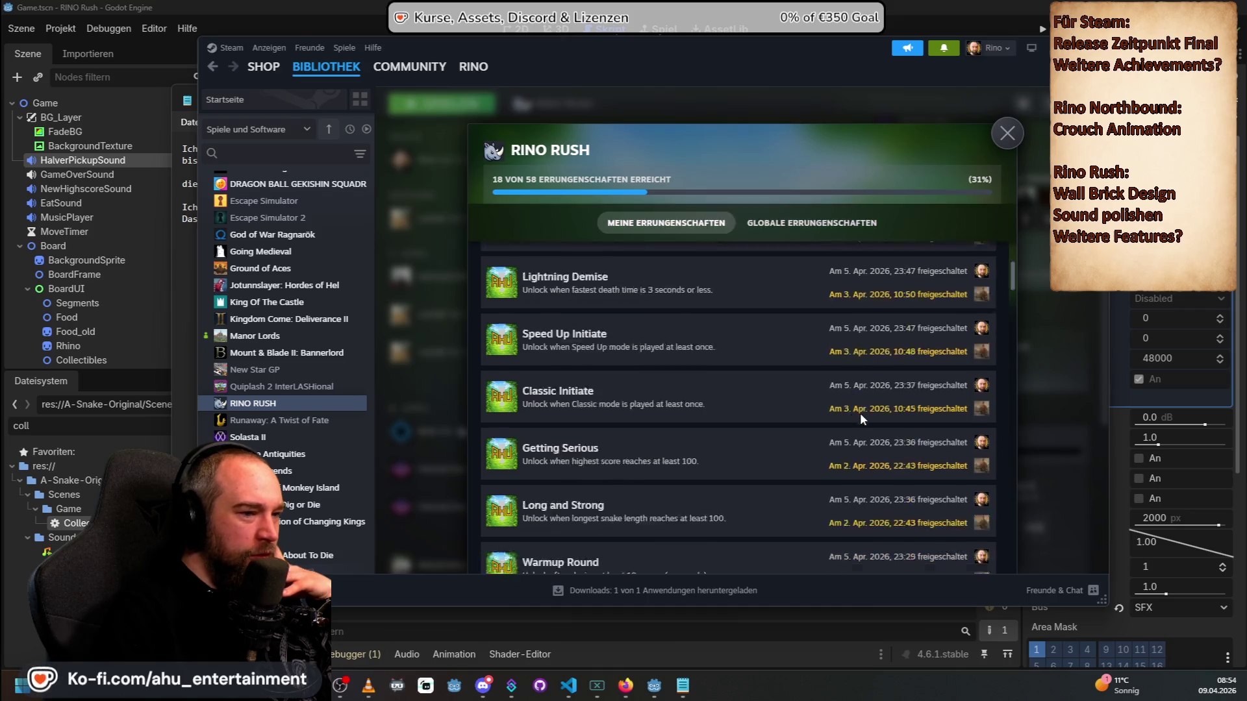
key(alt+Tab)
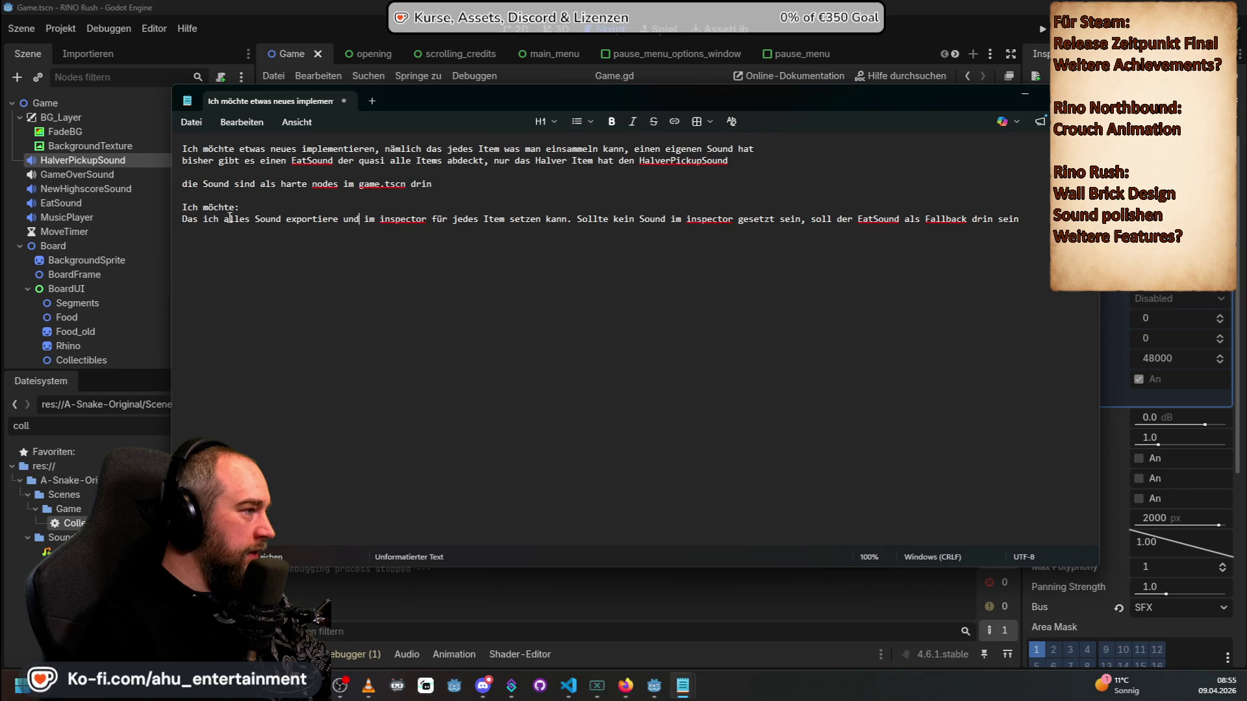
Step: Replace 'Das ich a' with 'A' and correct 'Sounds' and 'exportieren' on the last line
drag(229, 219, 135, 213)
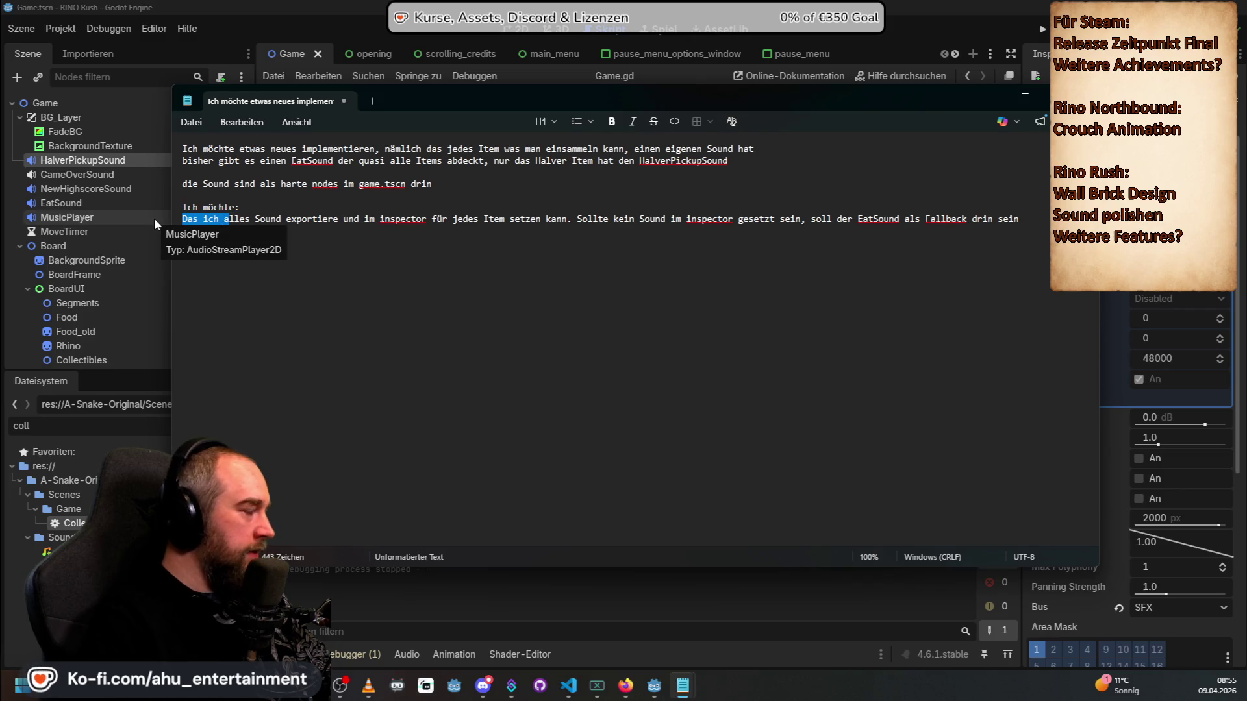
text(A)
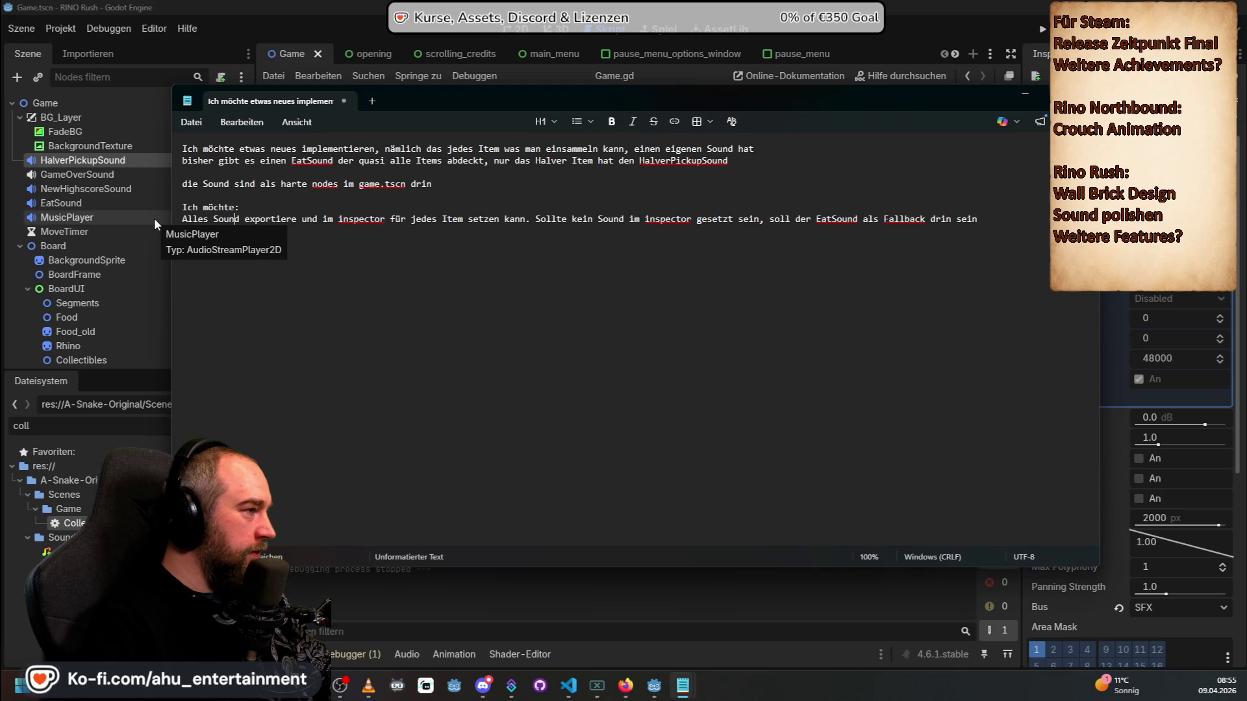
key(Right)
key(Right)
key(Right)
text(s)
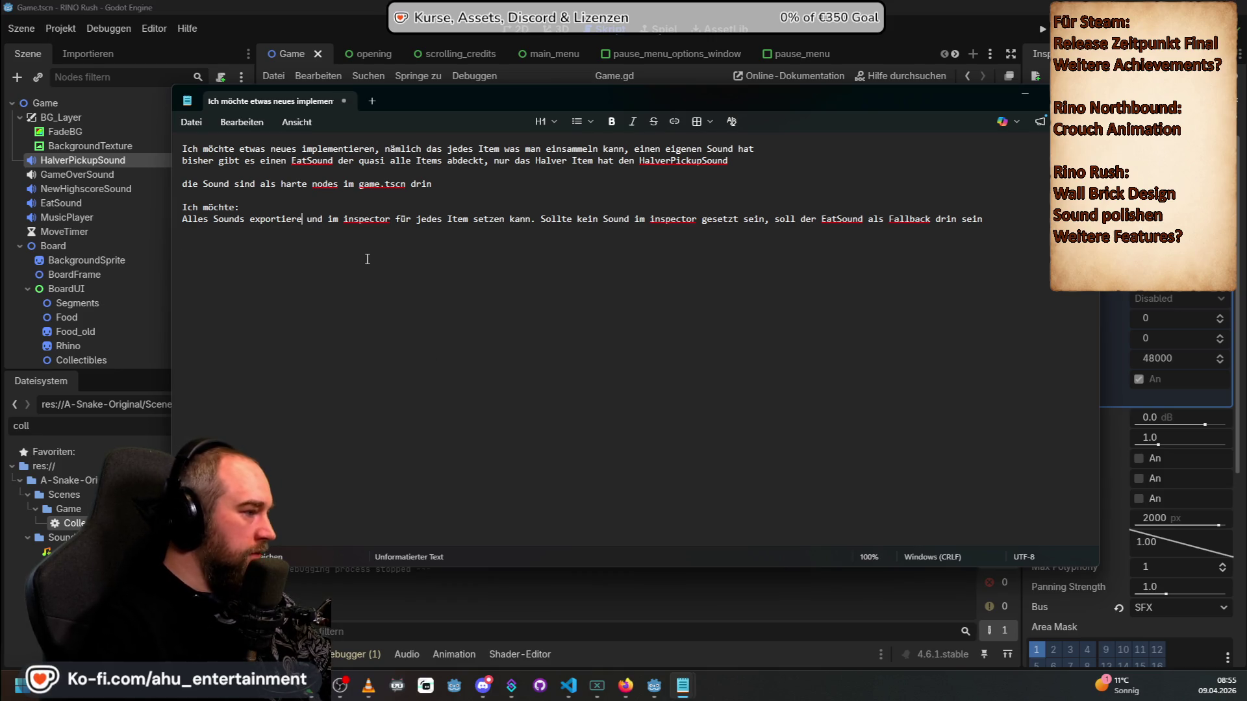
text(n)
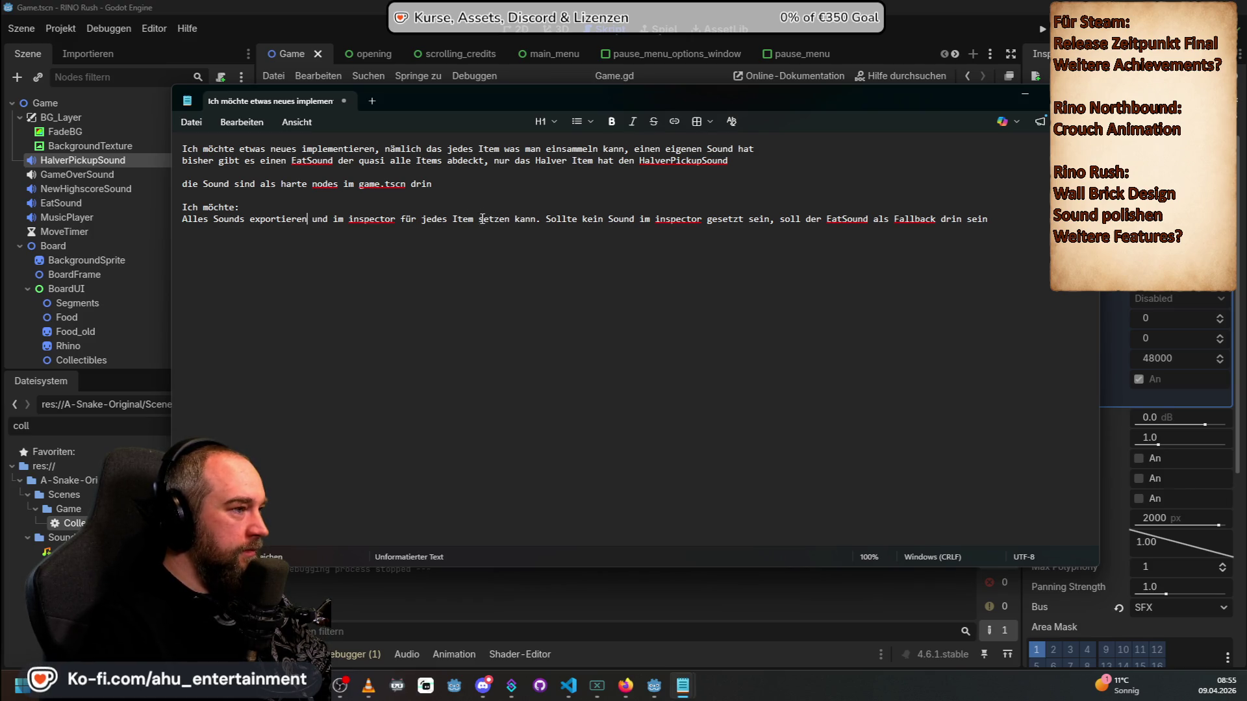
Step: Replace 'setzen kann' with 'einen Sound setzen zu können' and narrow the window so text wraps
drag(482, 218, 539, 218)
text(einen sou)
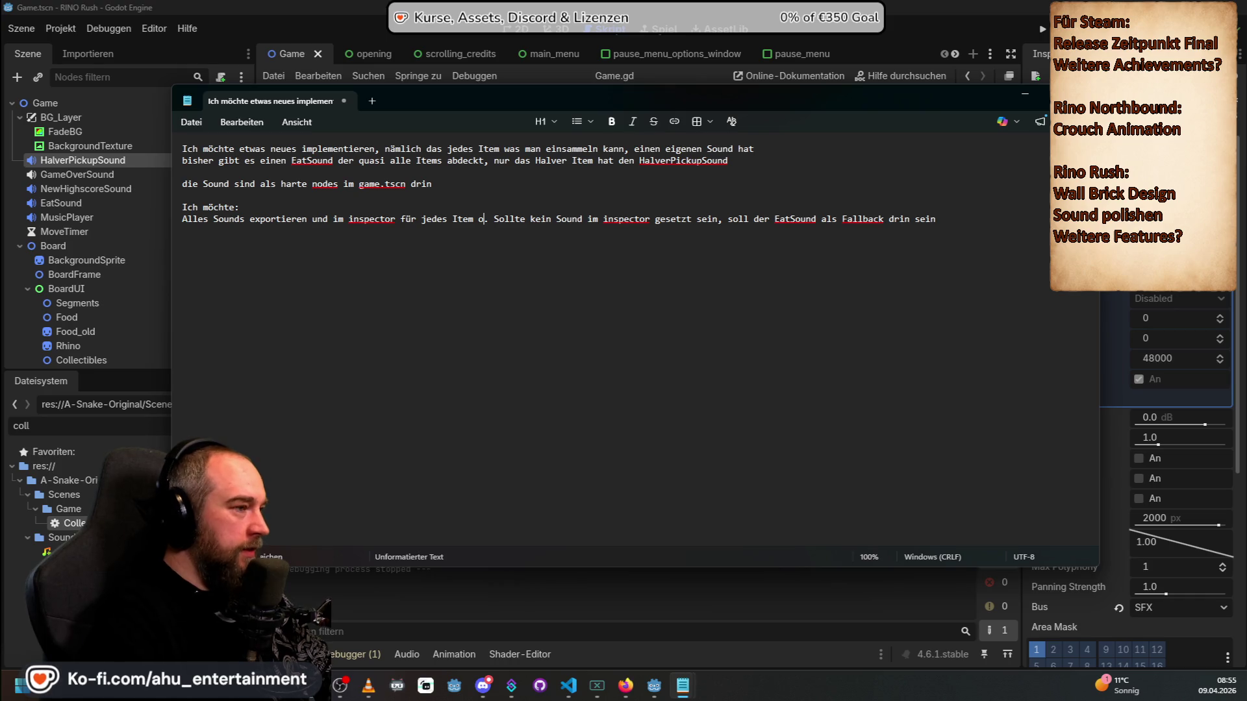
key(BackSpace)
key(BackSpace)
key(BackSpace)
text(Sound setzehn z)
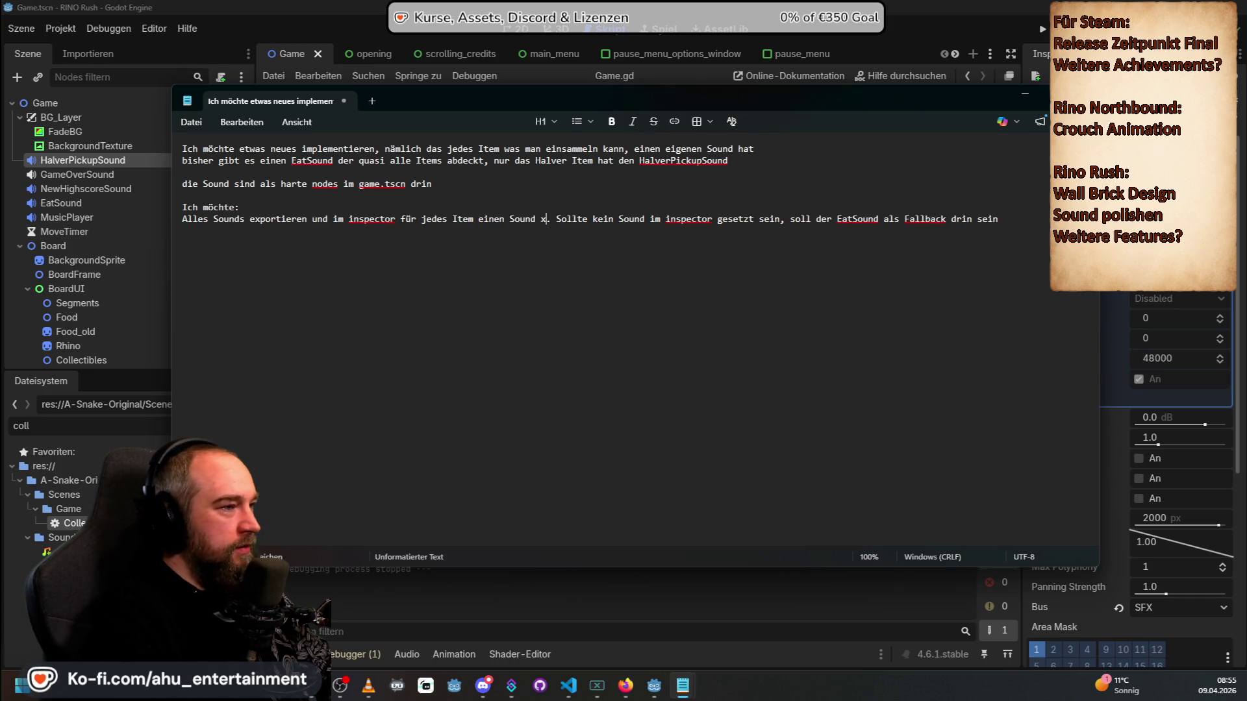
key(BackSpace)
key(BackSpace)
key(BackSpace)
text(setzen)
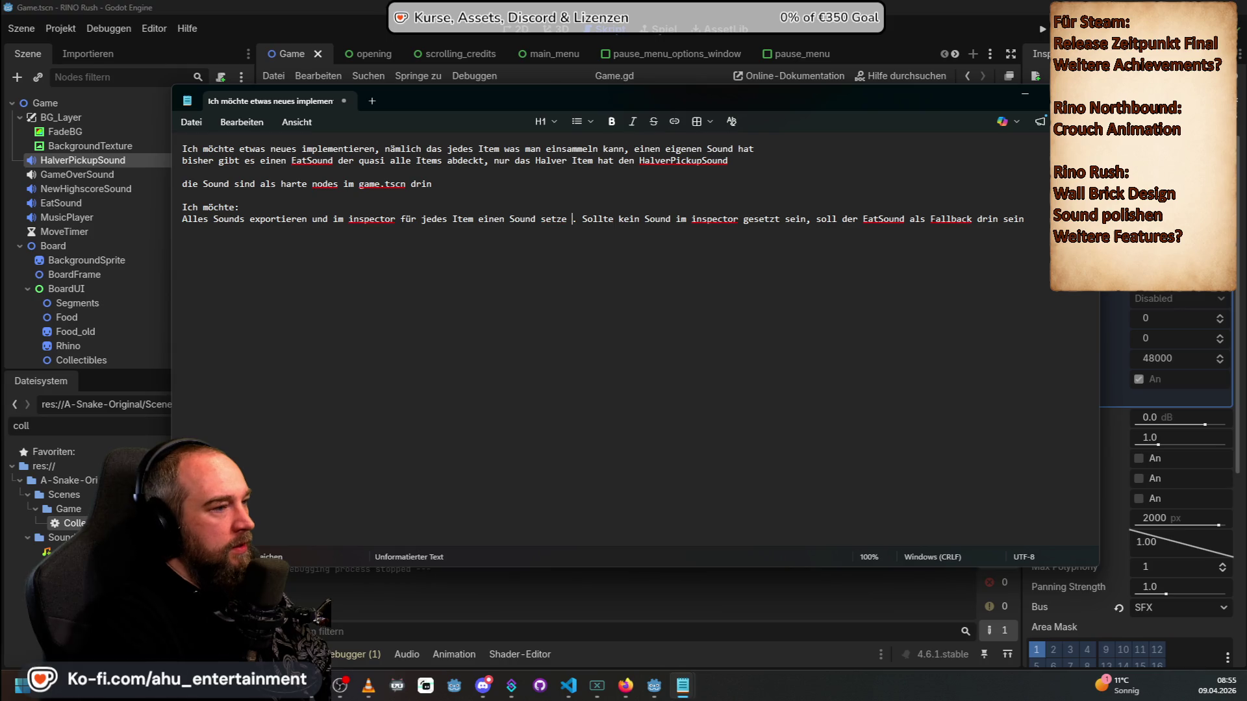
text( zu können)
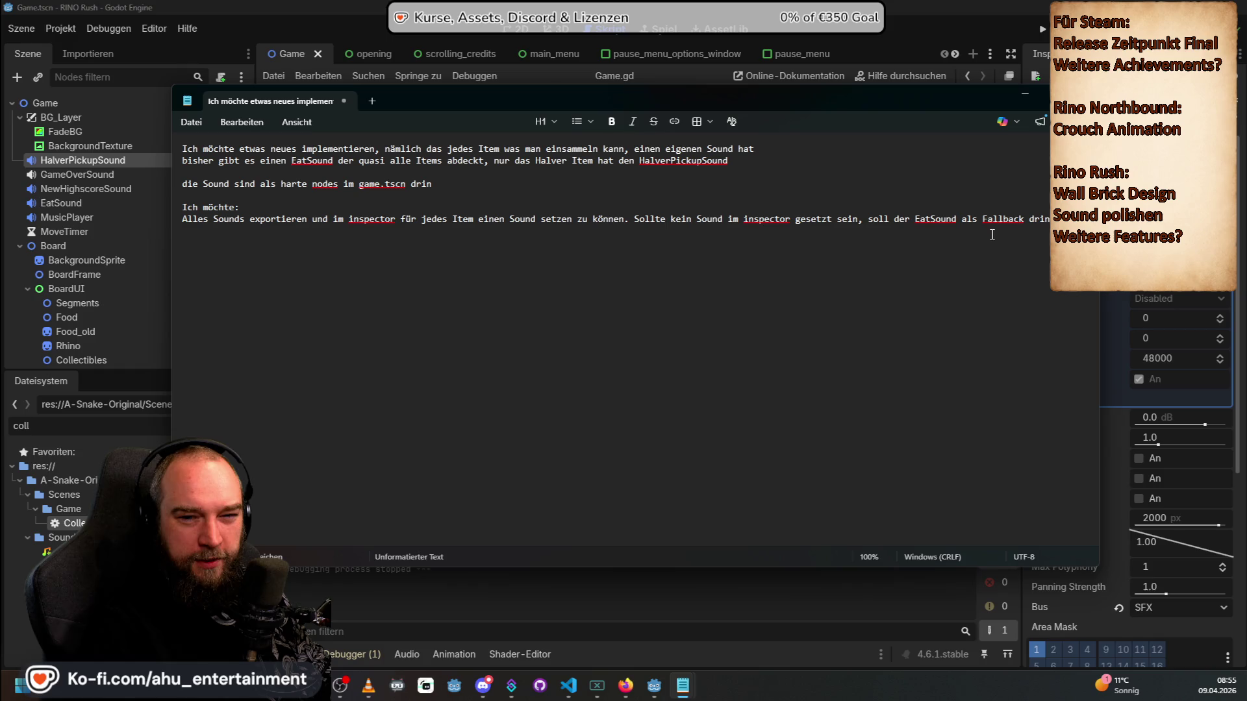
drag(1099, 273, 1027, 272)
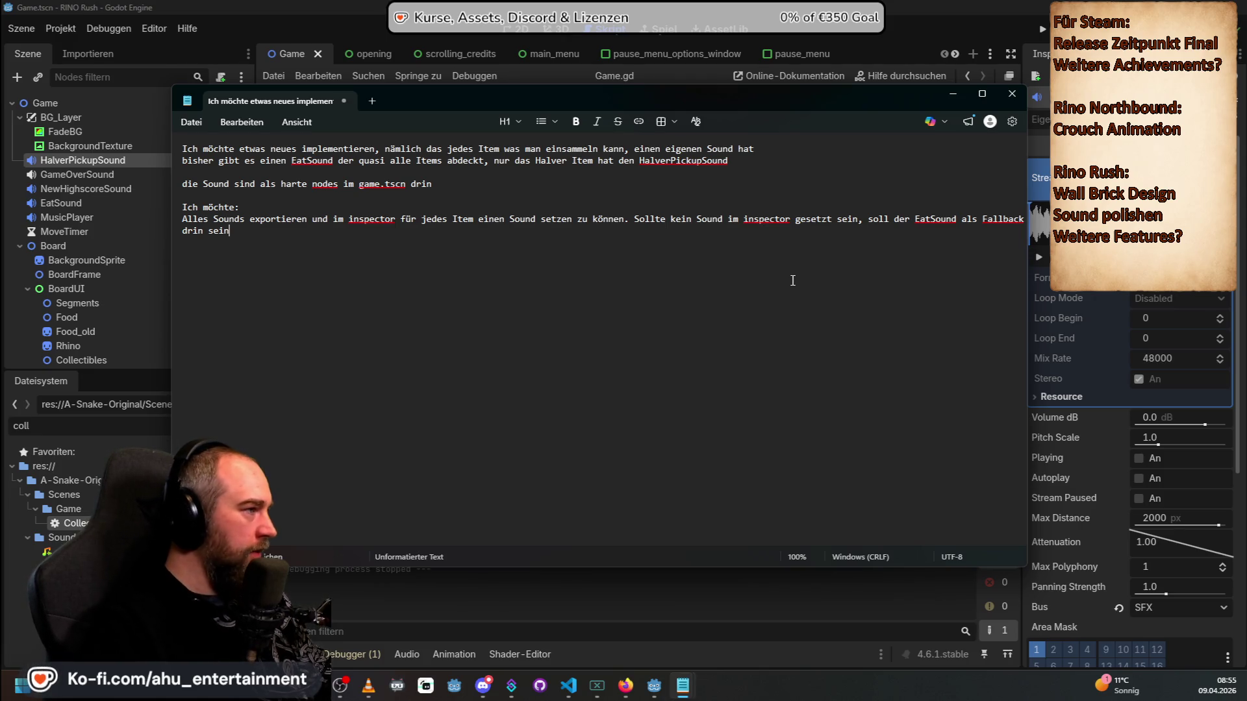
Step: Select the whole sound request note, from the export wish through the EatSound fallback
key(ctrl+a)
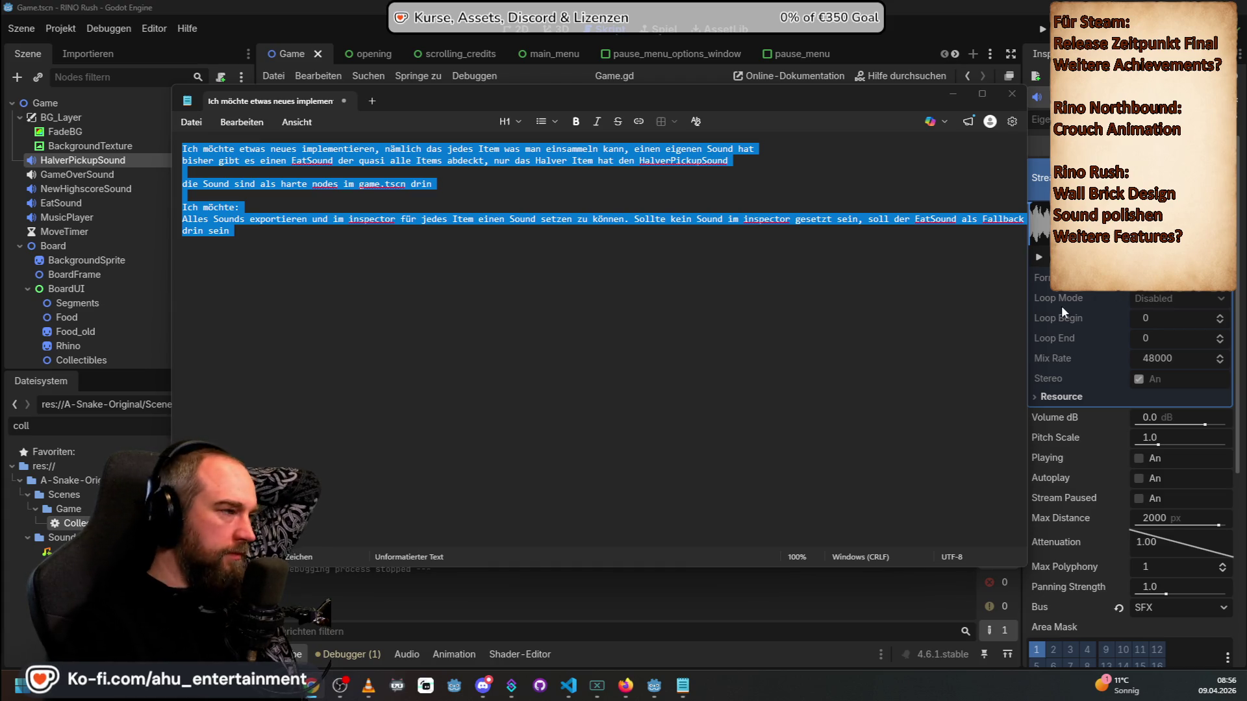
mouse_move(1062, 309)
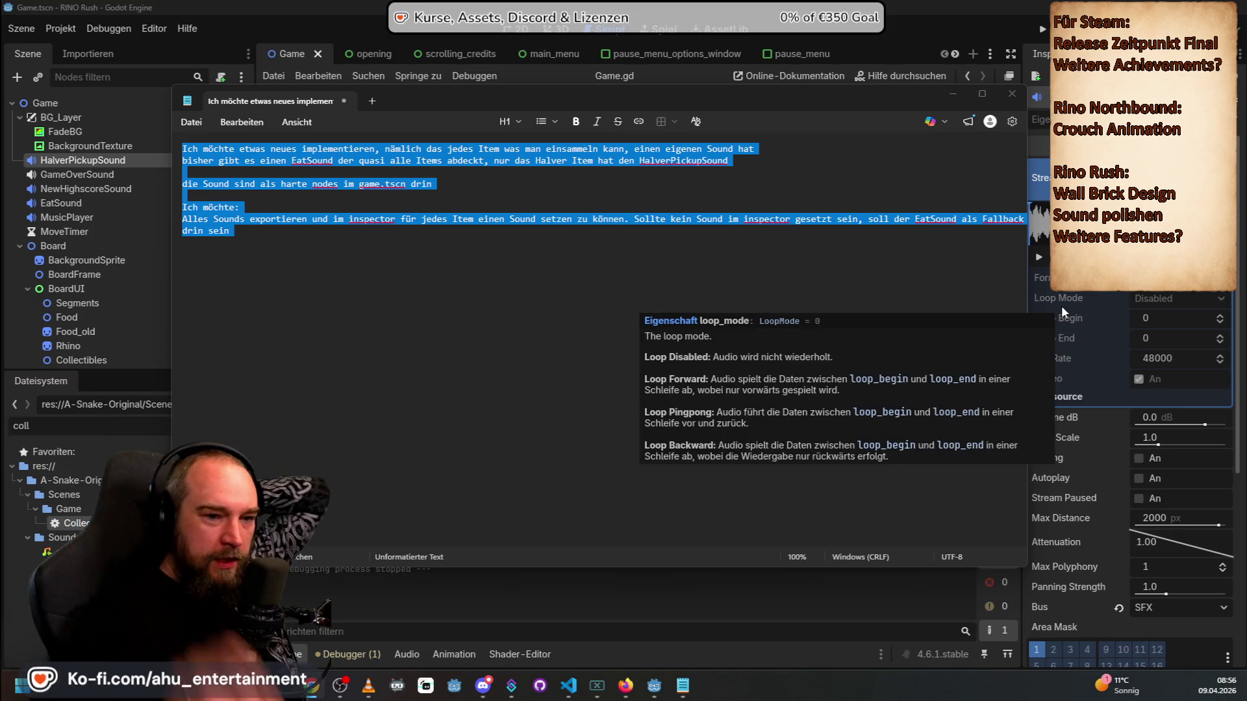
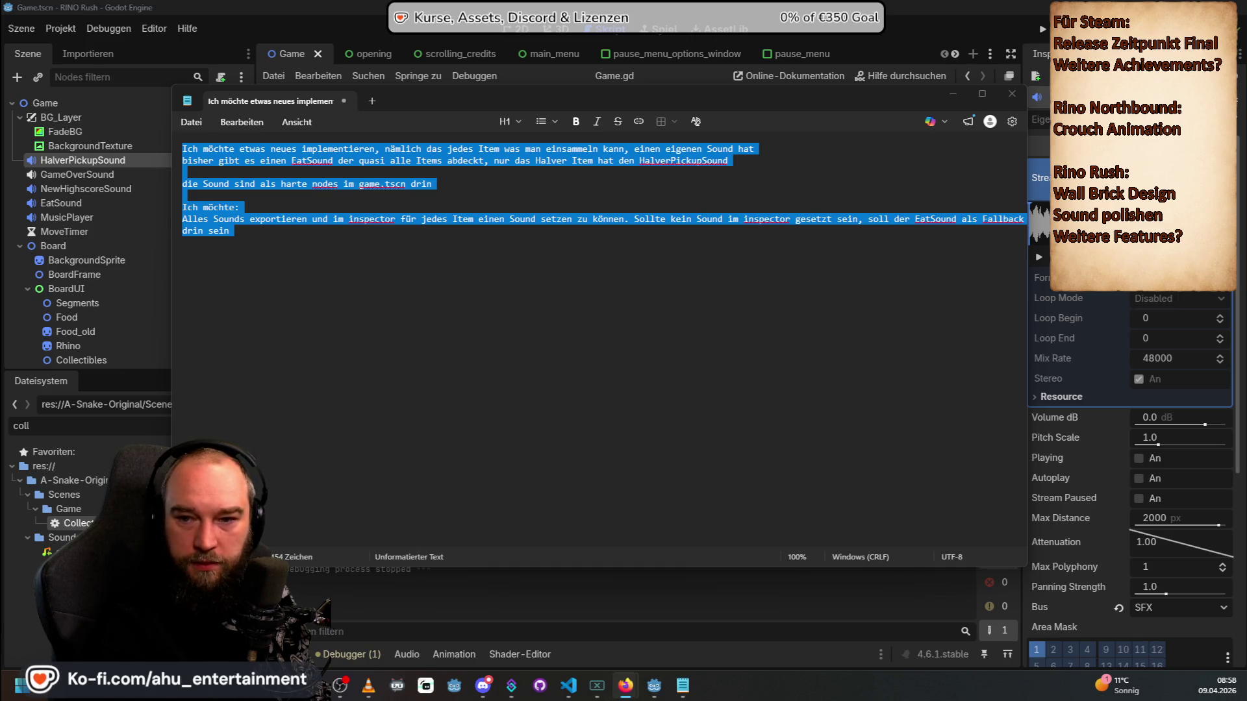
Step: Close Notepad and paste the prepared pickup-sound prompt into the VS Code Copilot chat
click(682, 685)
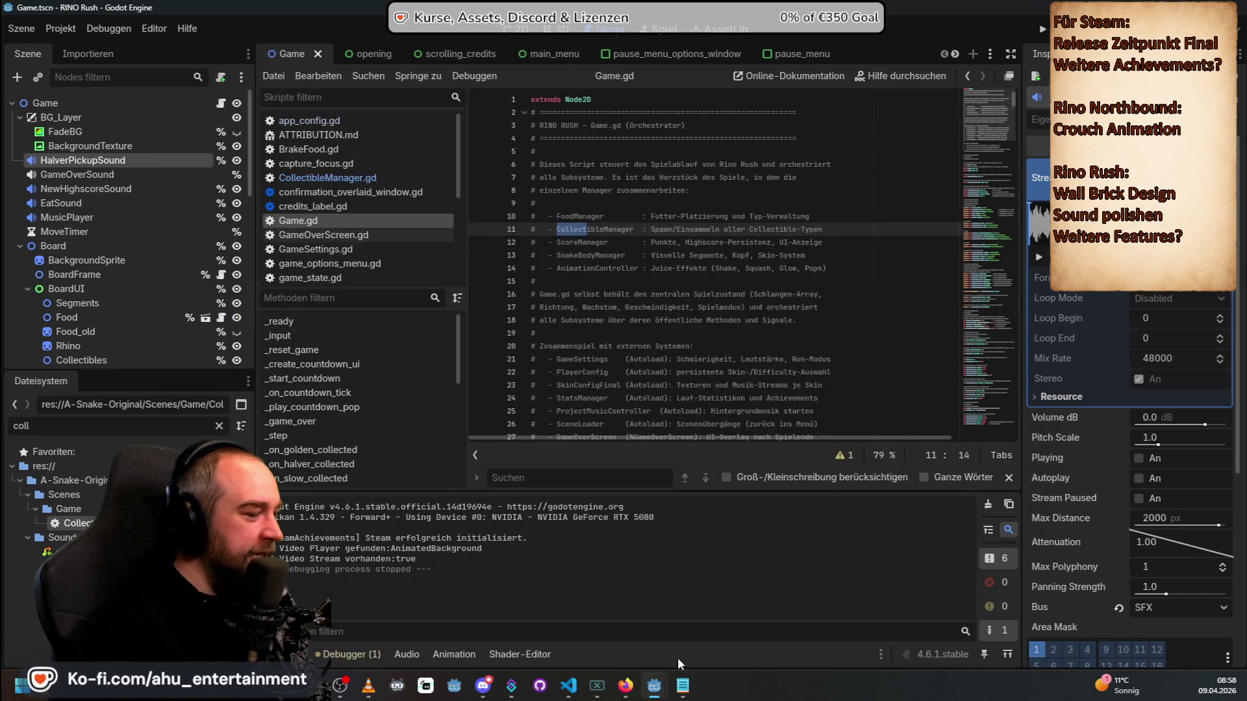
click(568, 685)
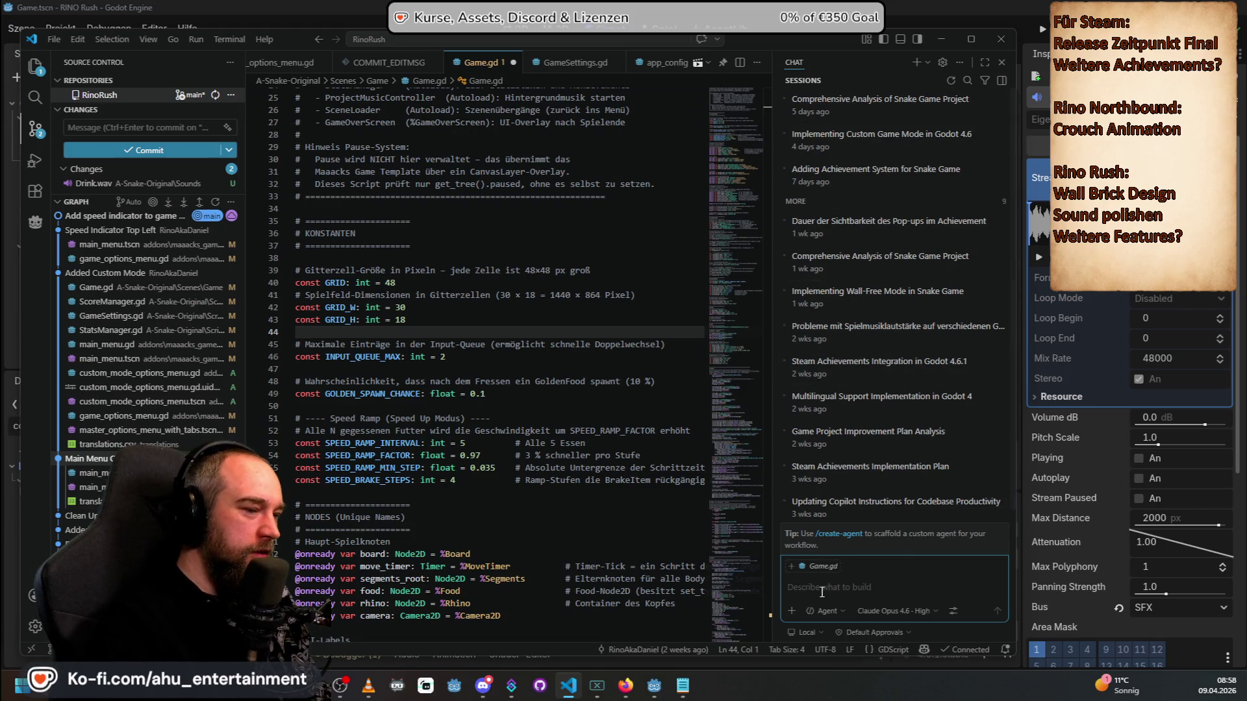
key(ctrl+v)
Step: Review the prompt's EatSound, HalverPickupSound and hardcoded-node bullets and its Goal sentence
scroll(850, 536, up, 10)
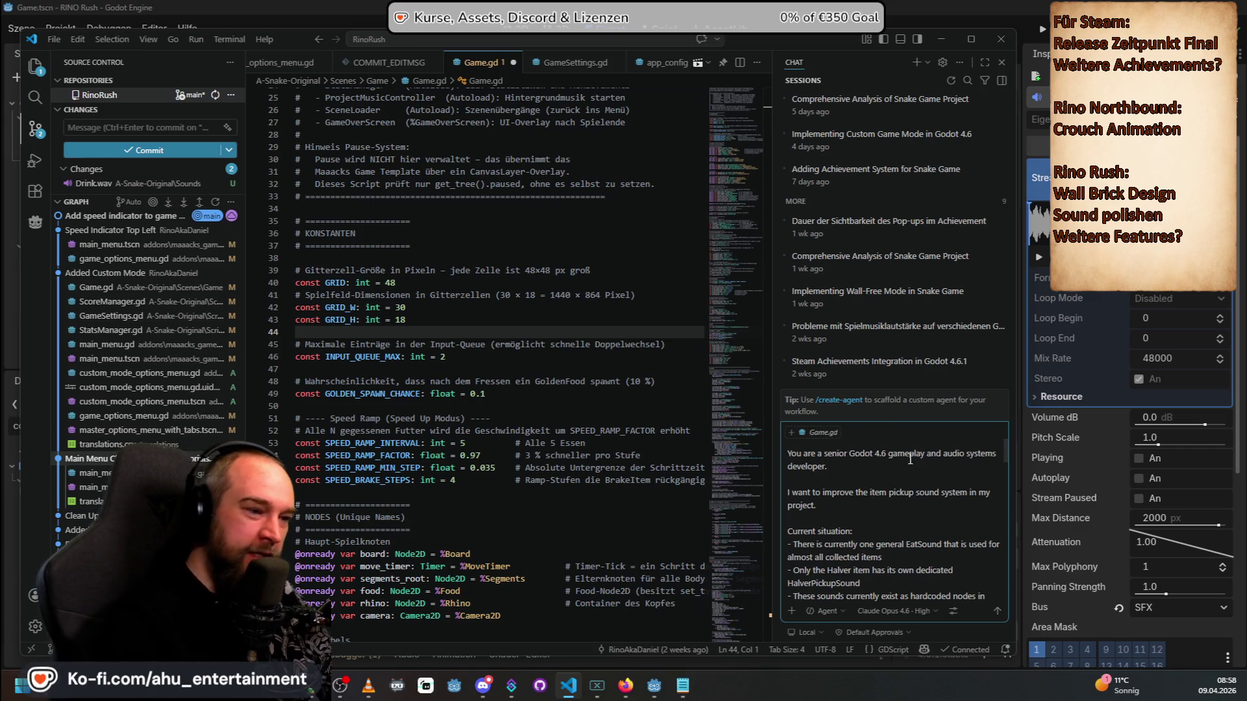
scroll(896, 499, down, 2)
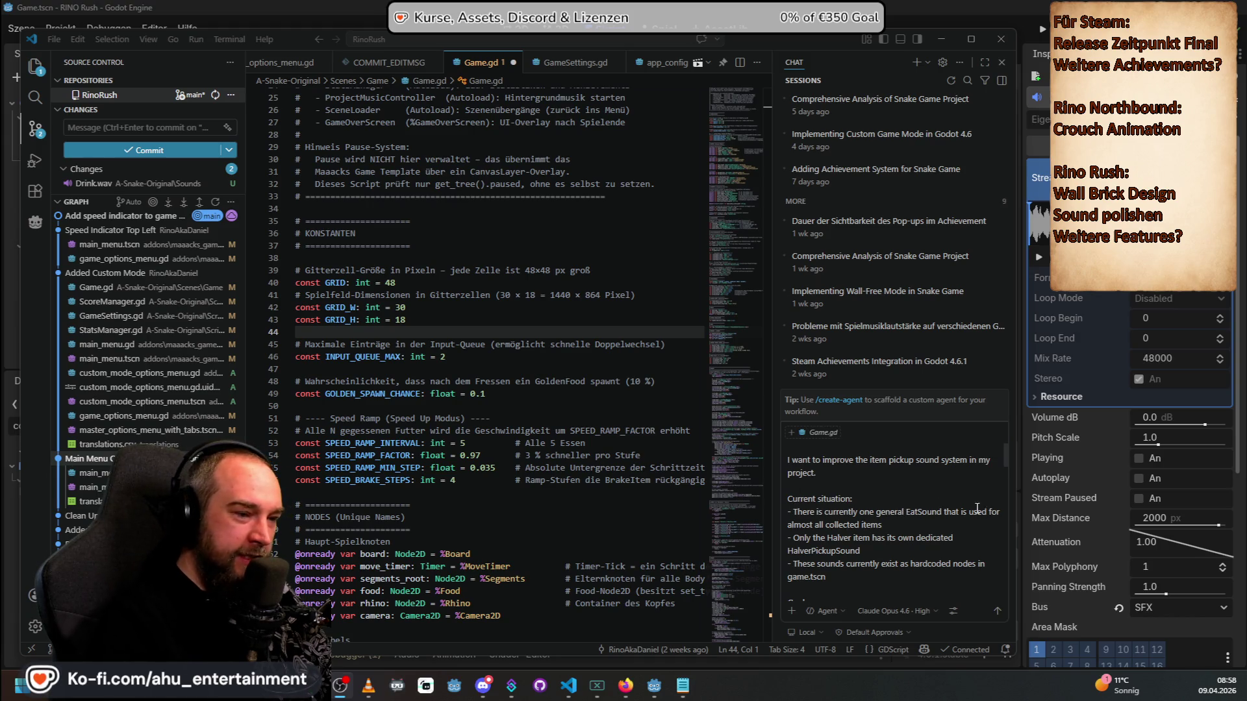
drag(914, 525, 787, 511)
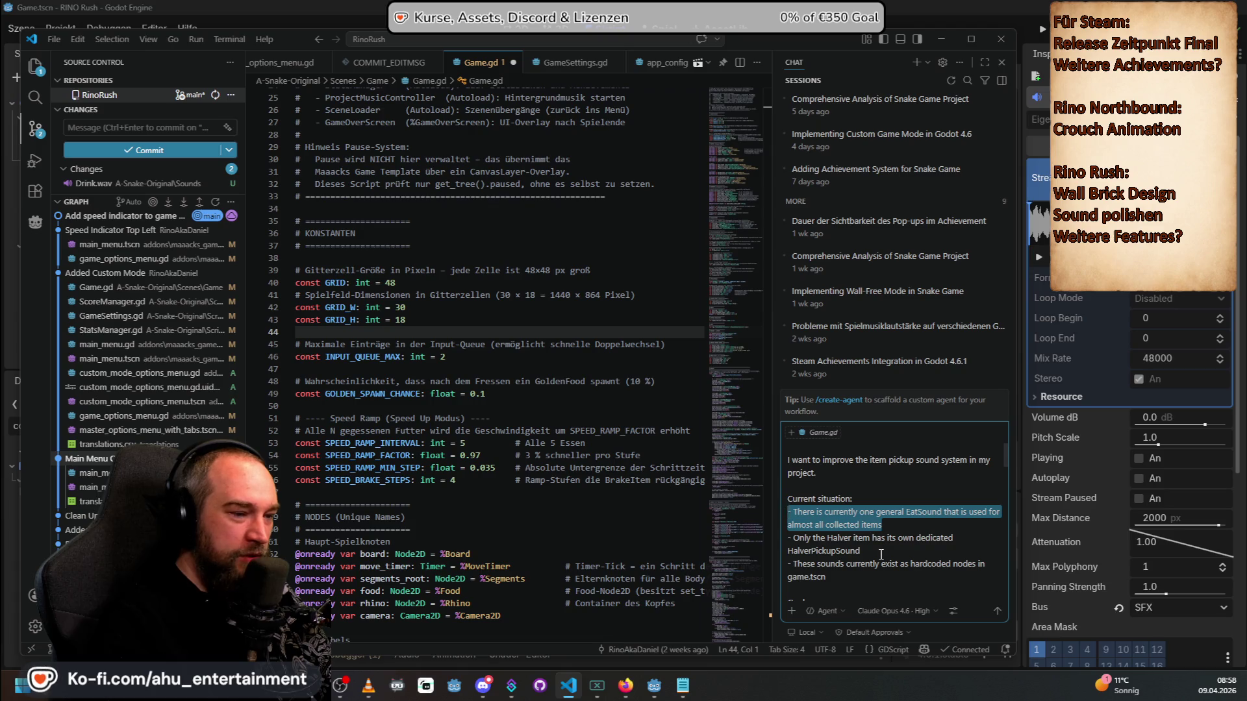
drag(856, 551, 777, 535)
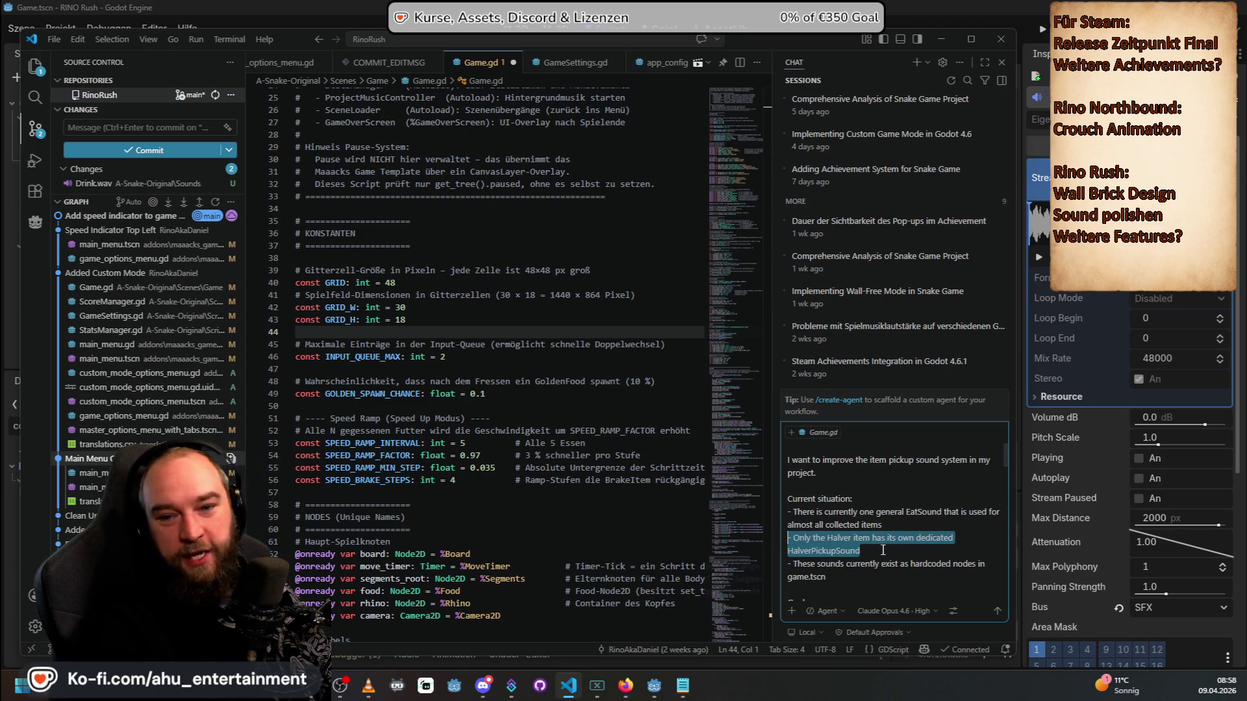
drag(851, 577, 791, 562)
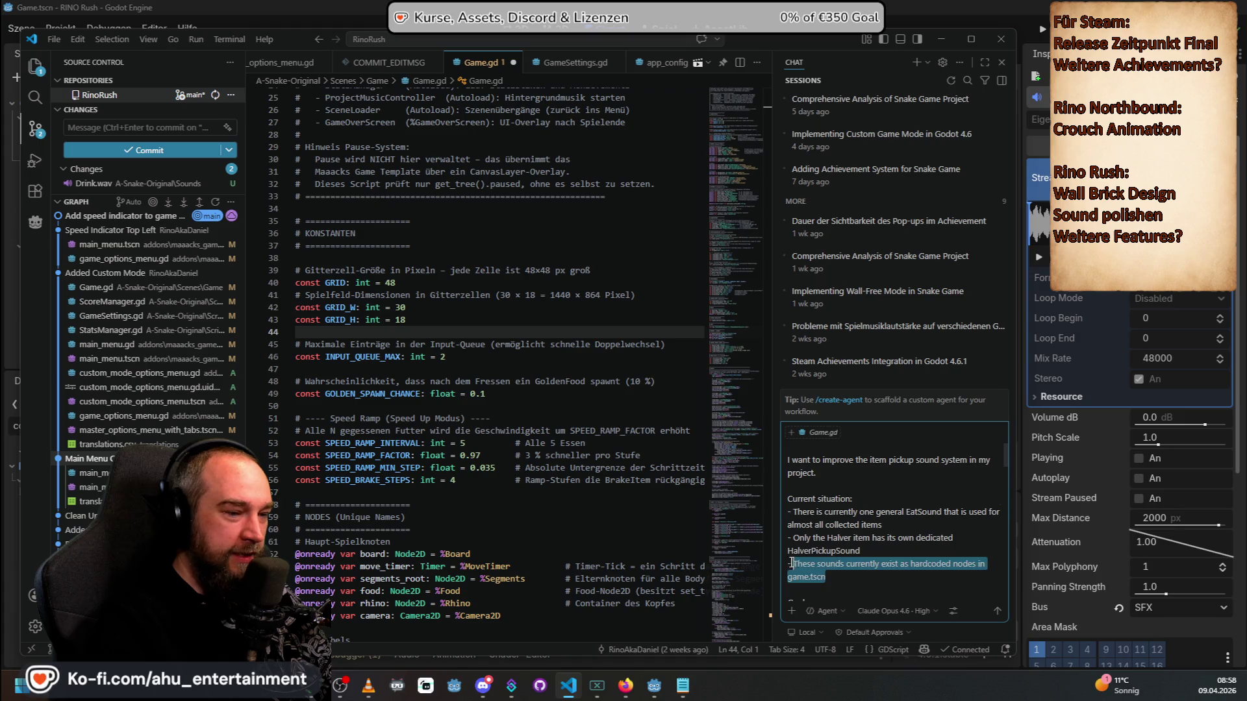
scroll(864, 500, down, 3)
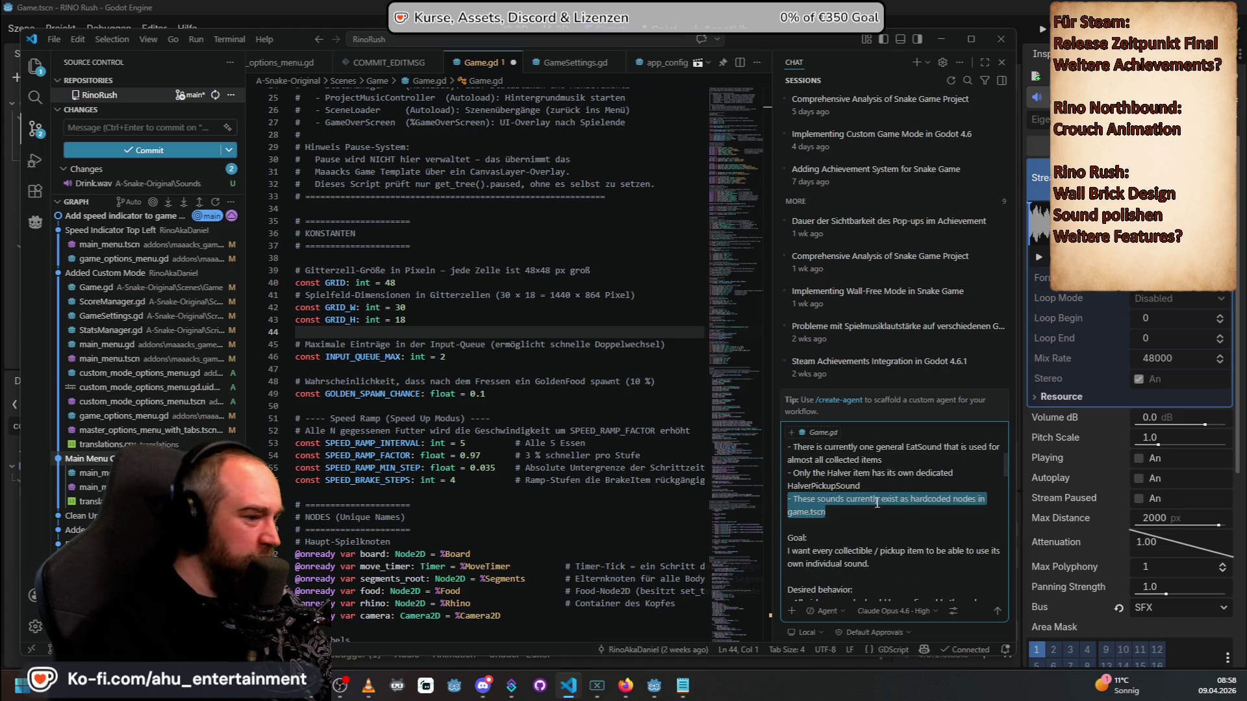
drag(885, 532, 798, 522)
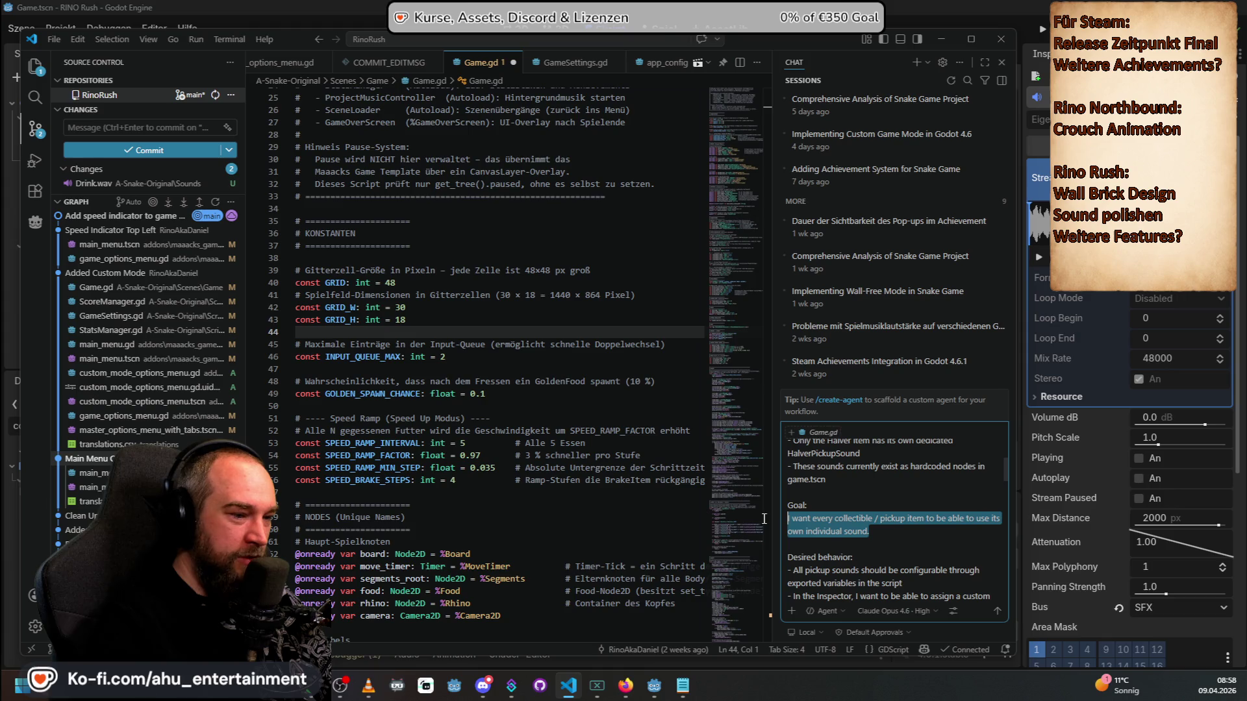
scroll(883, 519, down, 2)
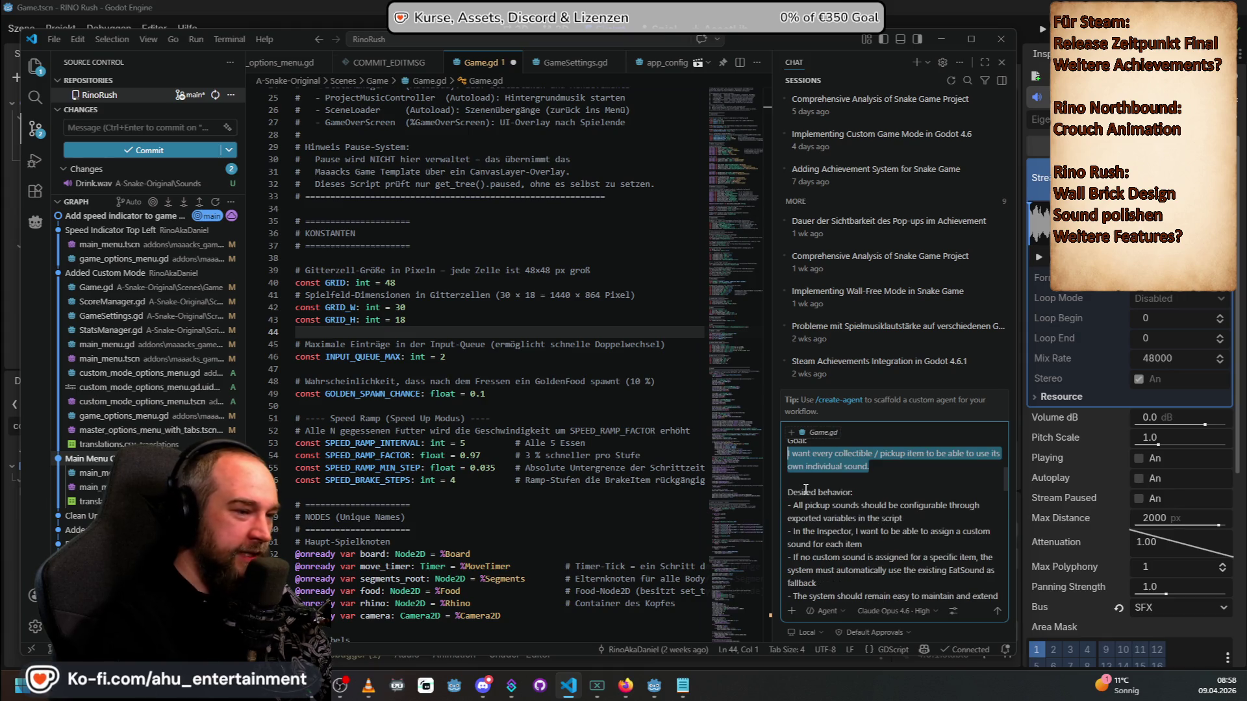
scroll(808, 490, down, 1)
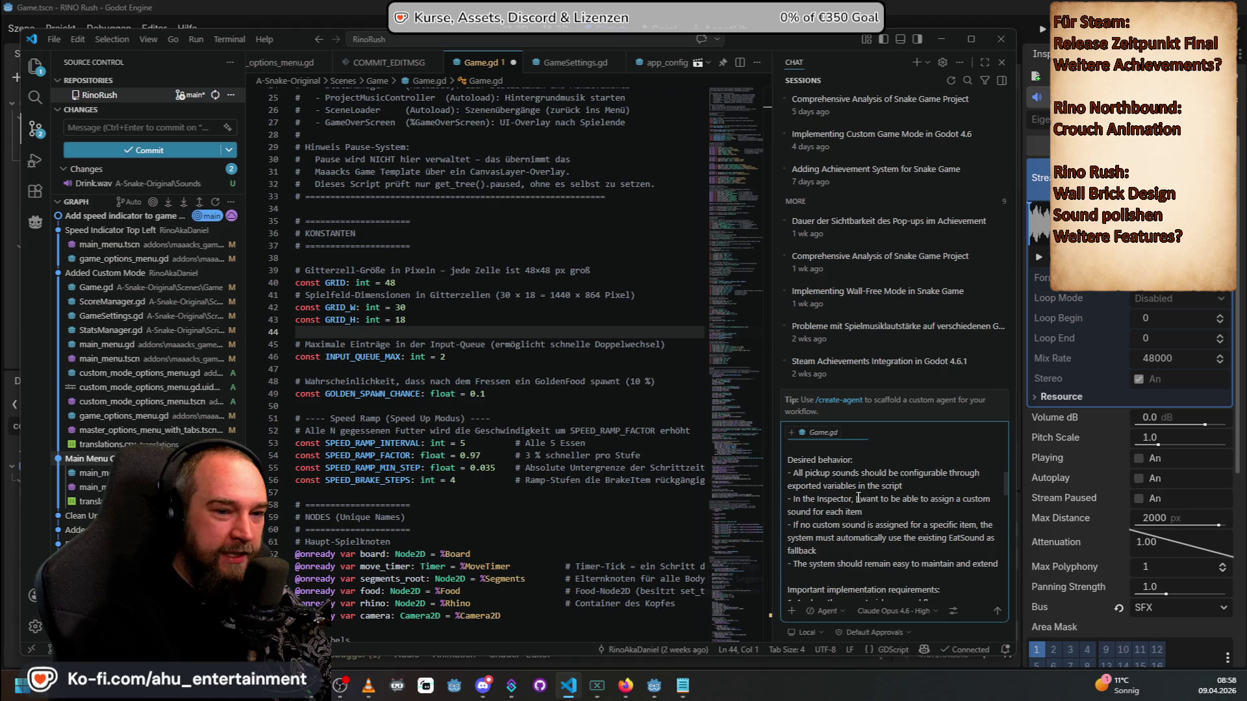
scroll(871, 501, down, 1)
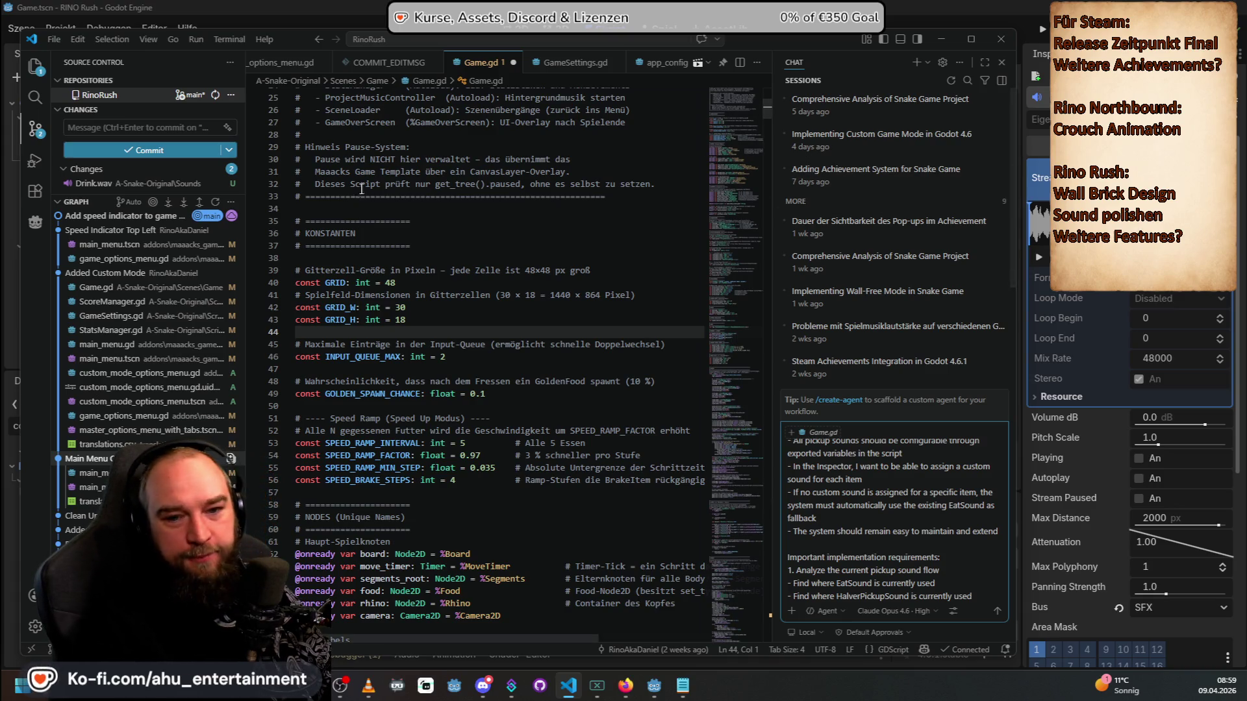
Step: Run the Rino Rush project from Godot with F5 and open Erfolge from the main menu
click(371, 6)
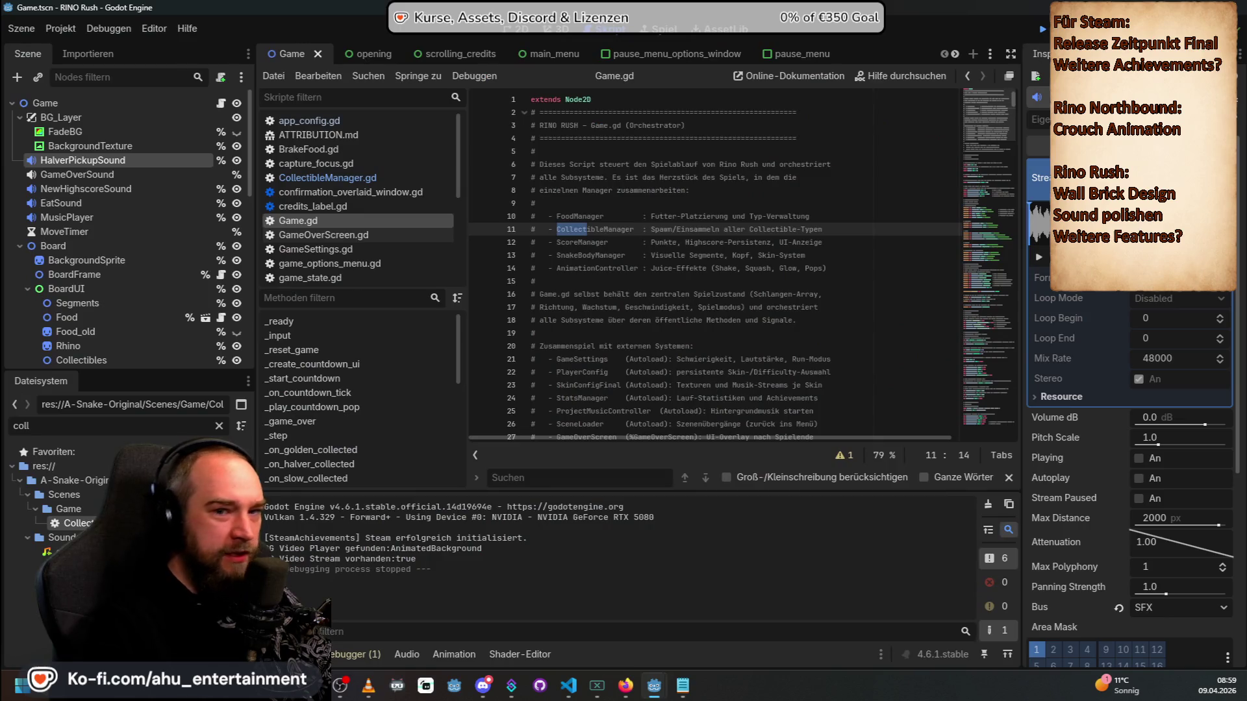
key(F5)
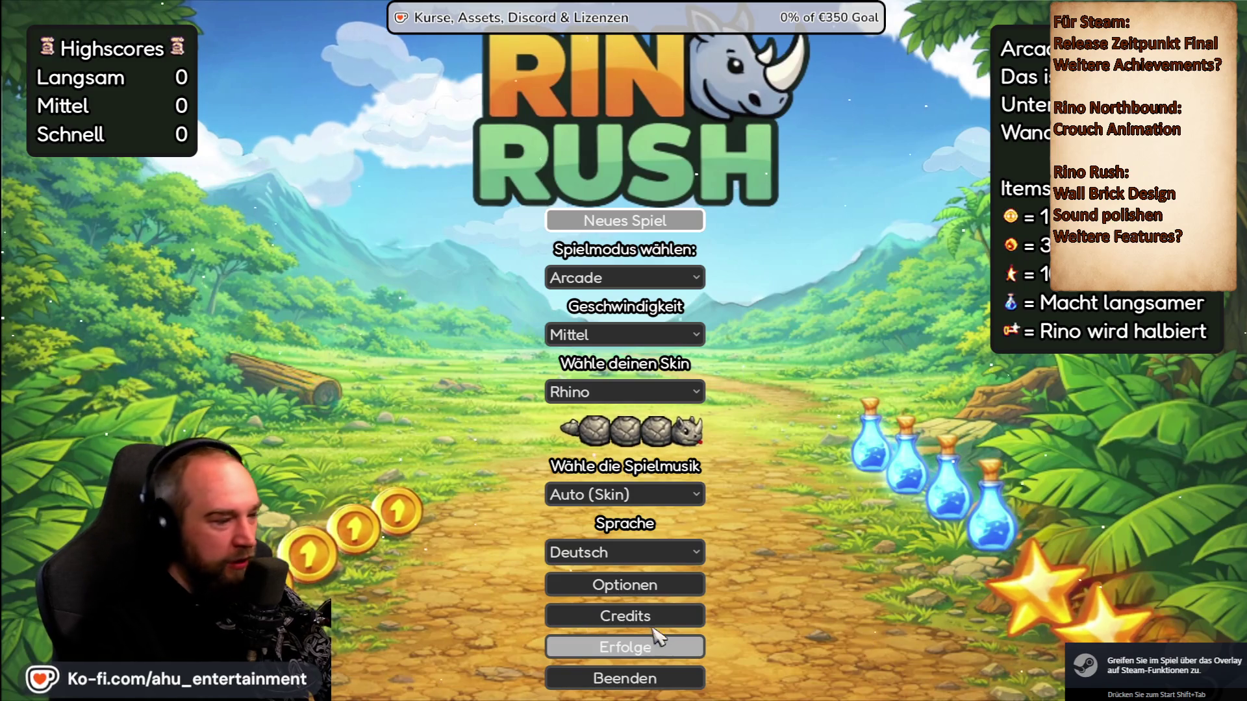
click(627, 647)
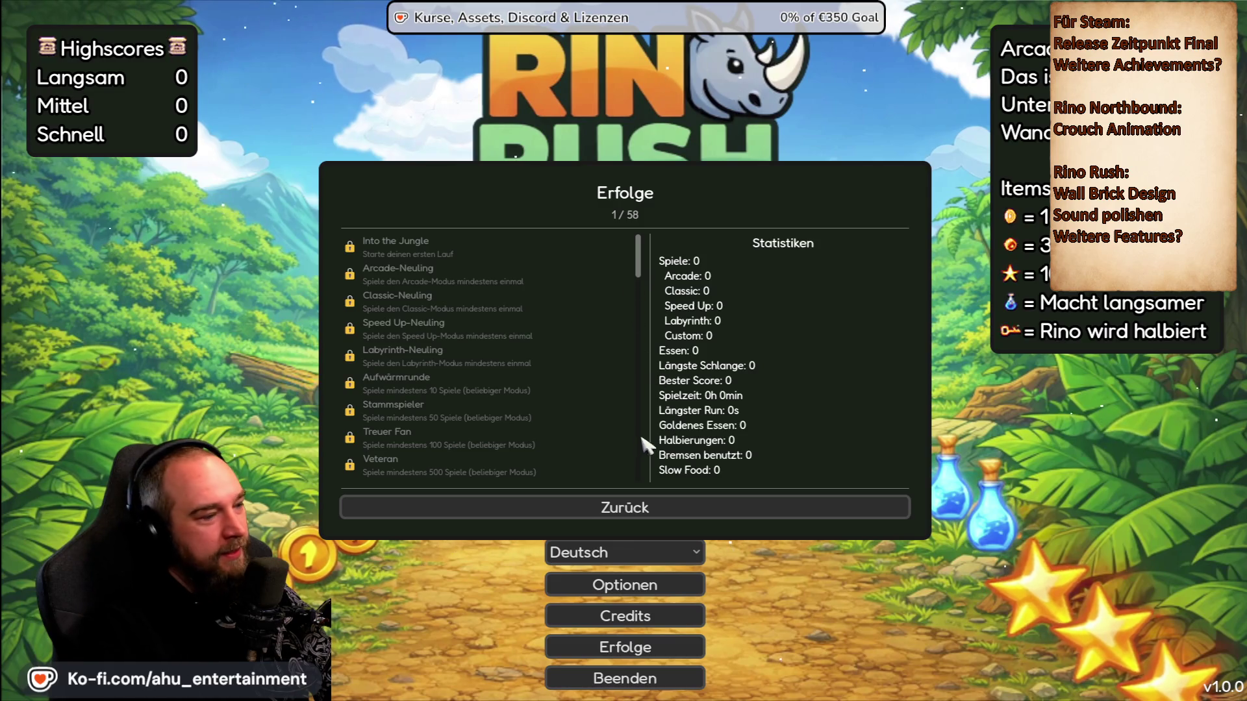
Step: Scroll through the locked achievements list and return to the top
scroll(640, 325, down, 10)
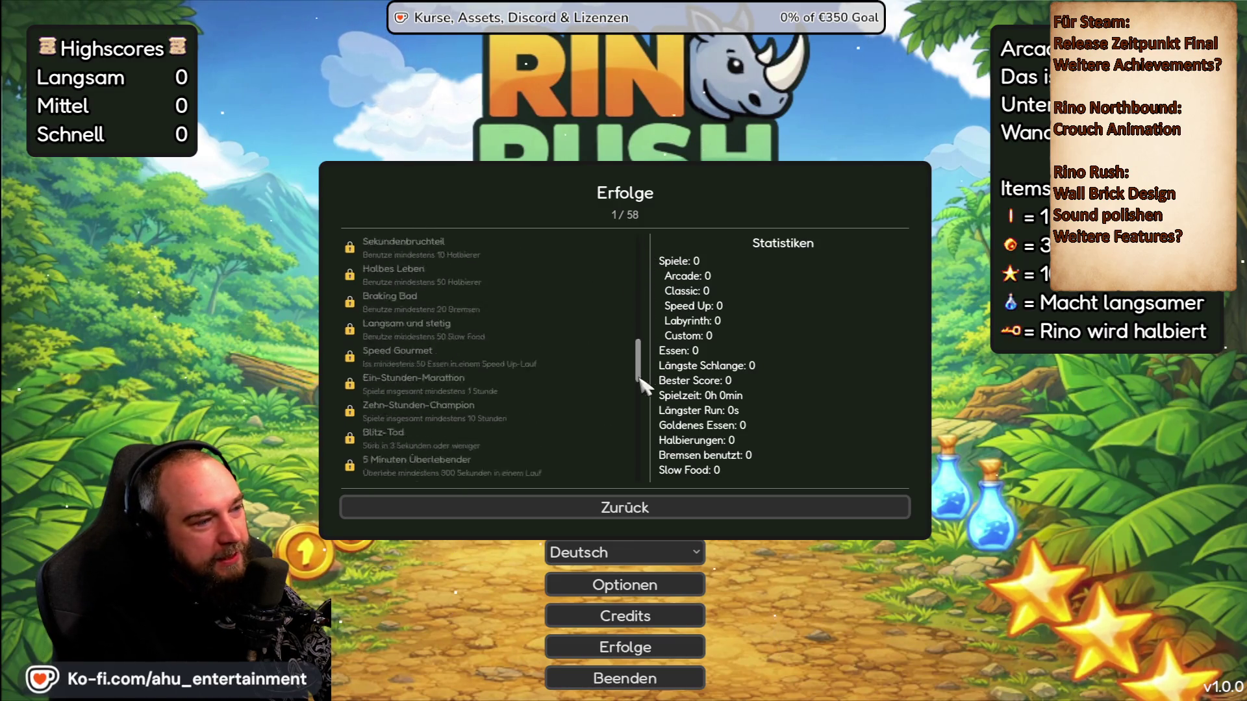
mouse_move(640, 403)
mouse_down()
mouse_move(642, 227)
mouse_move(639, 356)
mouse_up()
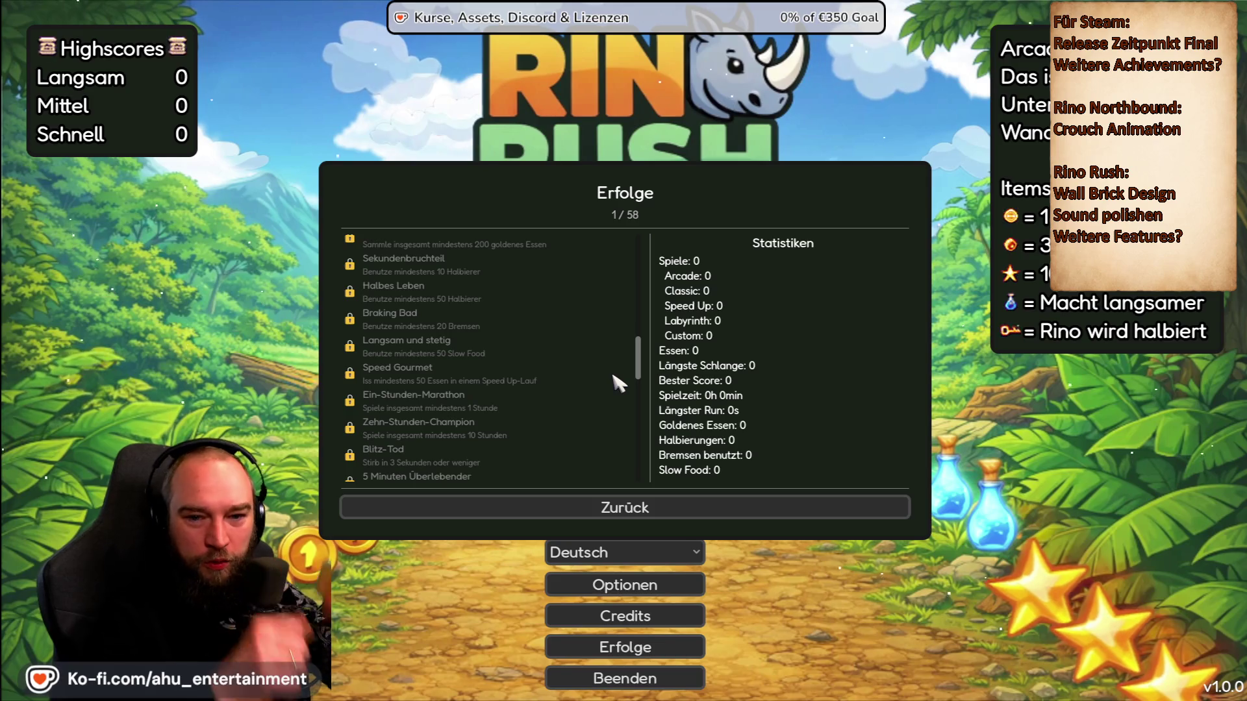
scroll(607, 376, down, 10)
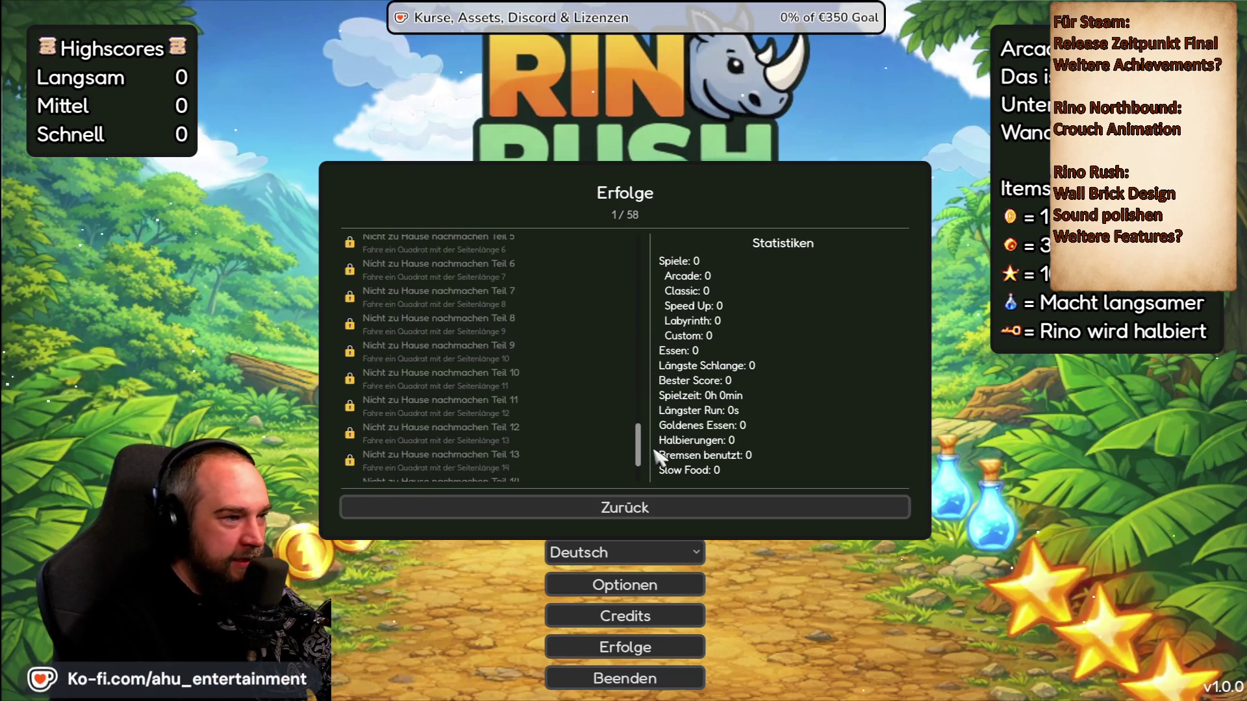
scroll(611, 367, up, 15)
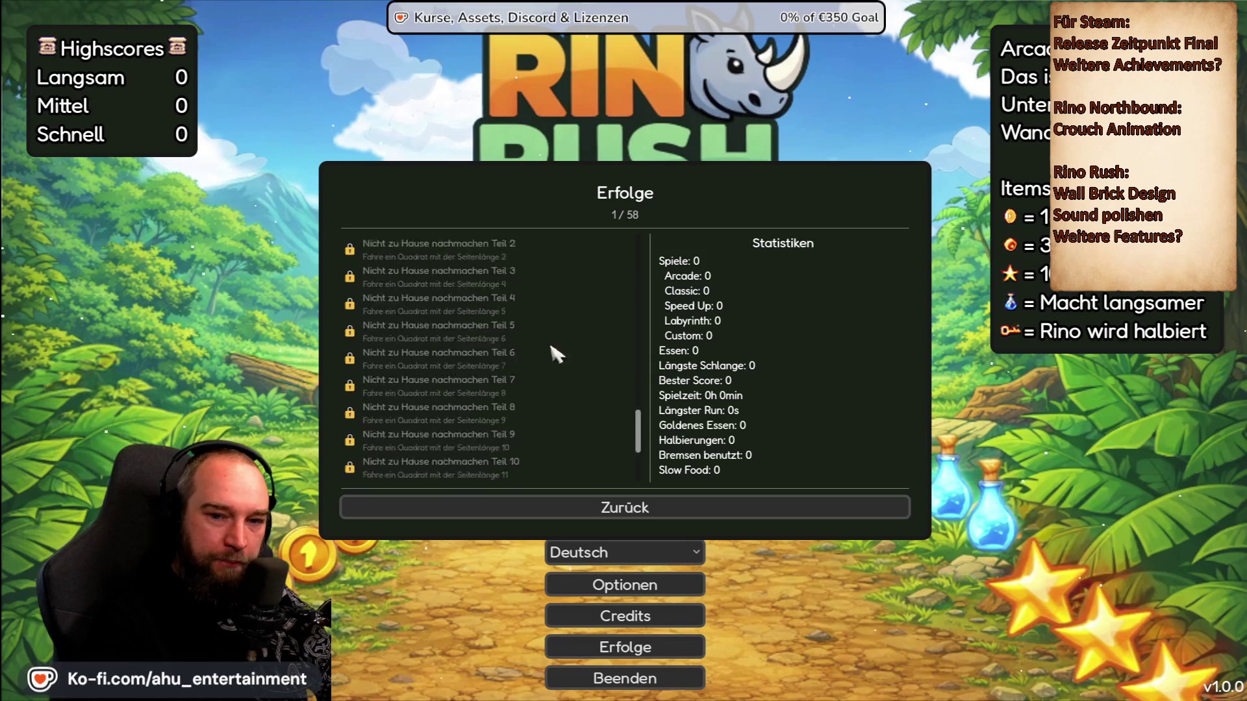
scroll(578, 296, down, 10)
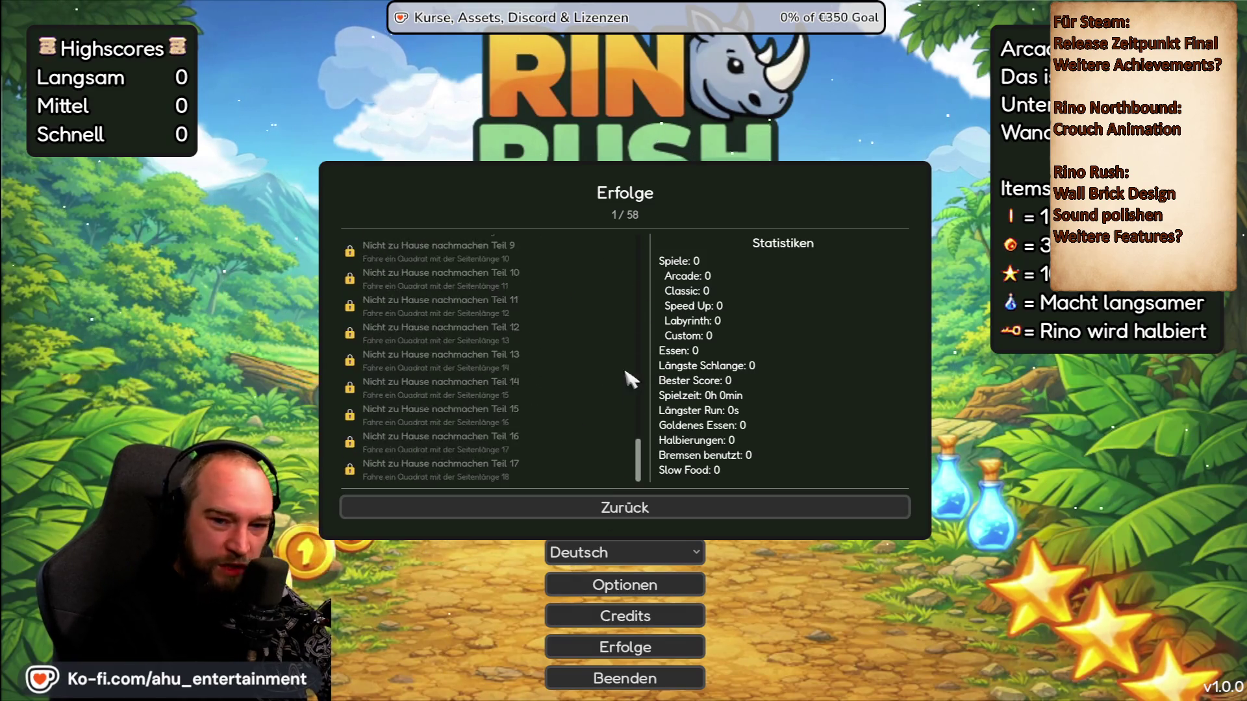
scroll(626, 402, up, 6)
scroll(598, 454, down, 8)
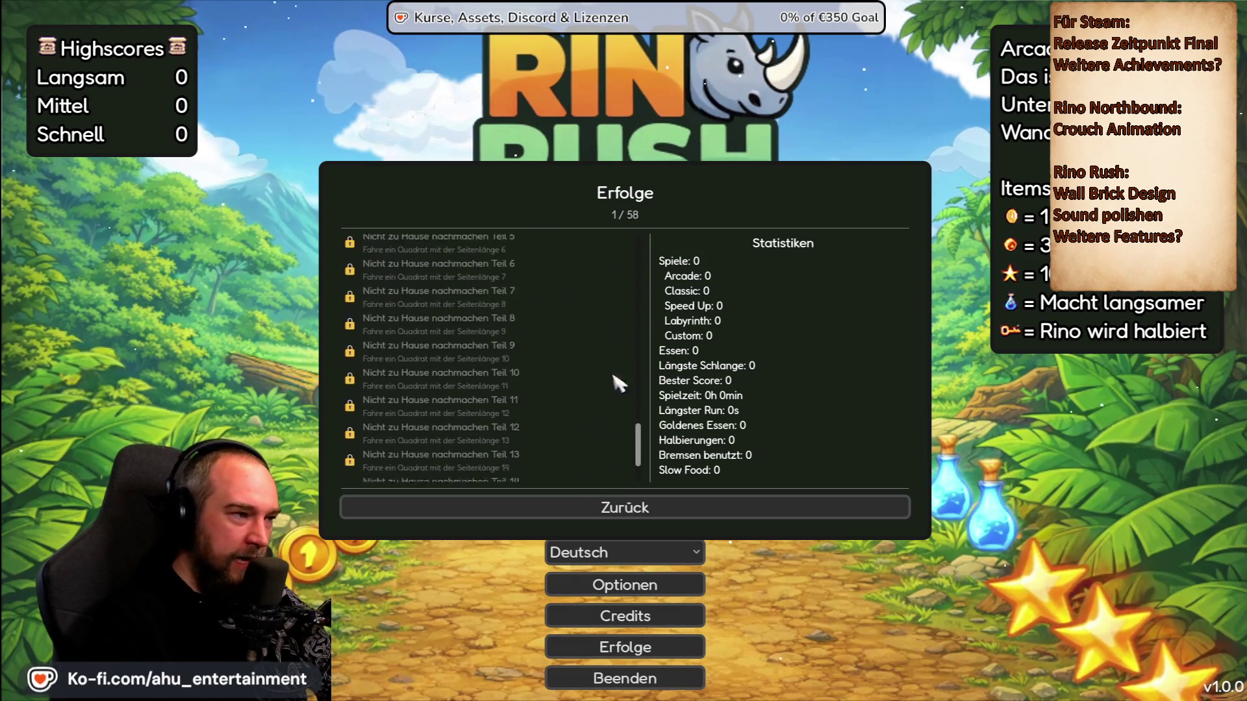
scroll(617, 381, up, 15)
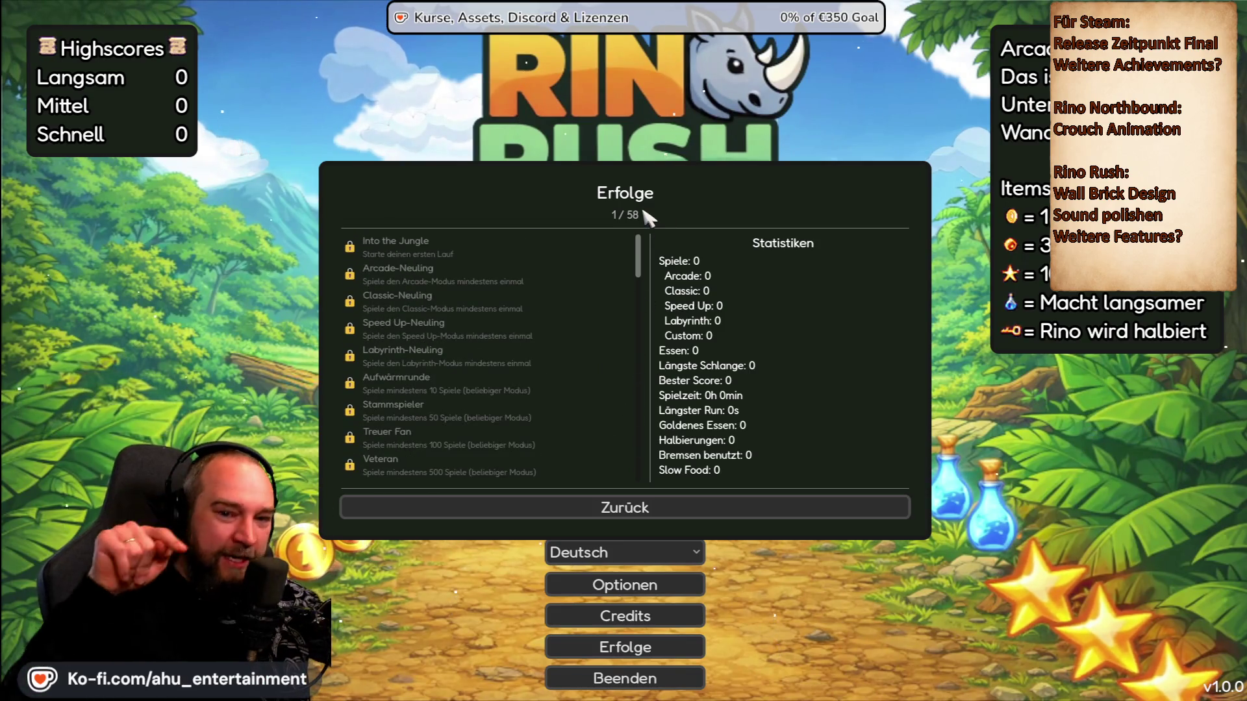
scroll(601, 286, down, 6)
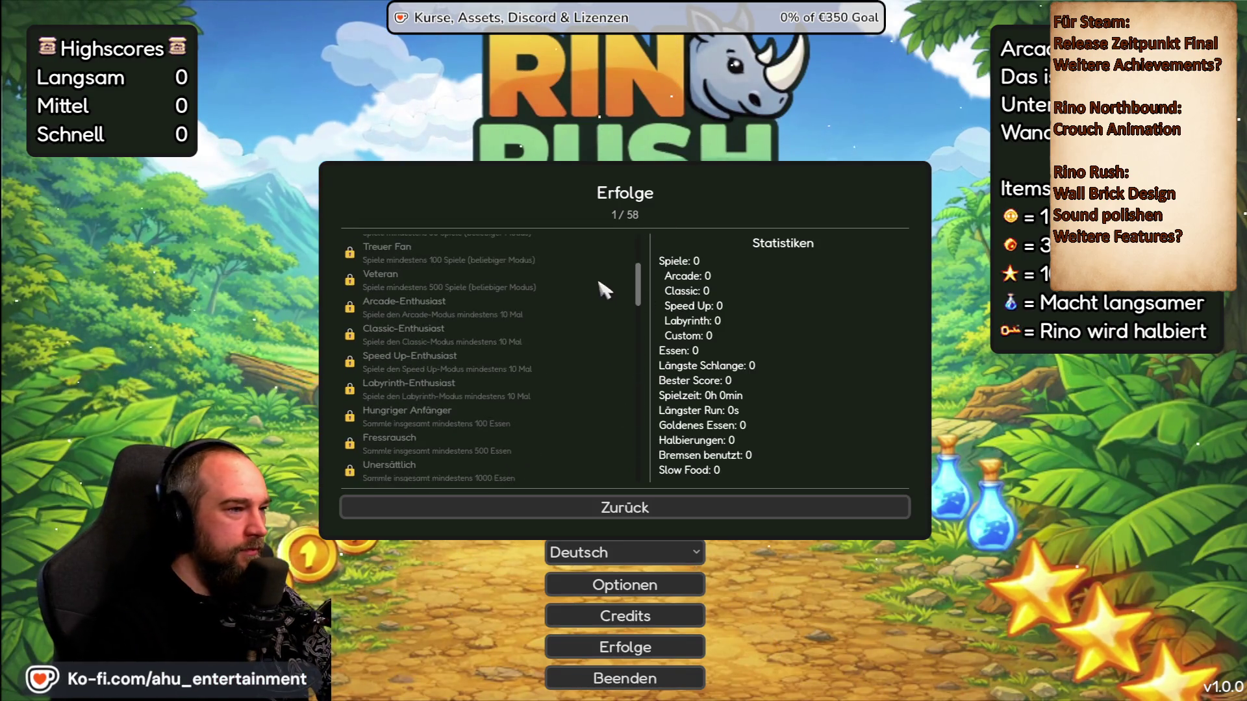
scroll(598, 300, down, 10)
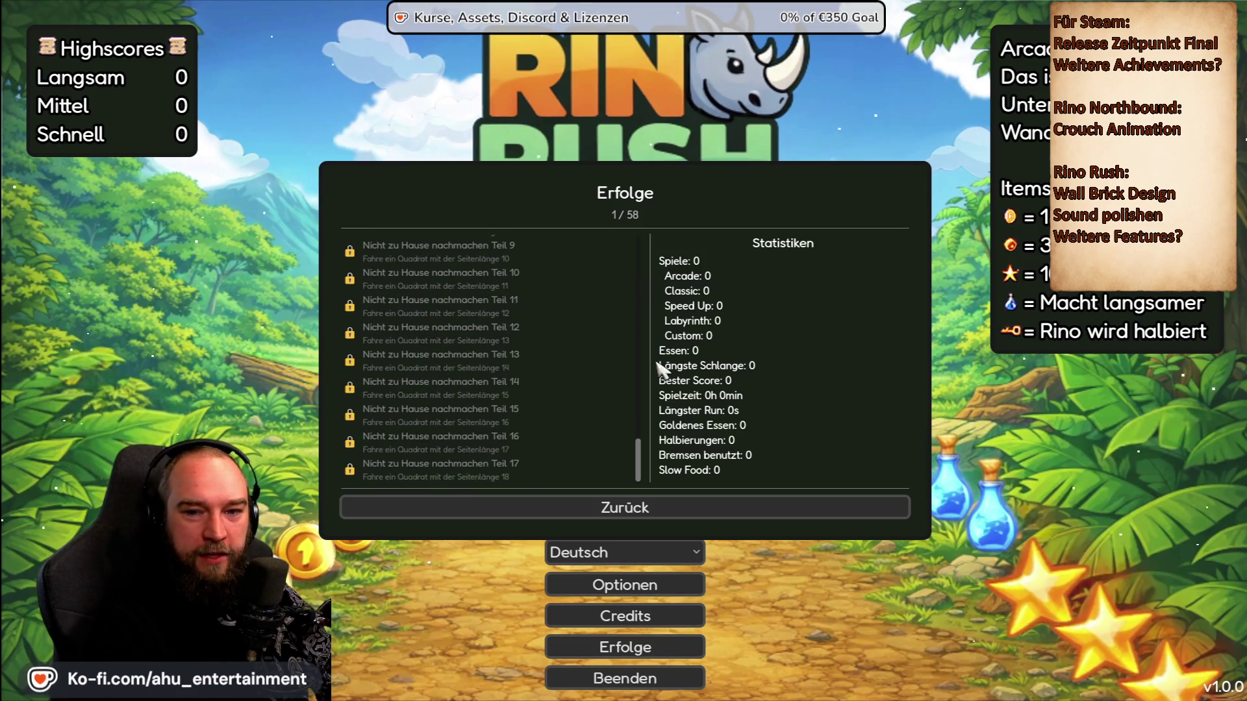
scroll(637, 465, up, 20)
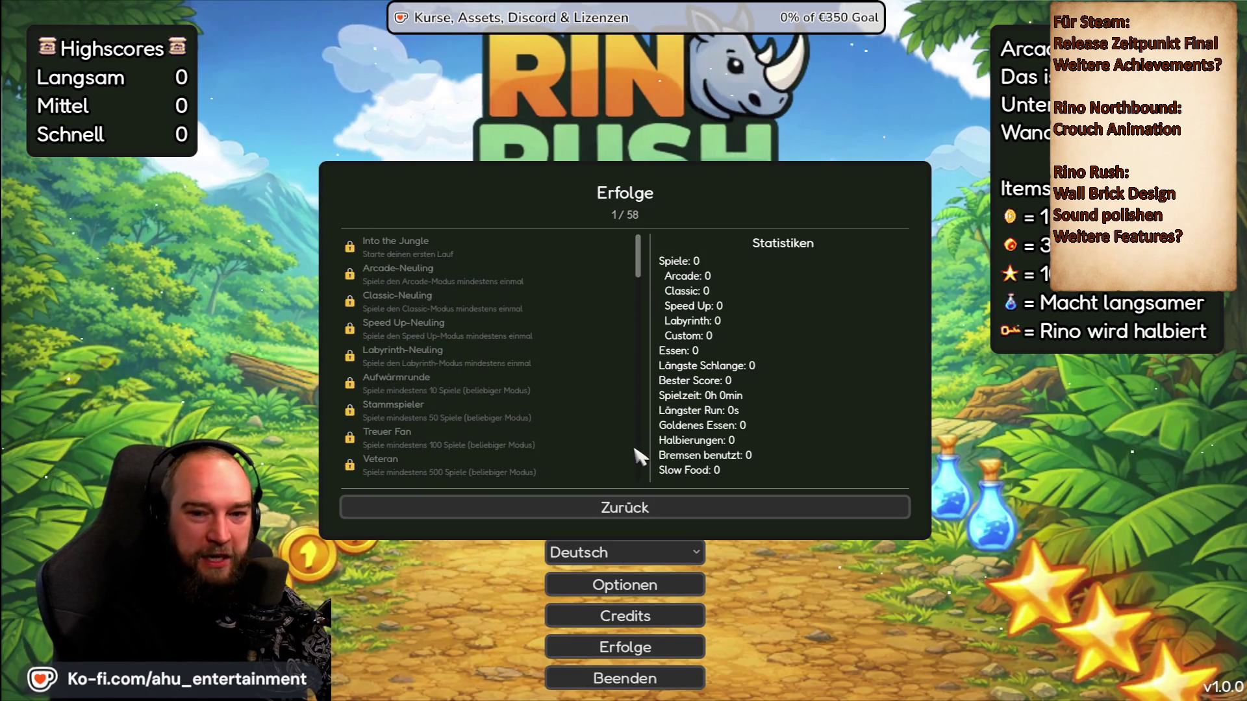
Step: Leave Erfolge with Zurück, then quit via Beenden and confirm with Ja
click(585, 505)
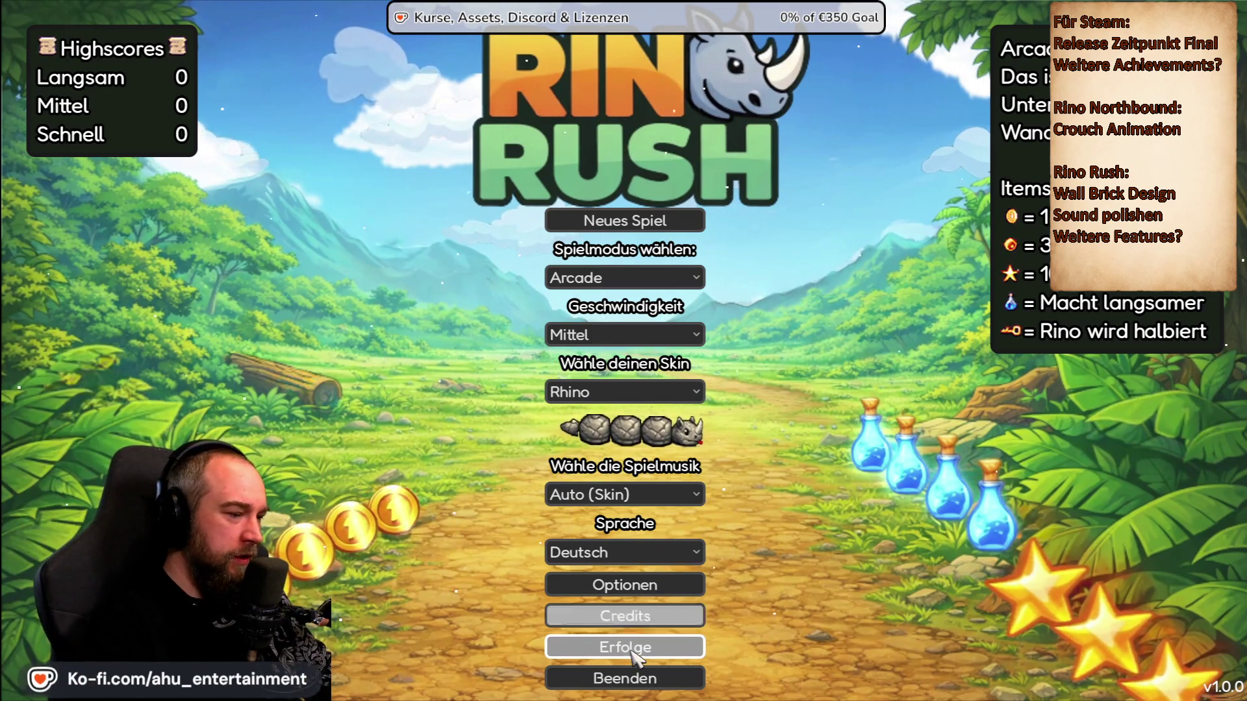
click(625, 678)
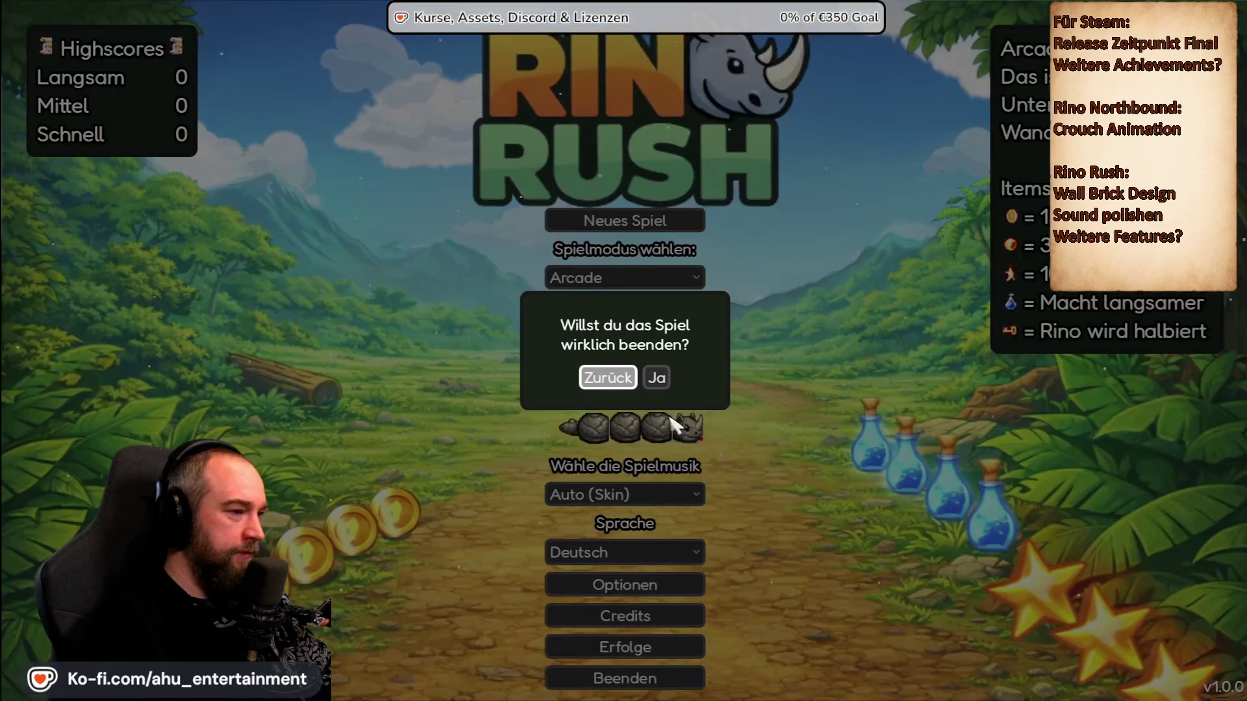
click(649, 377)
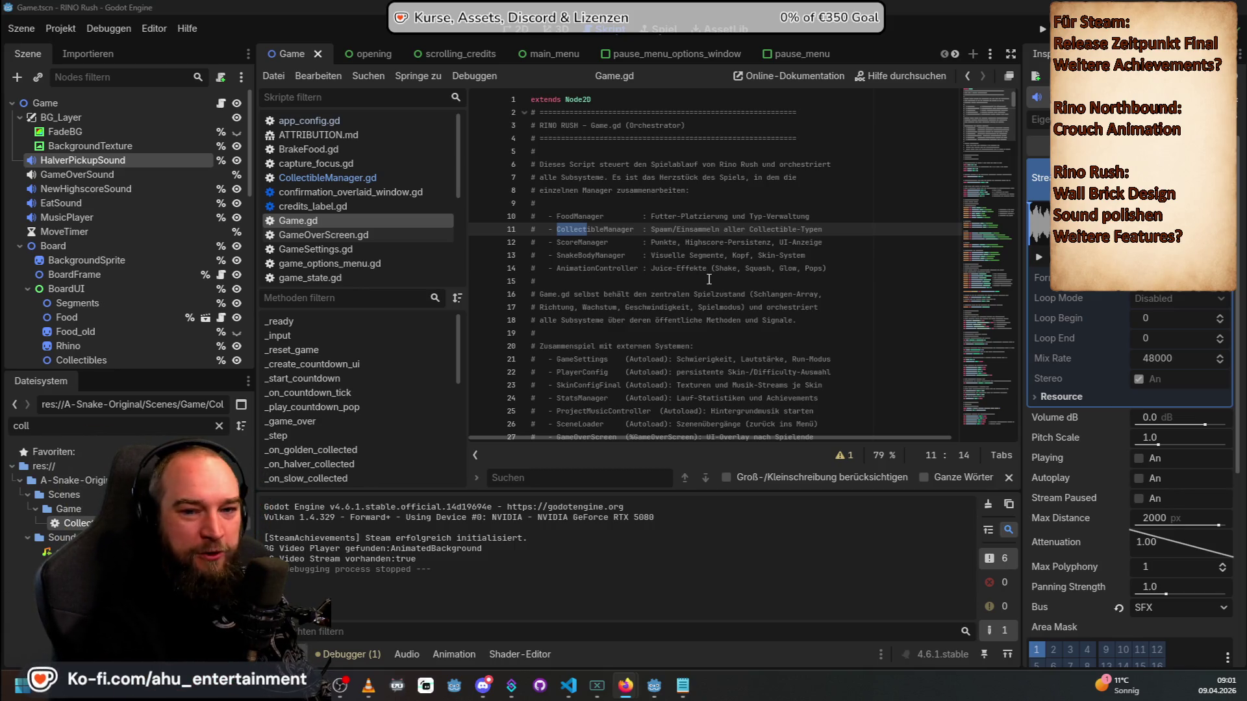
scroll(753, 268, down, 2)
scroll(752, 269, up, 2)
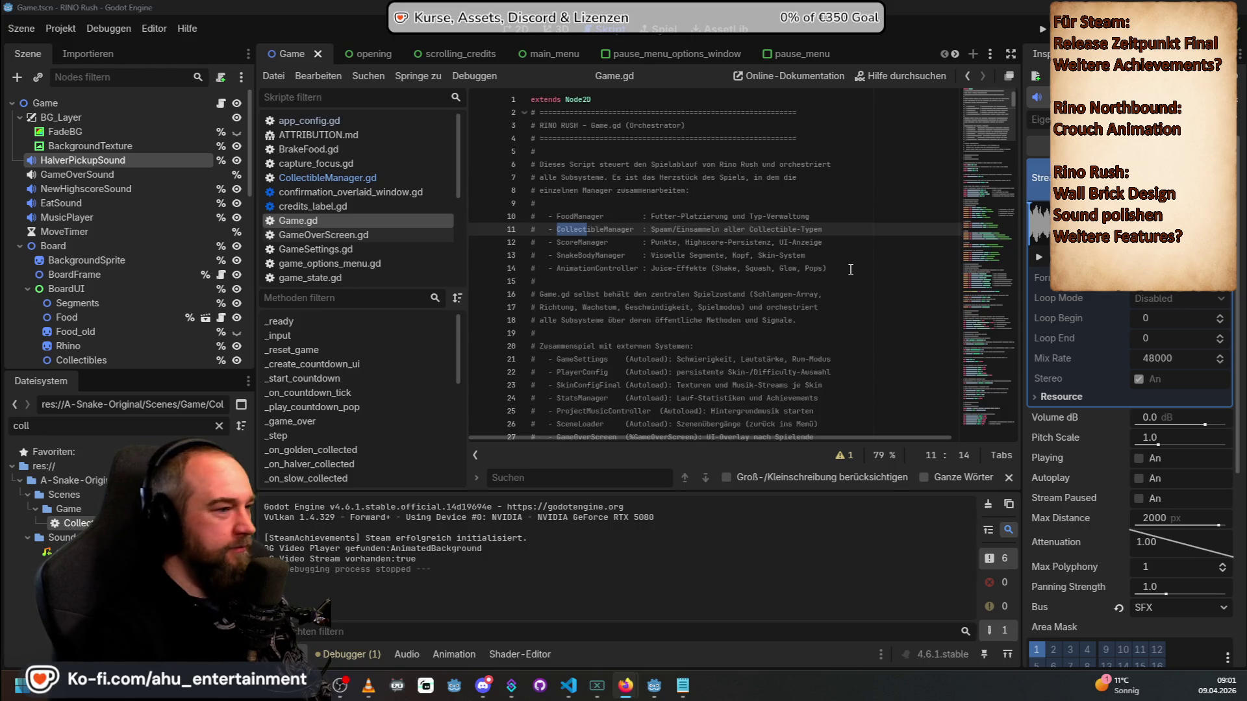
scroll(669, 260, down, 1)
scroll(669, 259, down, 5)
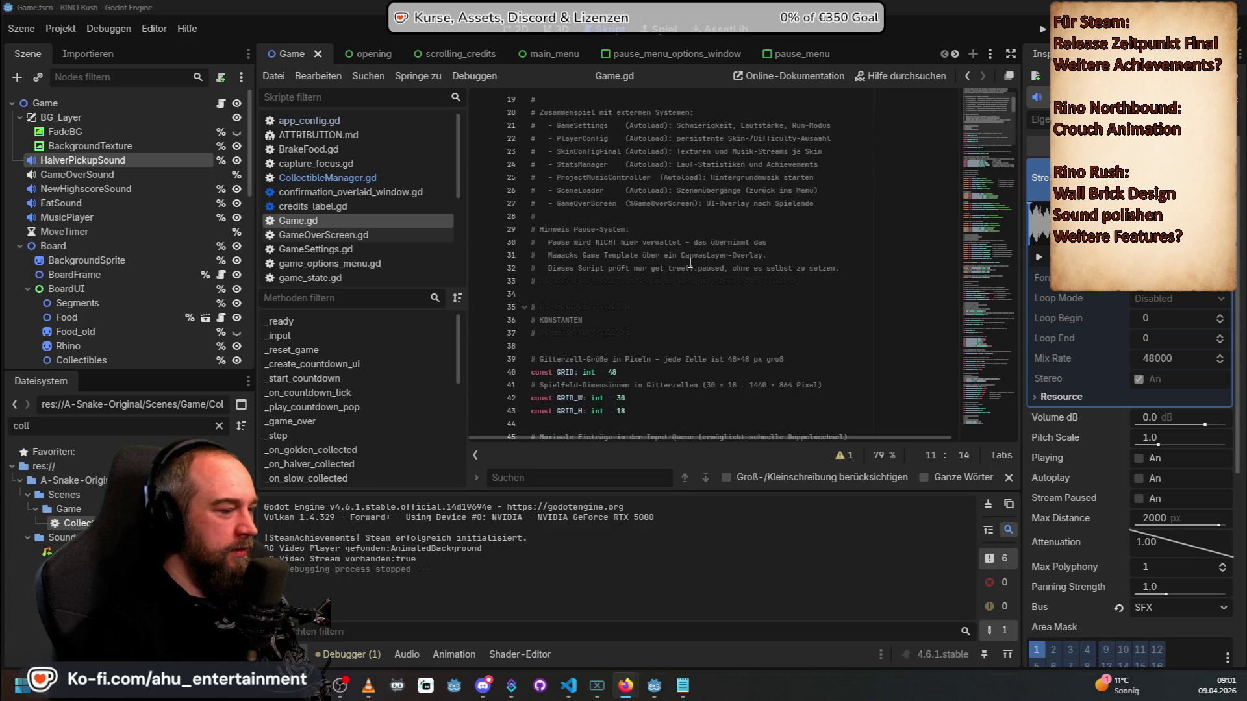
Step: Return to VS Code and scroll the pickup-sound prompt down to its reporting checklist
key(alt+Tab)
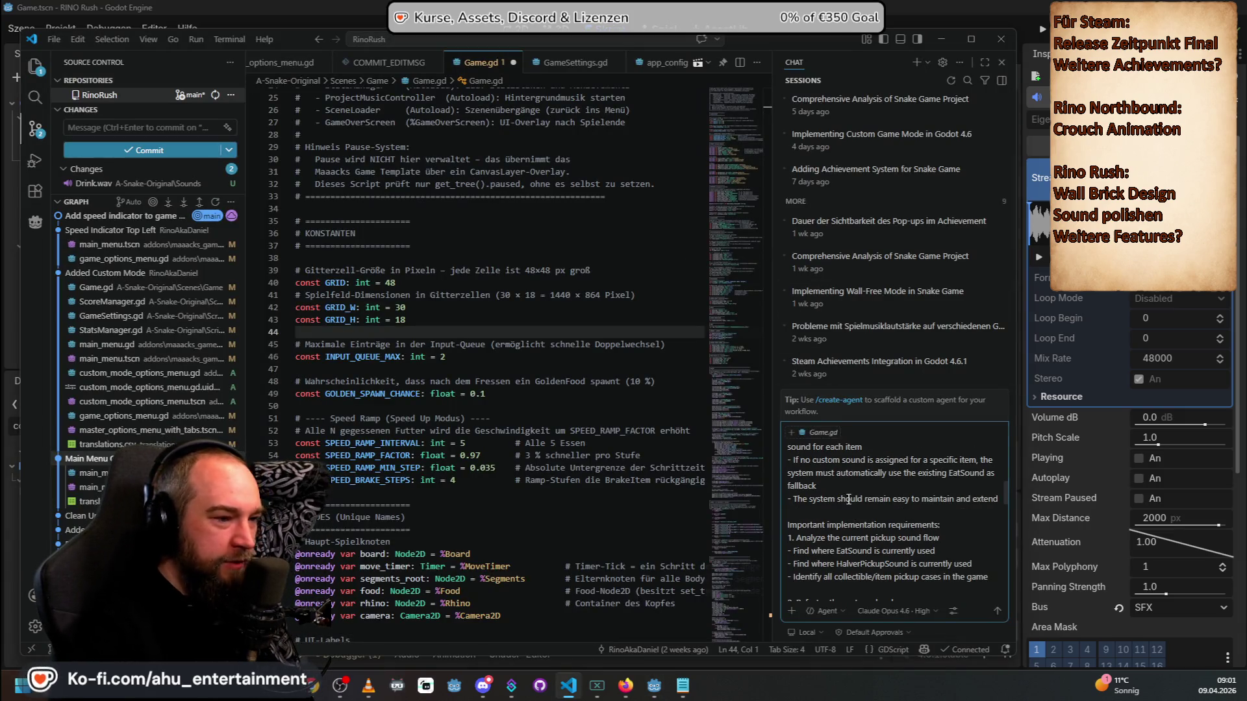
scroll(914, 502, down, 1)
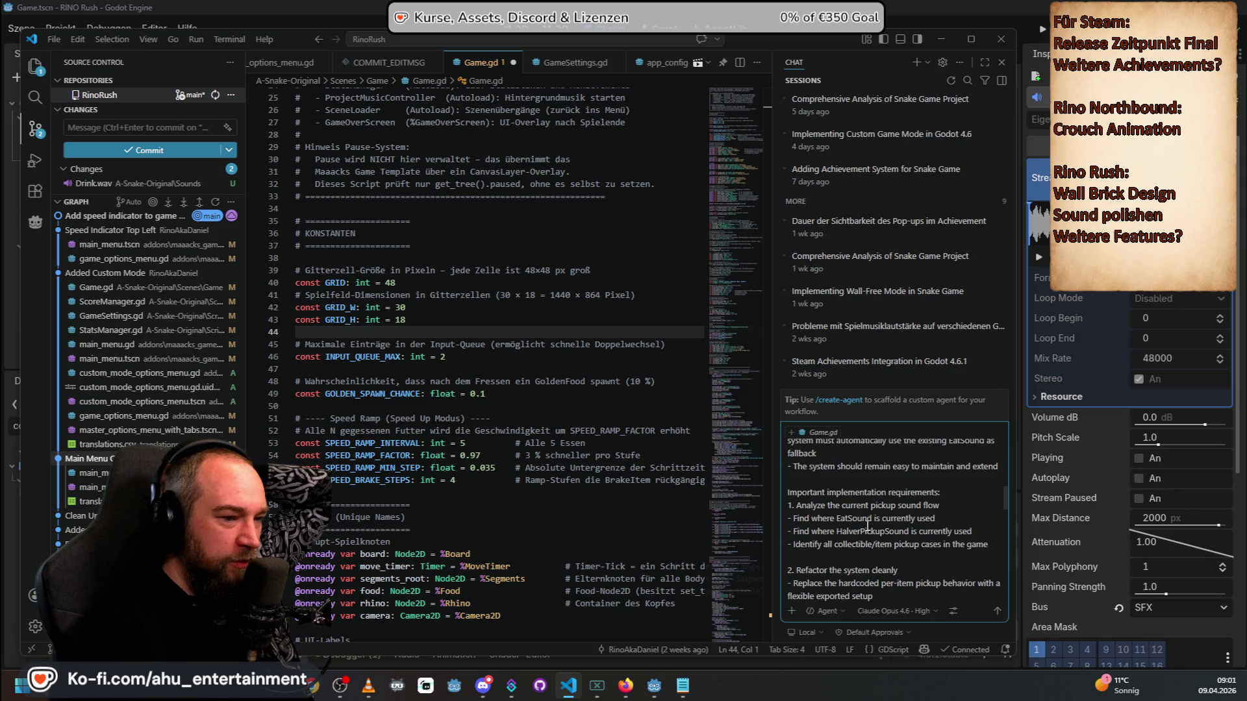
scroll(895, 513, down, 2)
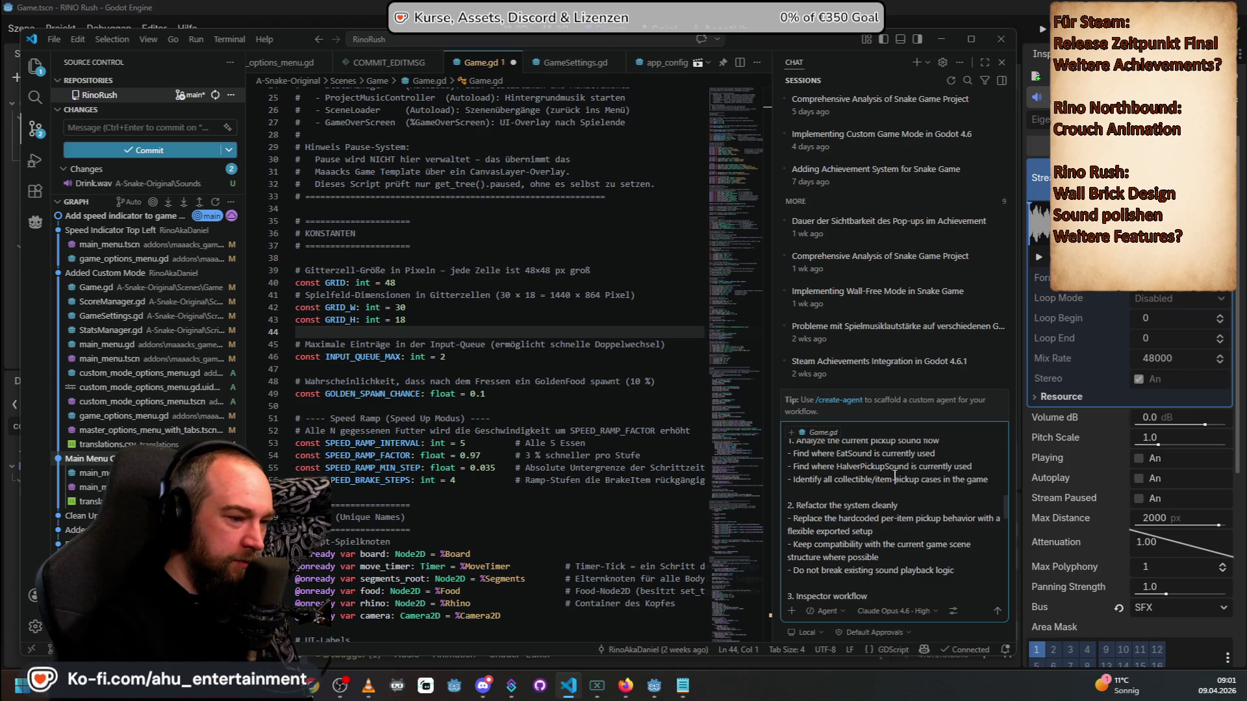
scroll(908, 584, down, 3)
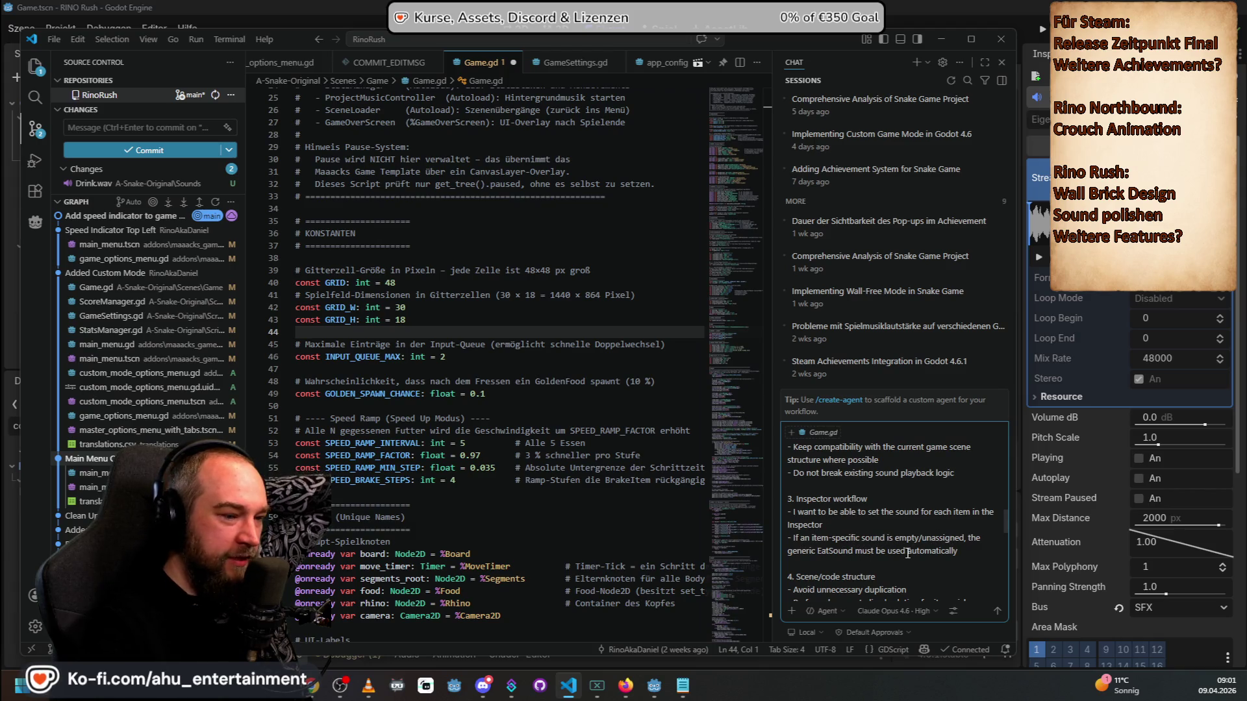
scroll(908, 553, down, 2)
scroll(892, 479, down, 1)
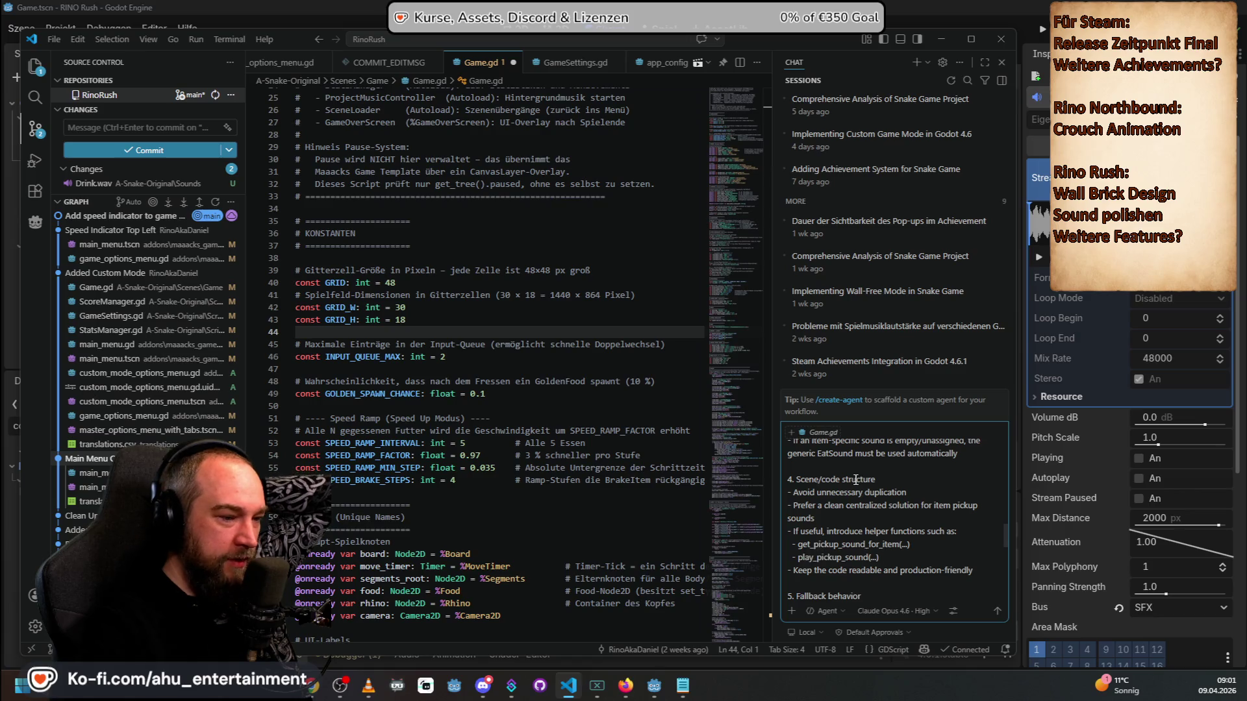
scroll(850, 510, down, 2)
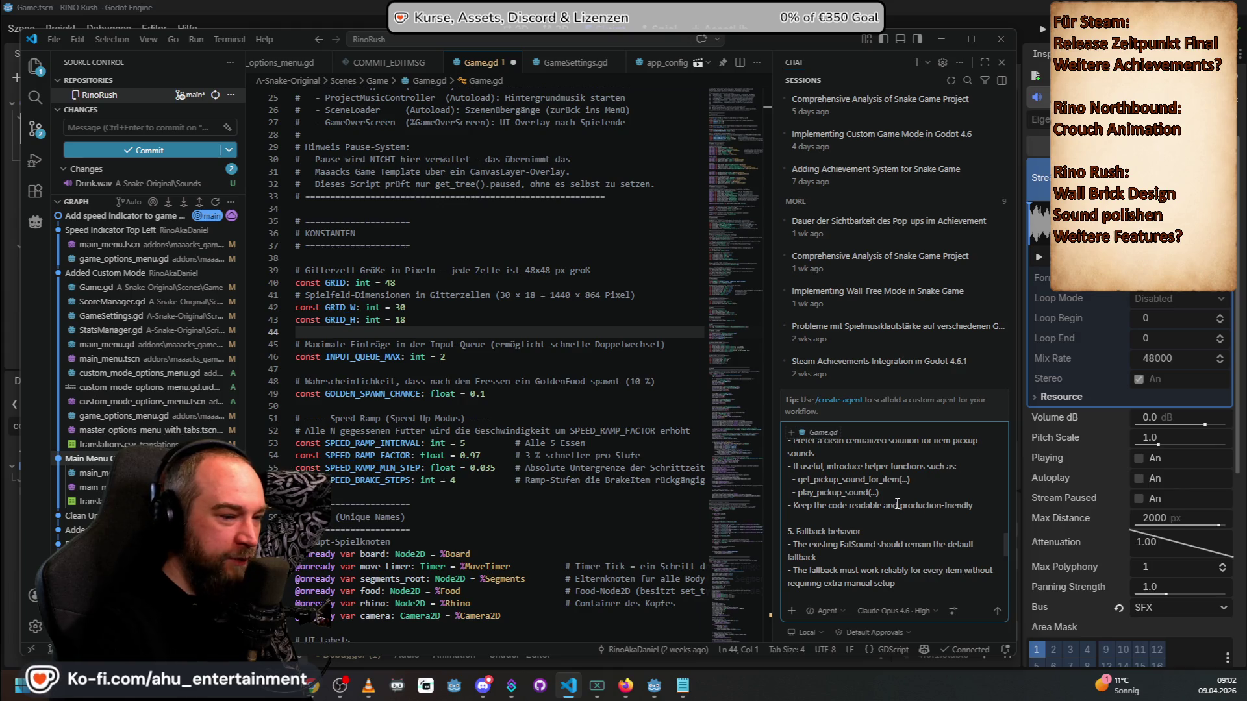
scroll(888, 488, down, 1)
scroll(889, 487, down, 2)
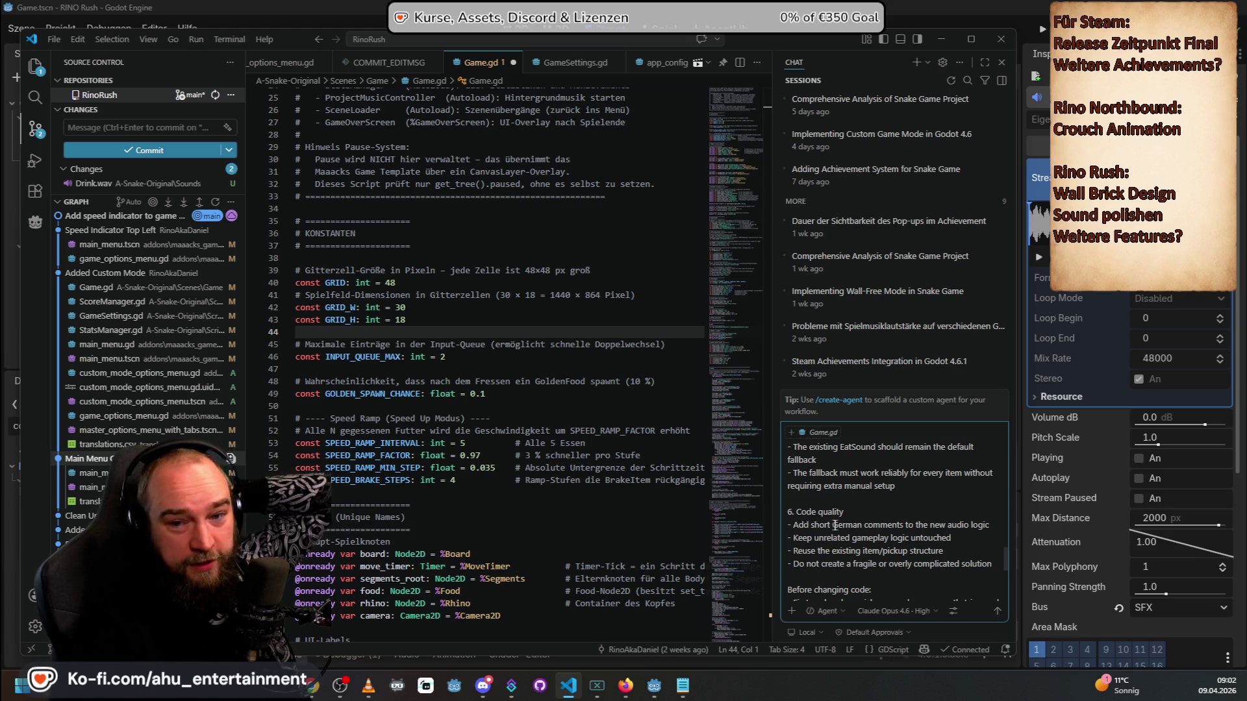
scroll(838, 526, down, 1)
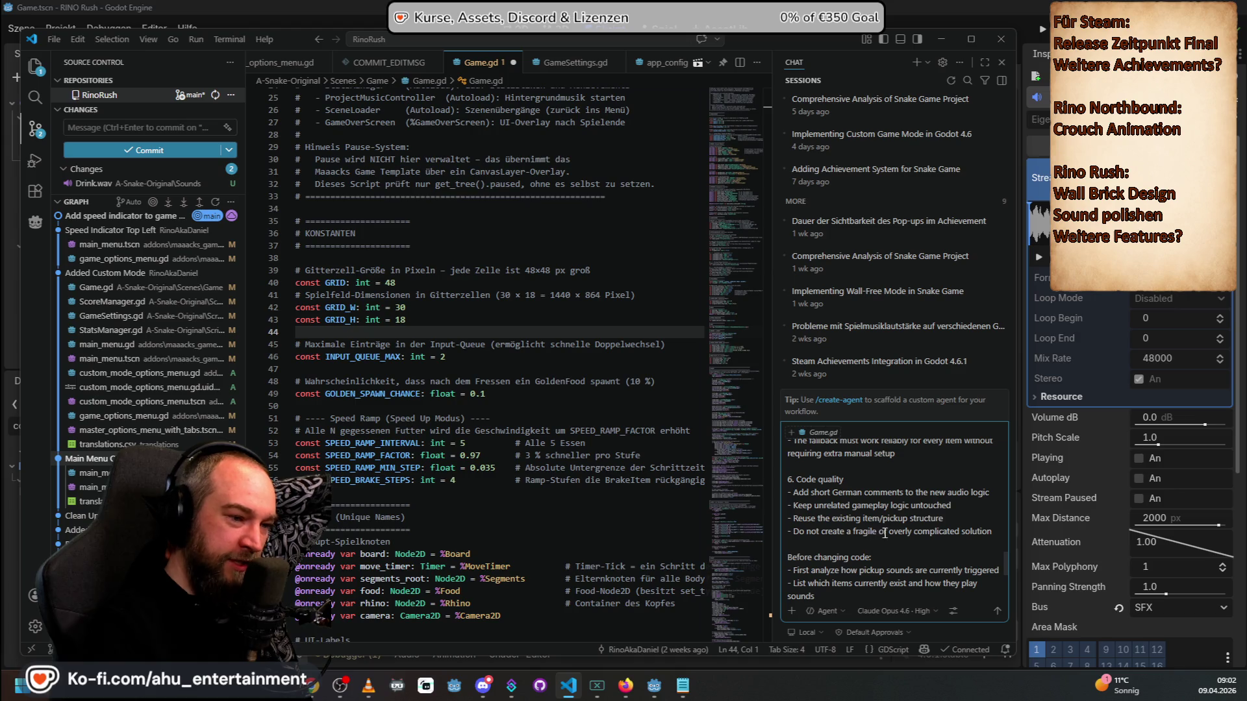
scroll(916, 493, down, 1)
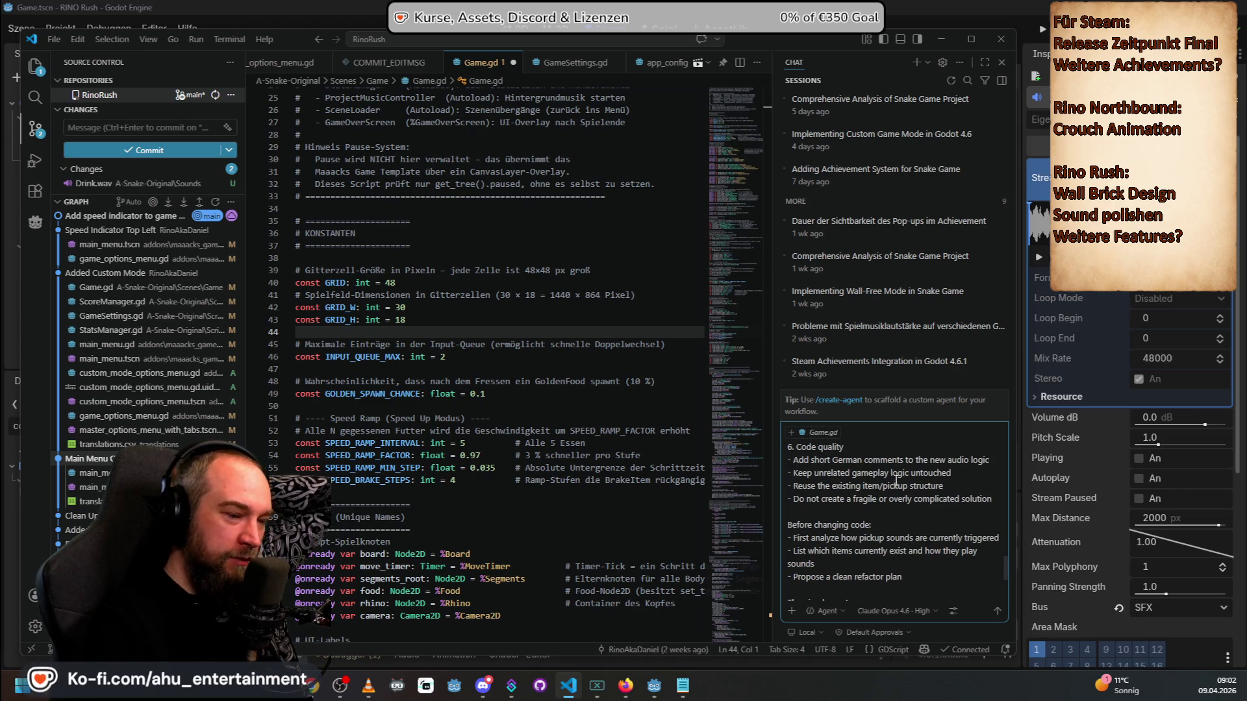
scroll(892, 483, down, 1)
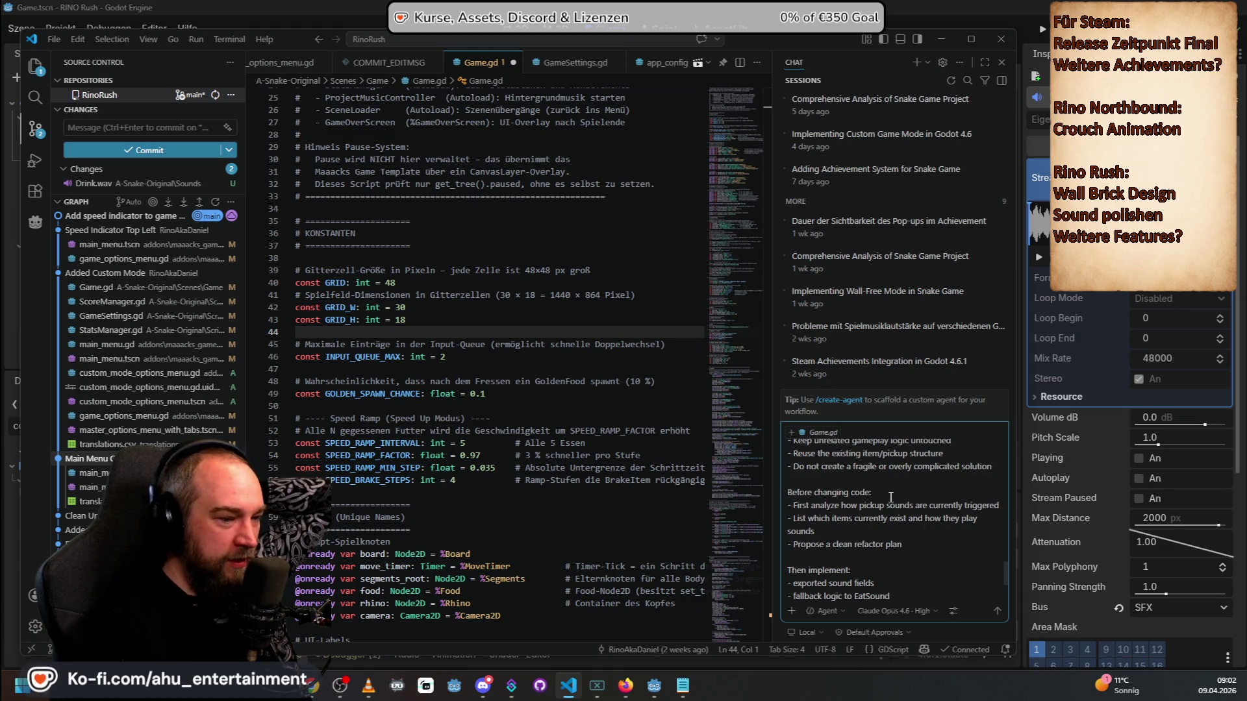
scroll(891, 504, down, 1)
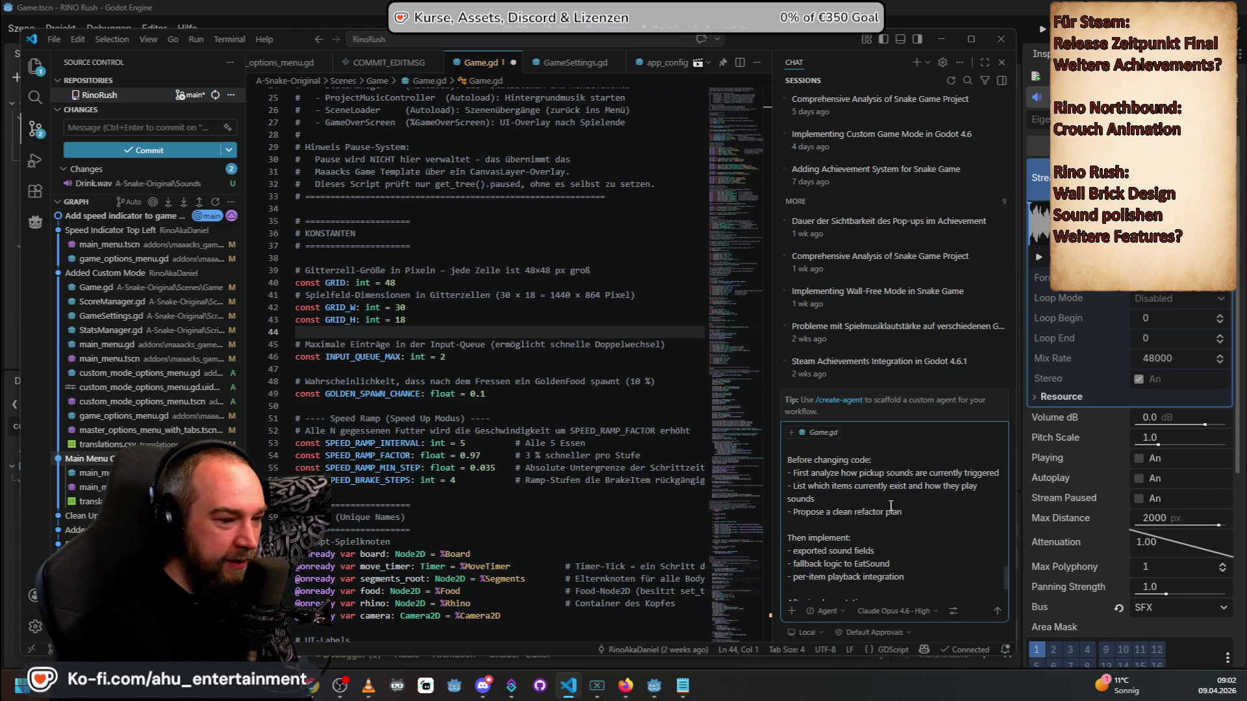
scroll(889, 509, down, 3)
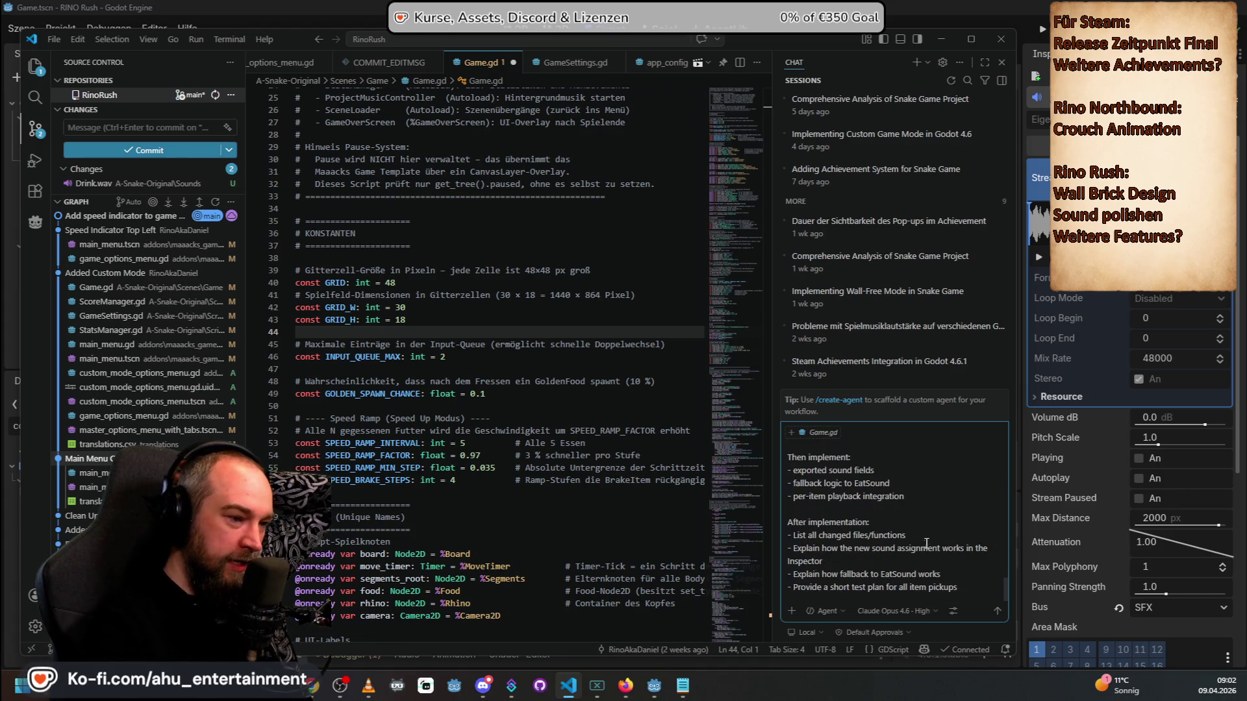
Step: Review the reporting lines and confirm the model stays Claude Opus 4.6 at High effort
drag(922, 537, 774, 535)
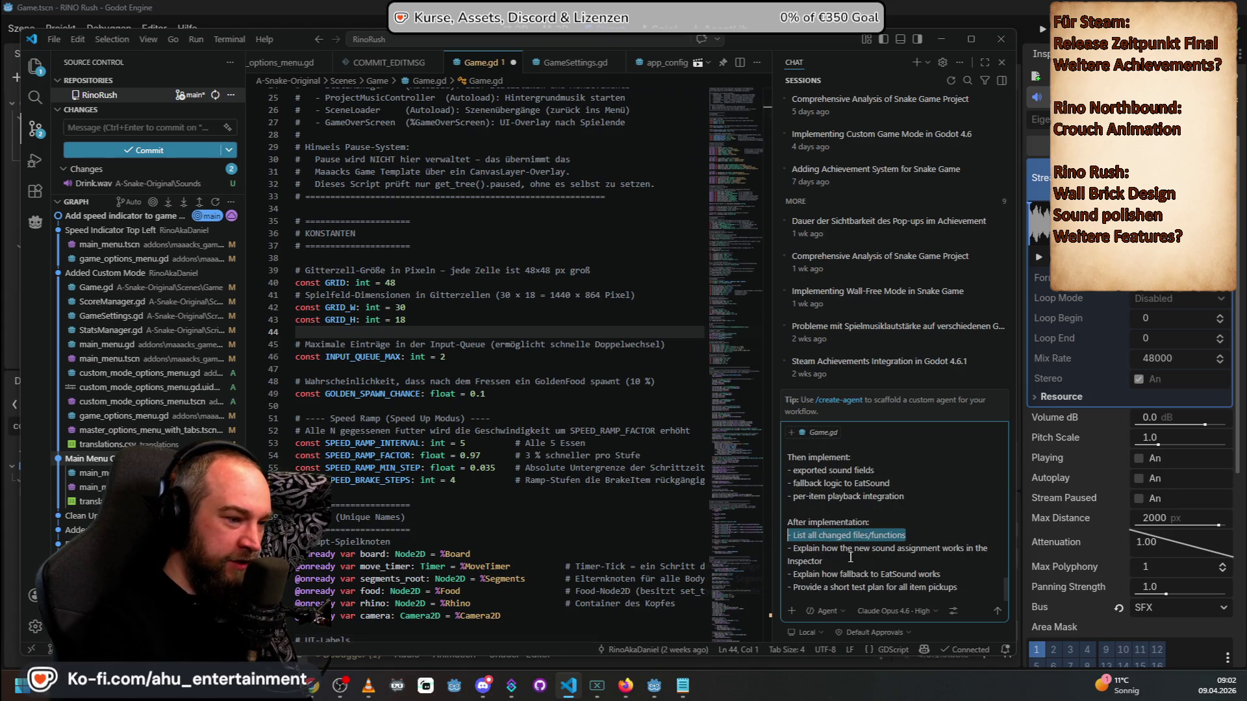
drag(842, 571, 787, 548)
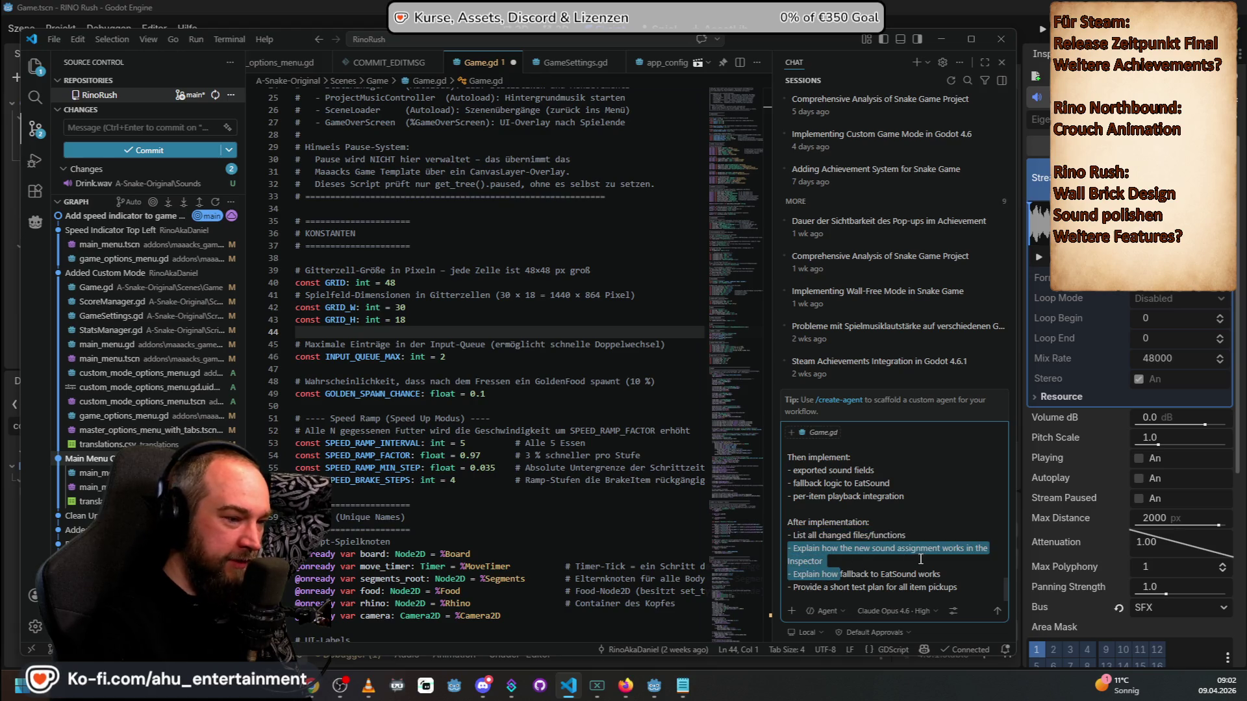
click(865, 577)
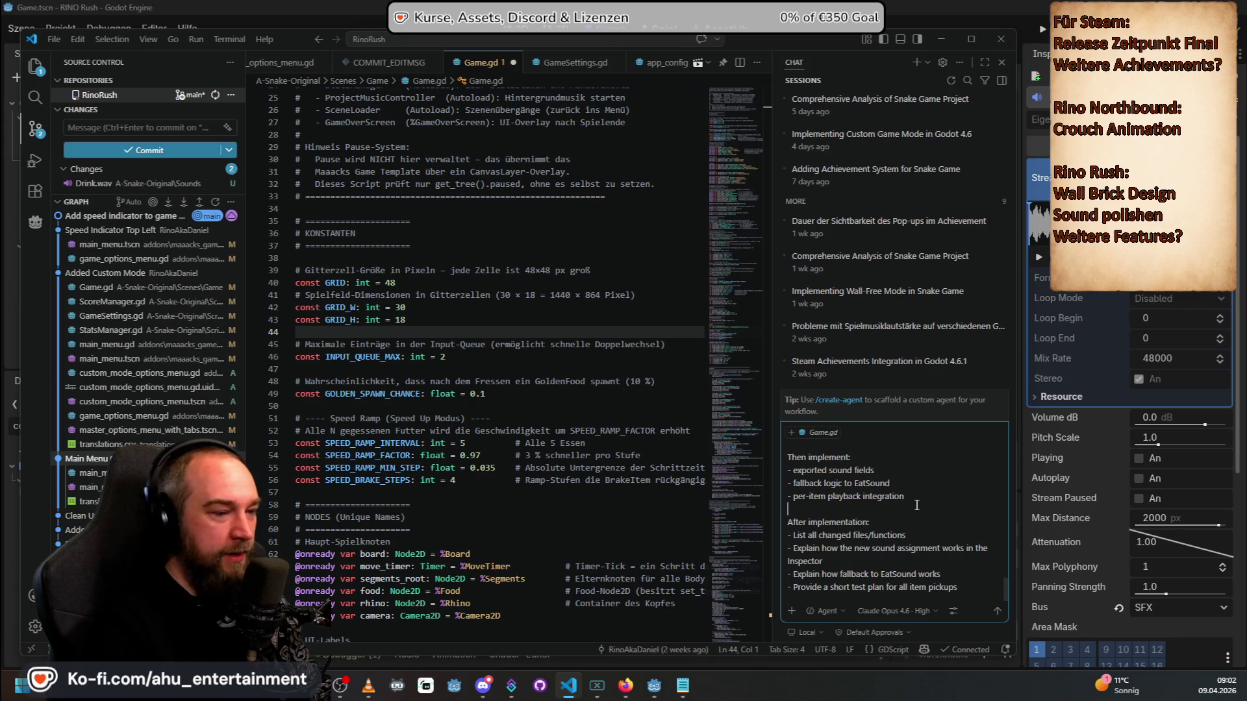
click(866, 609)
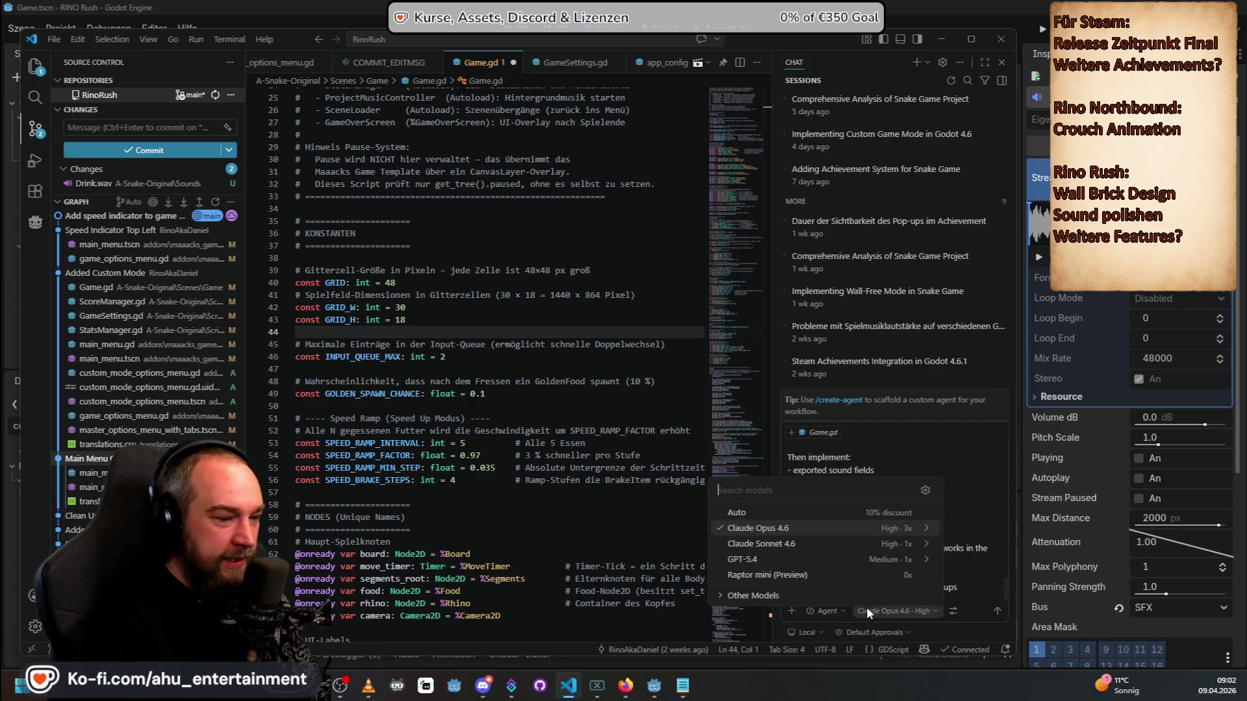
click(822, 529)
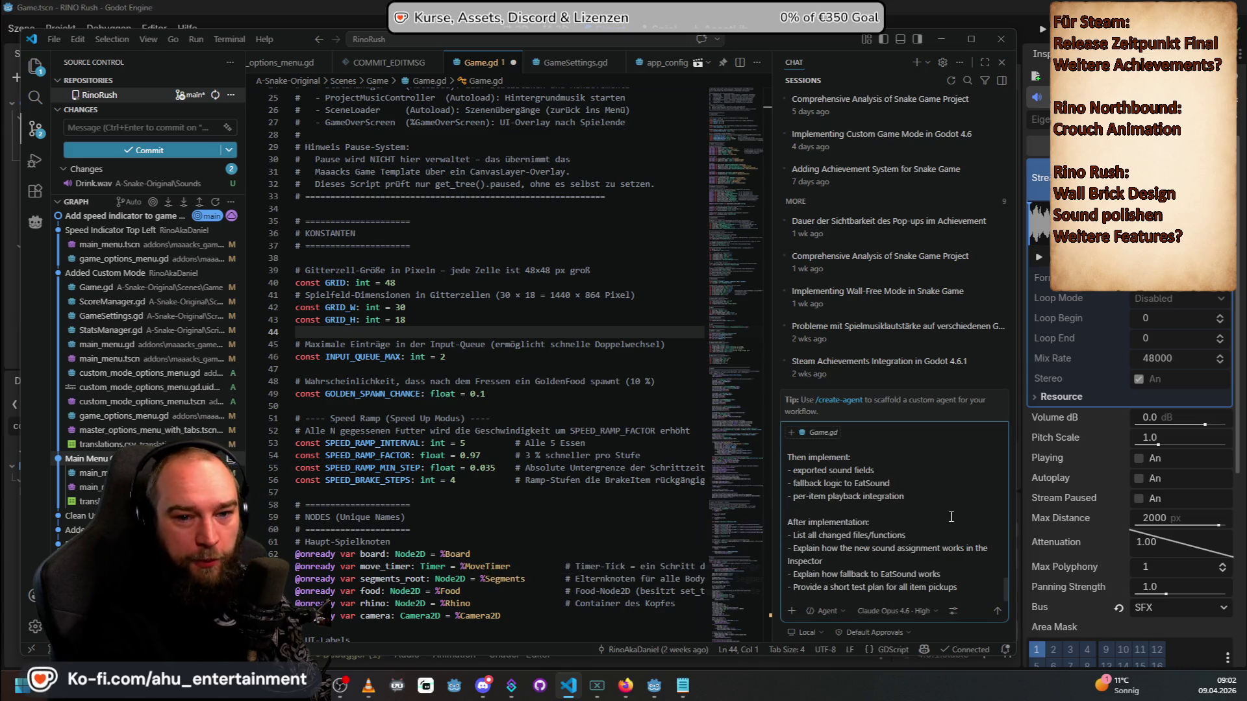
Step: Send the pickup-sound request, switch approvals to Autopilot (Preview), and expand the five-task Todos list
key(Return)
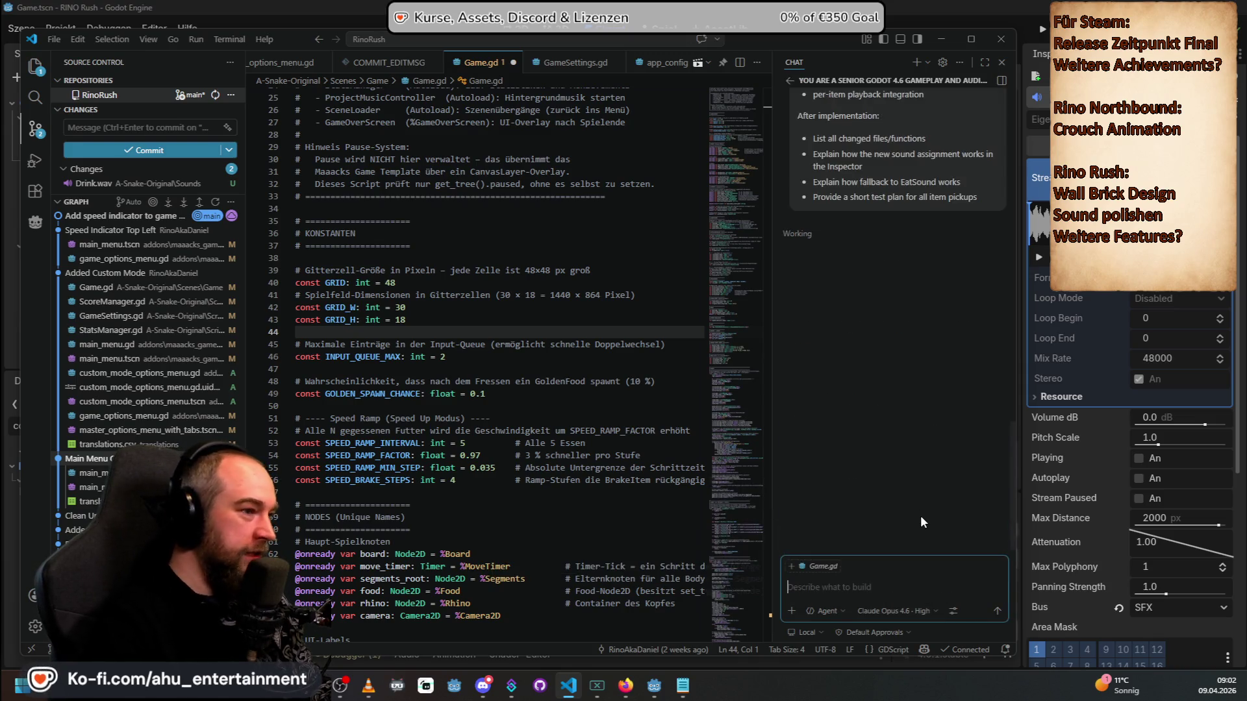
click(873, 632)
click(902, 586)
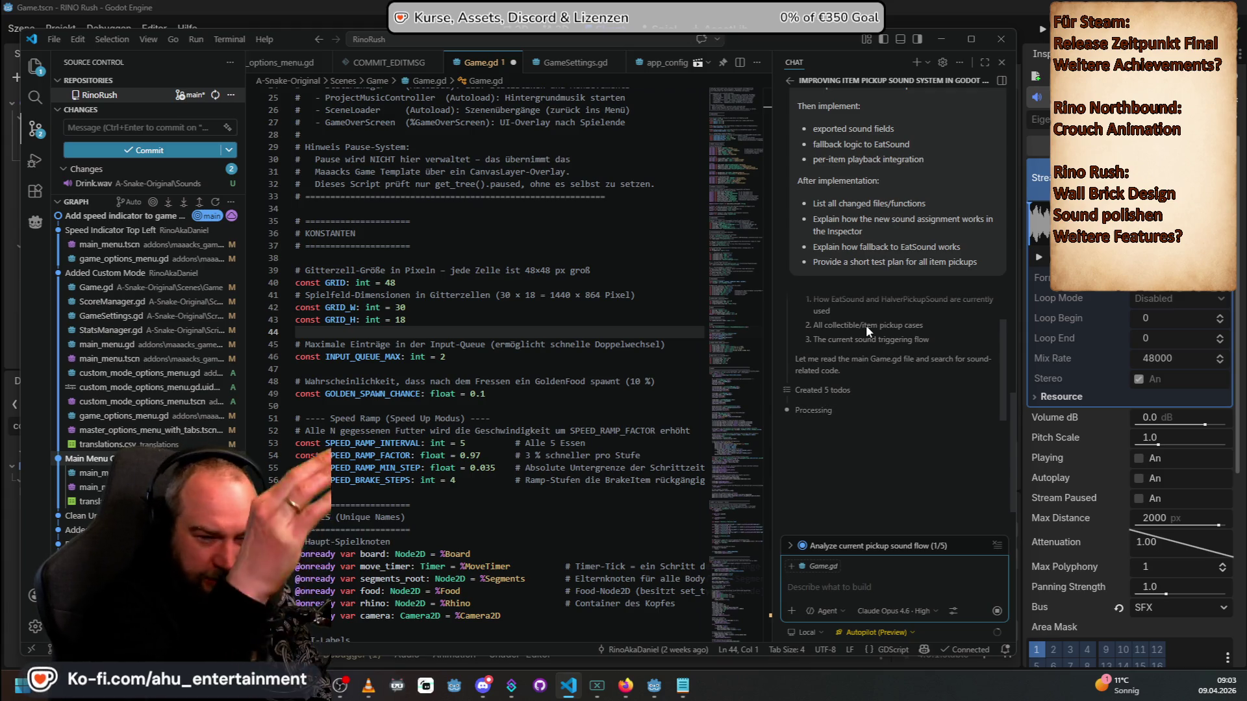
click(825, 546)
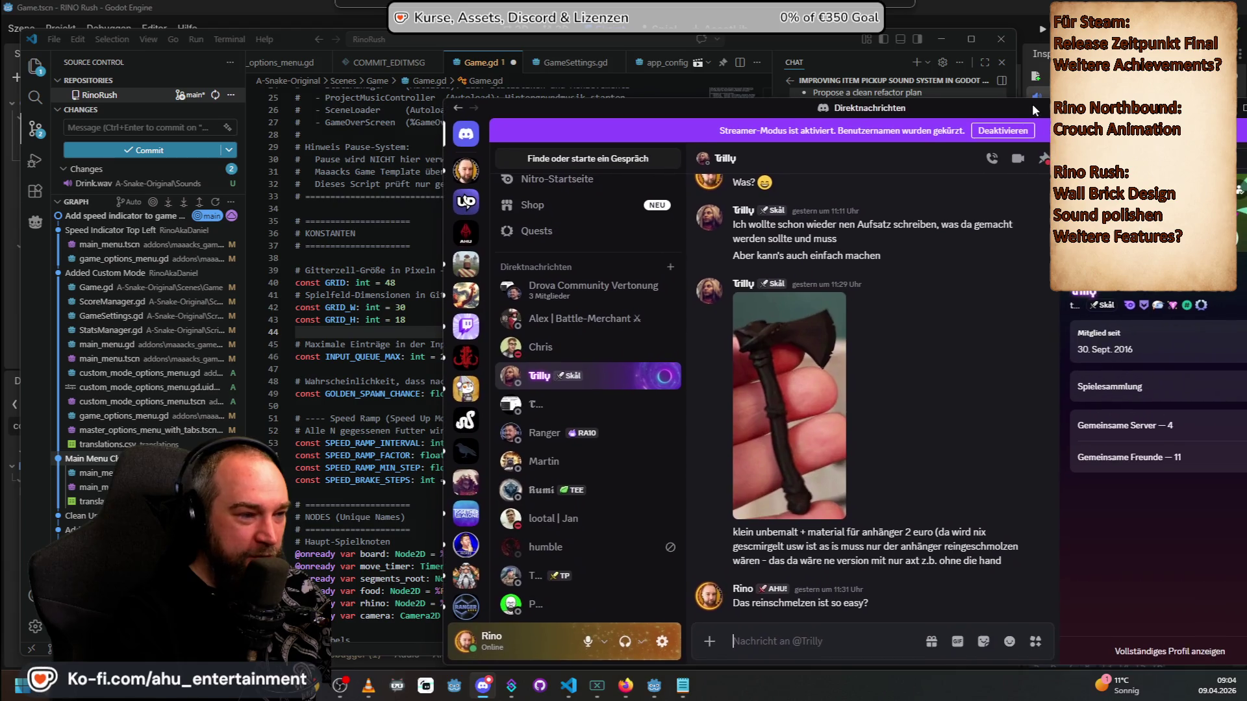
Step: View the axe photo full size twice in Discord, then minimize Discord
click(829, 373)
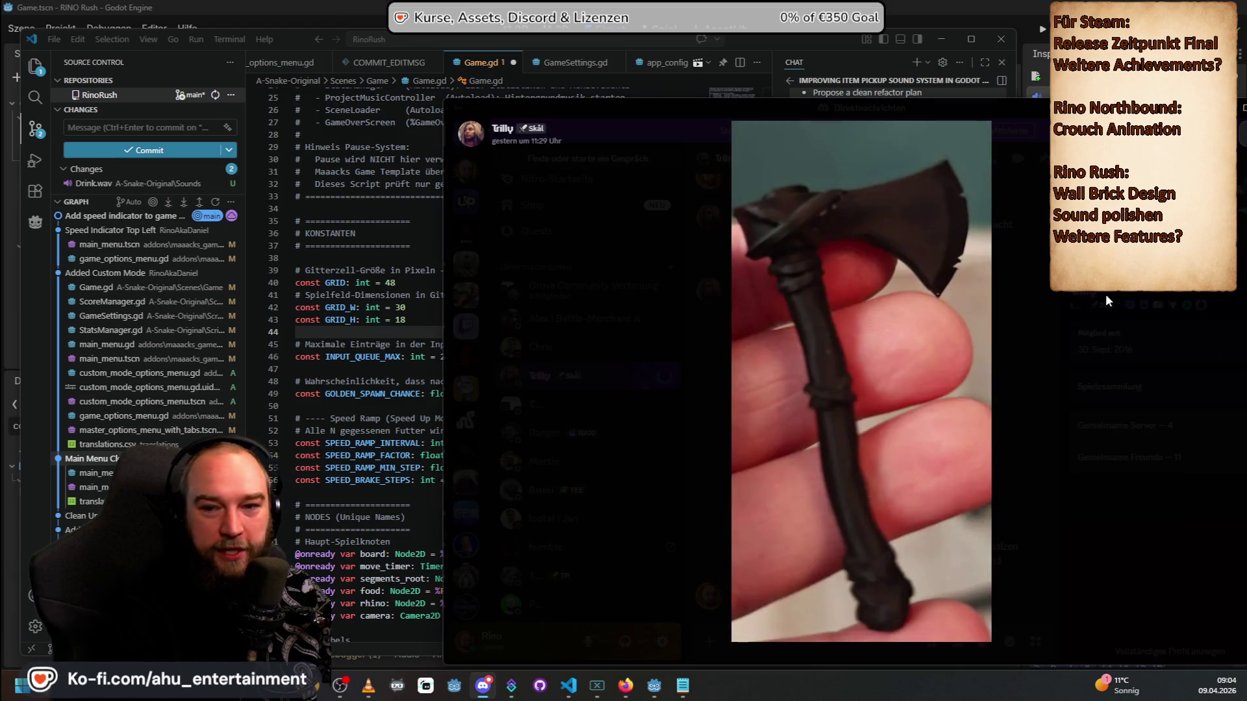
click(1079, 510)
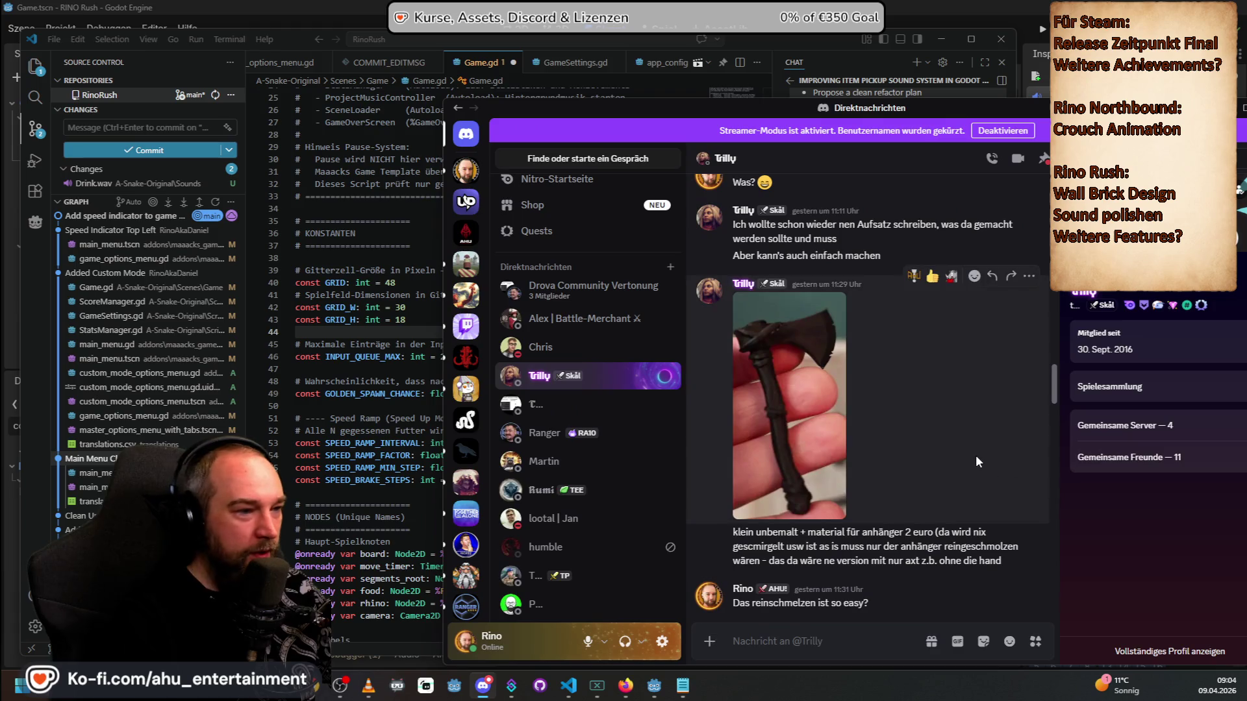
click(804, 337)
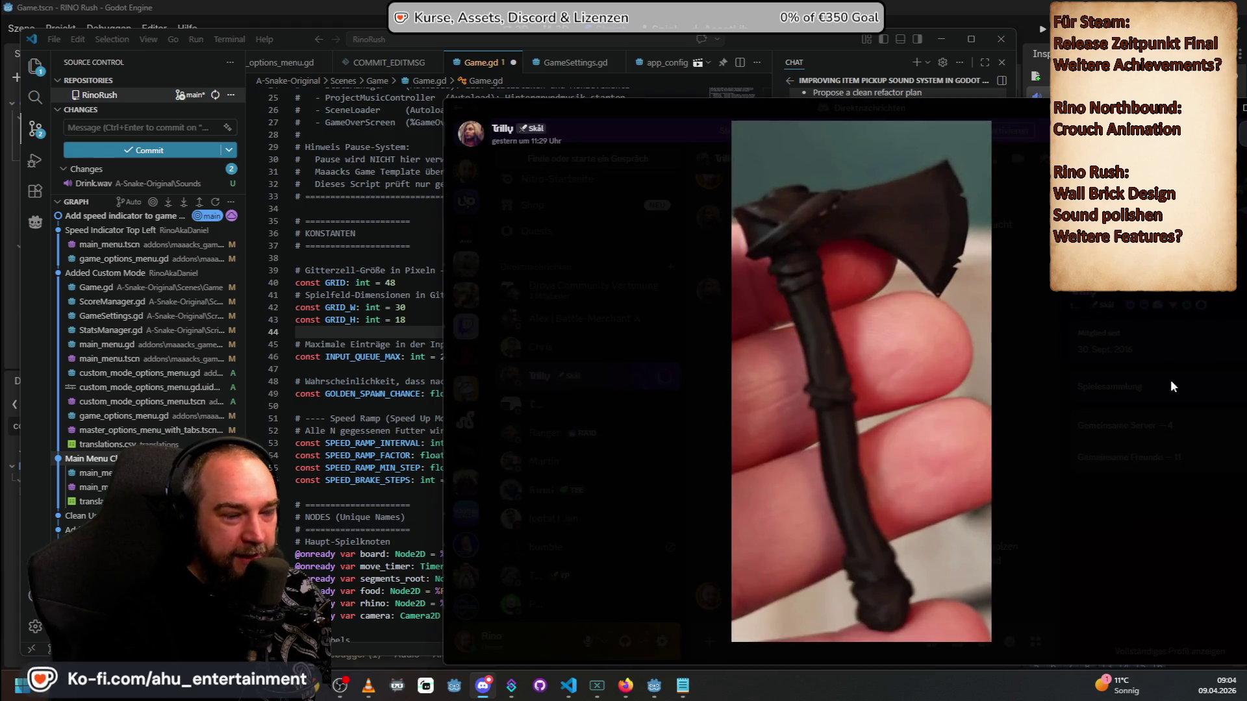
click(1067, 349)
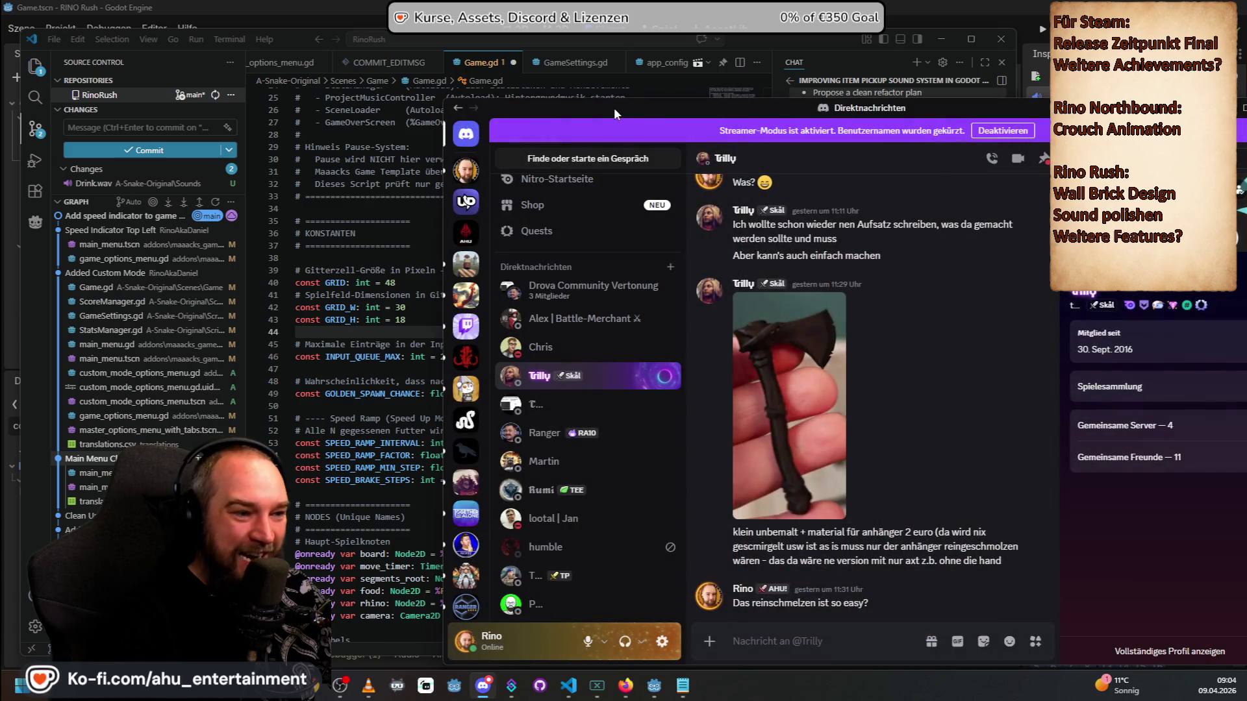
click(483, 685)
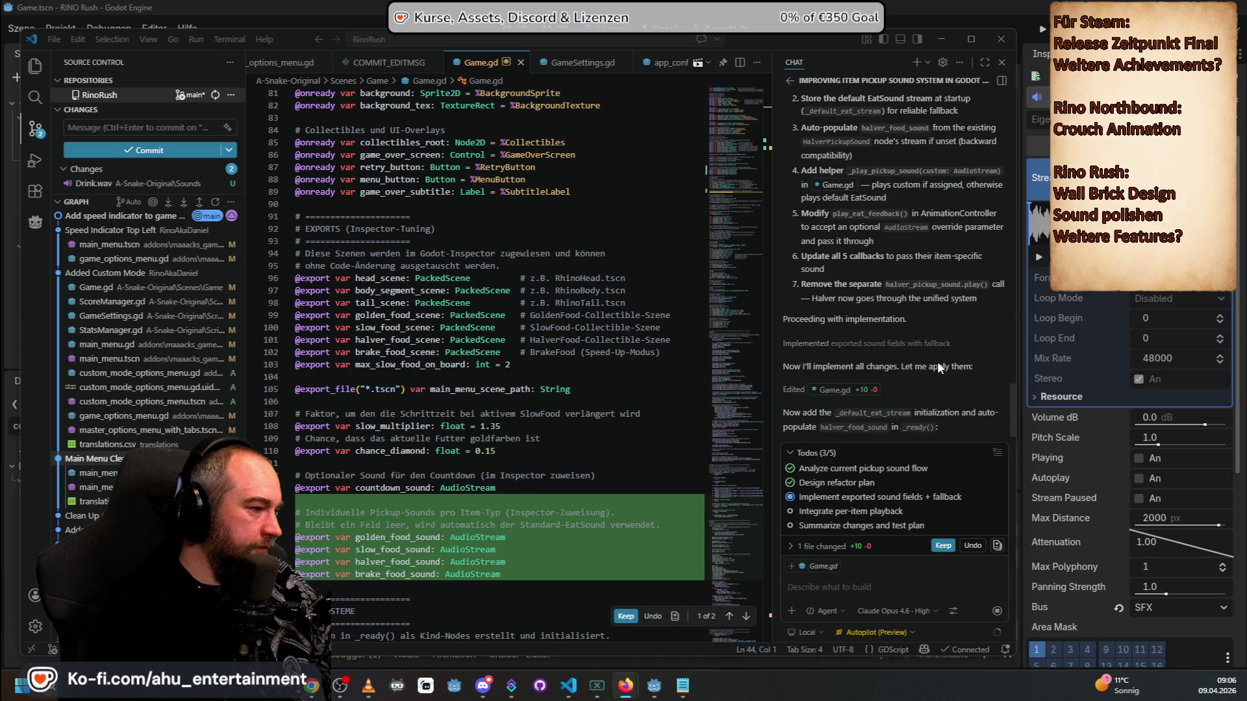
scroll(479, 318, down, 6)
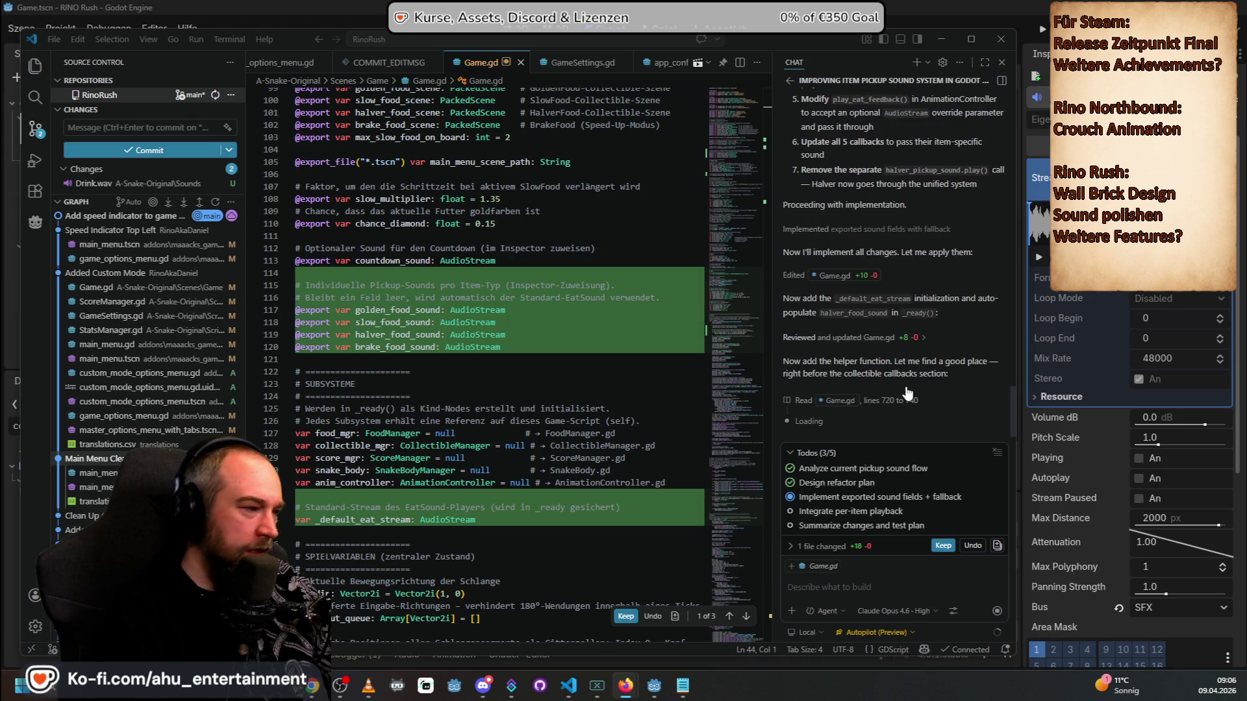
mouse_move(356, 519)
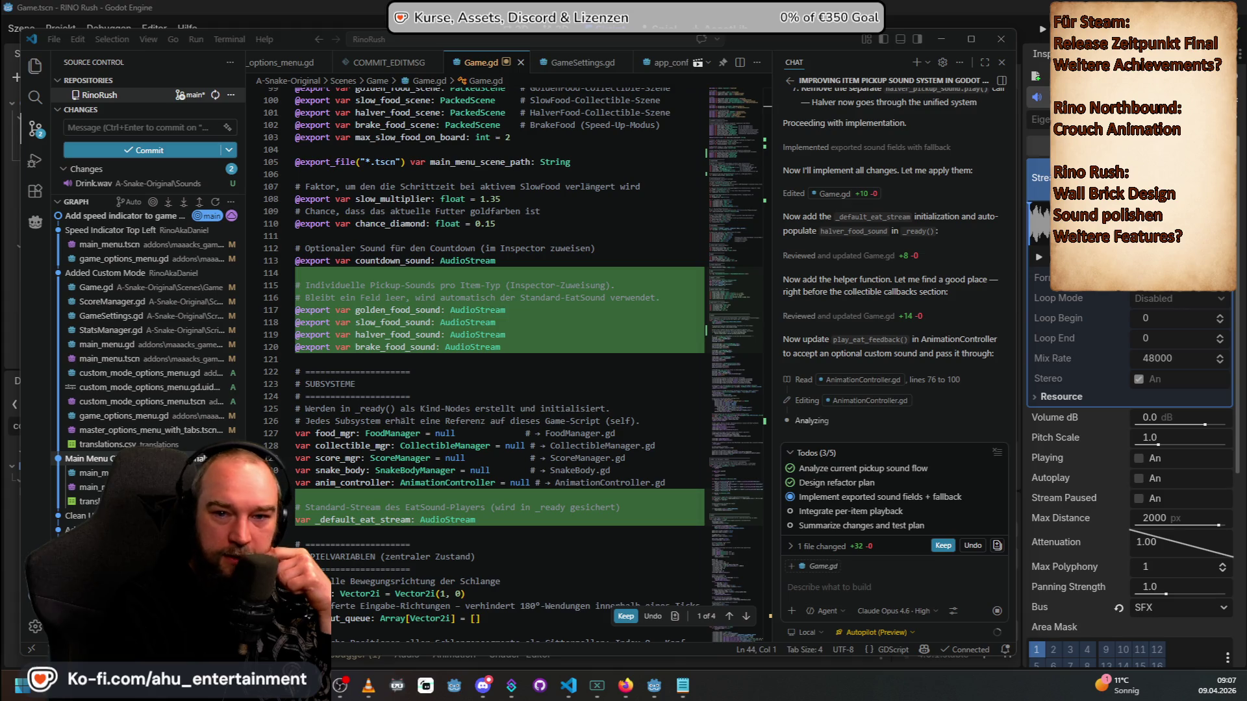
key(super+e)
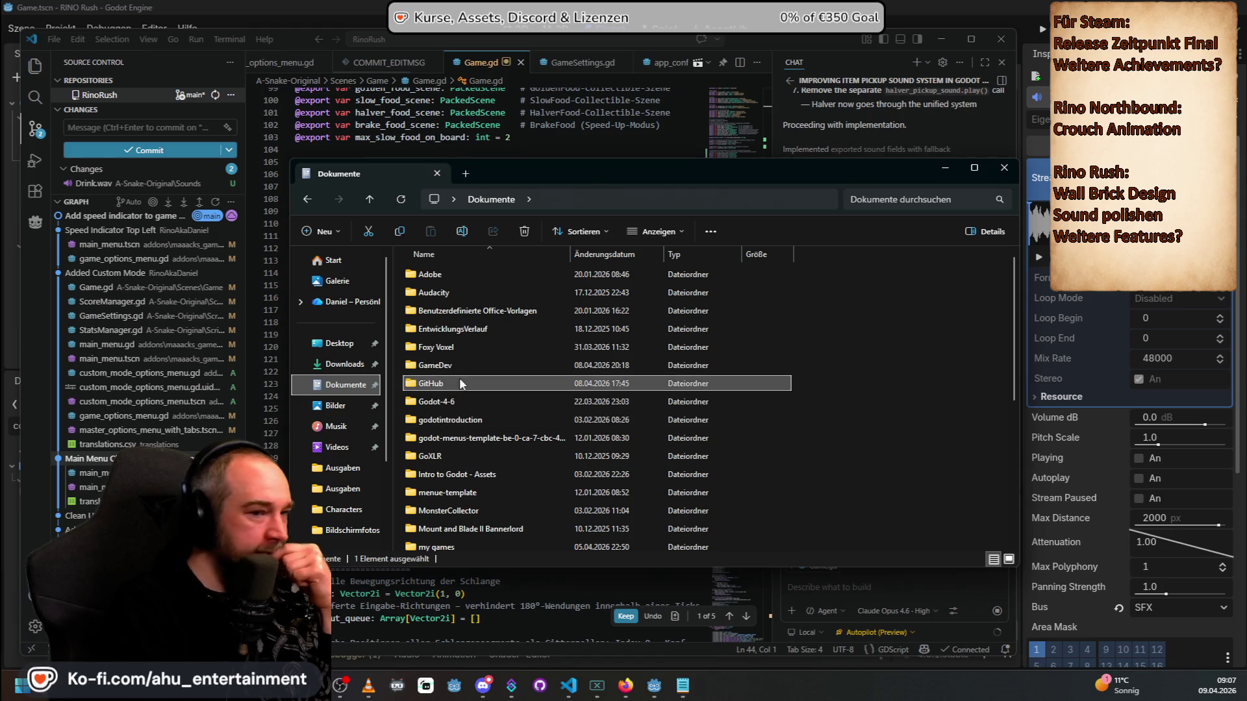
Step: Browse into GameDev > Assets > Sounds > Pixel_Game_Sounds_v1 > Wave > 96kHz-24bit
mouse_move(459, 377)
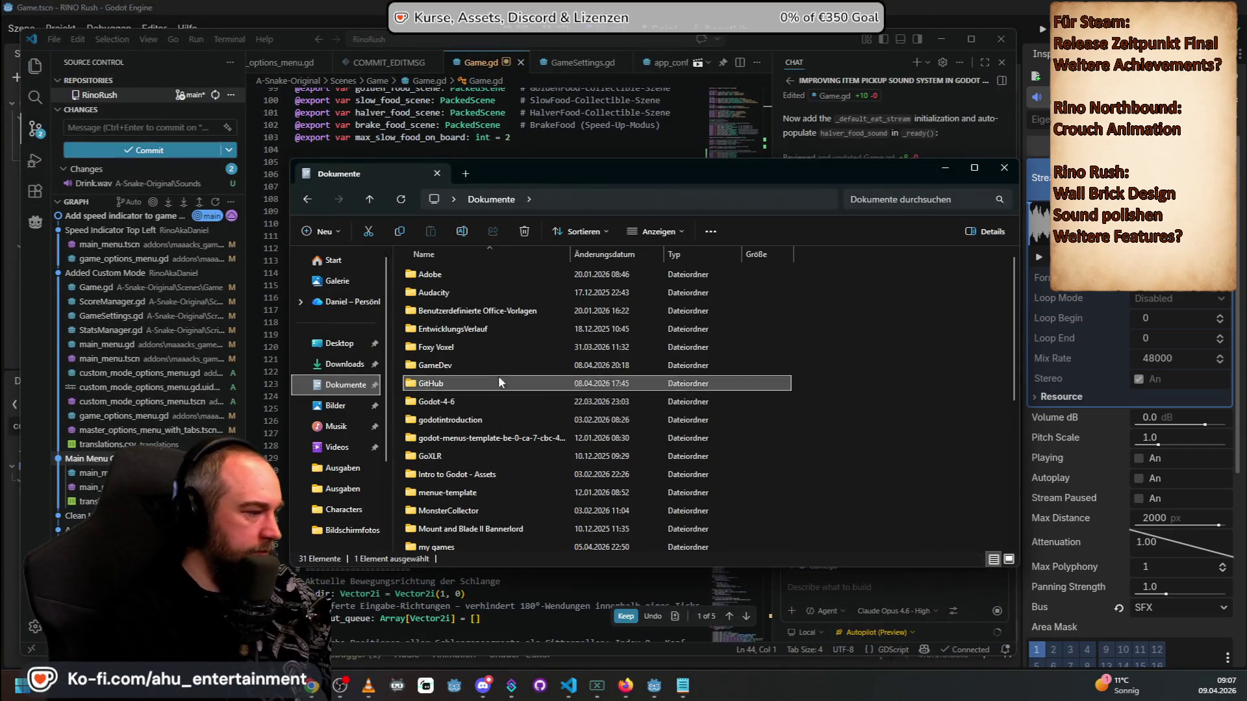
click(445, 364)
double_click(444, 364)
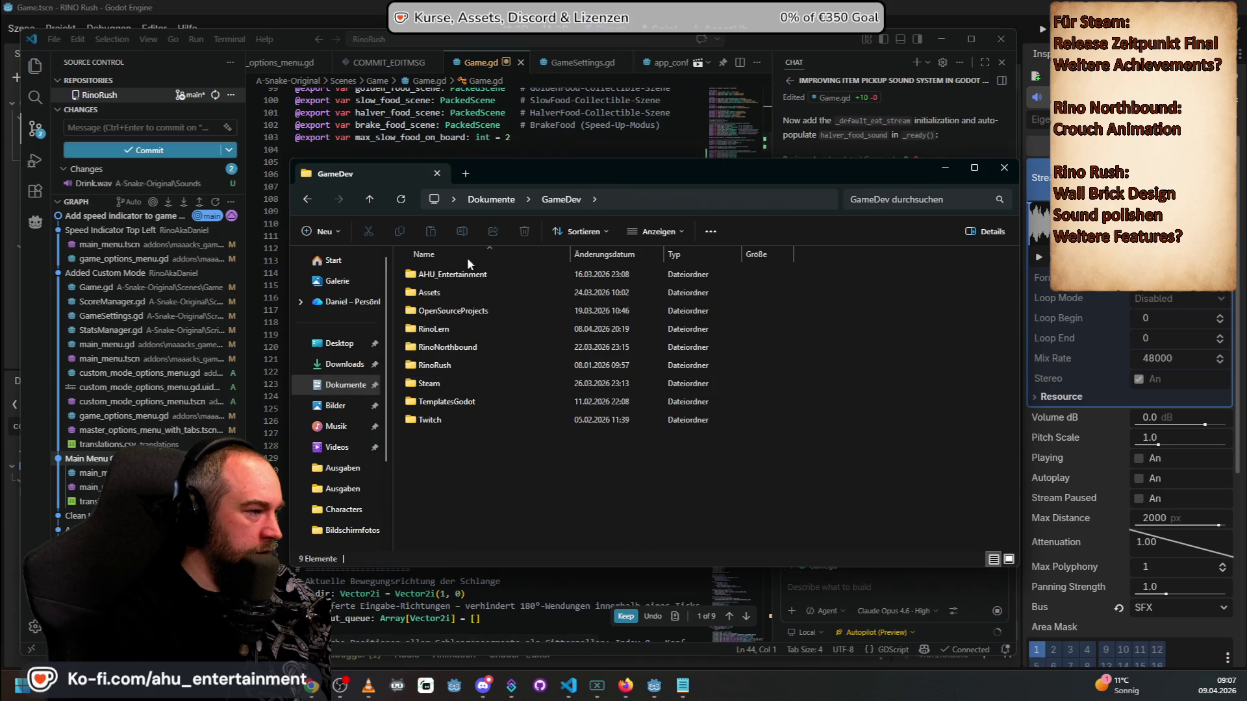
double_click(452, 292)
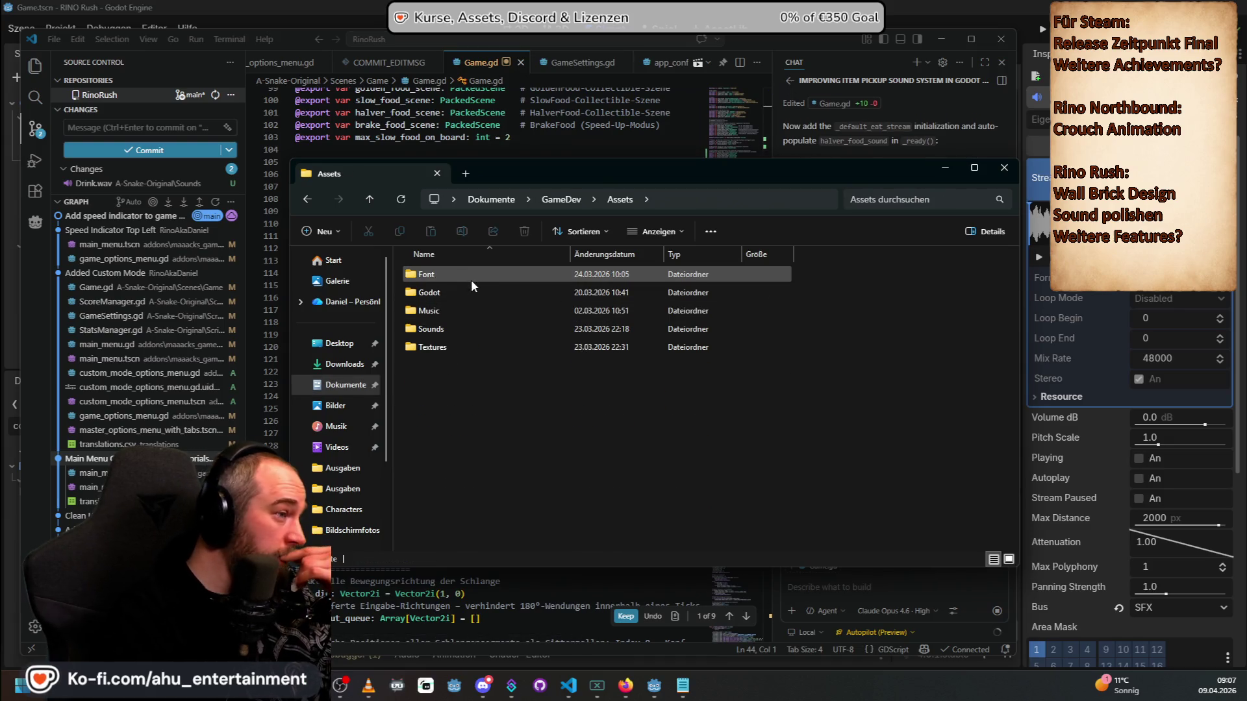
double_click(456, 328)
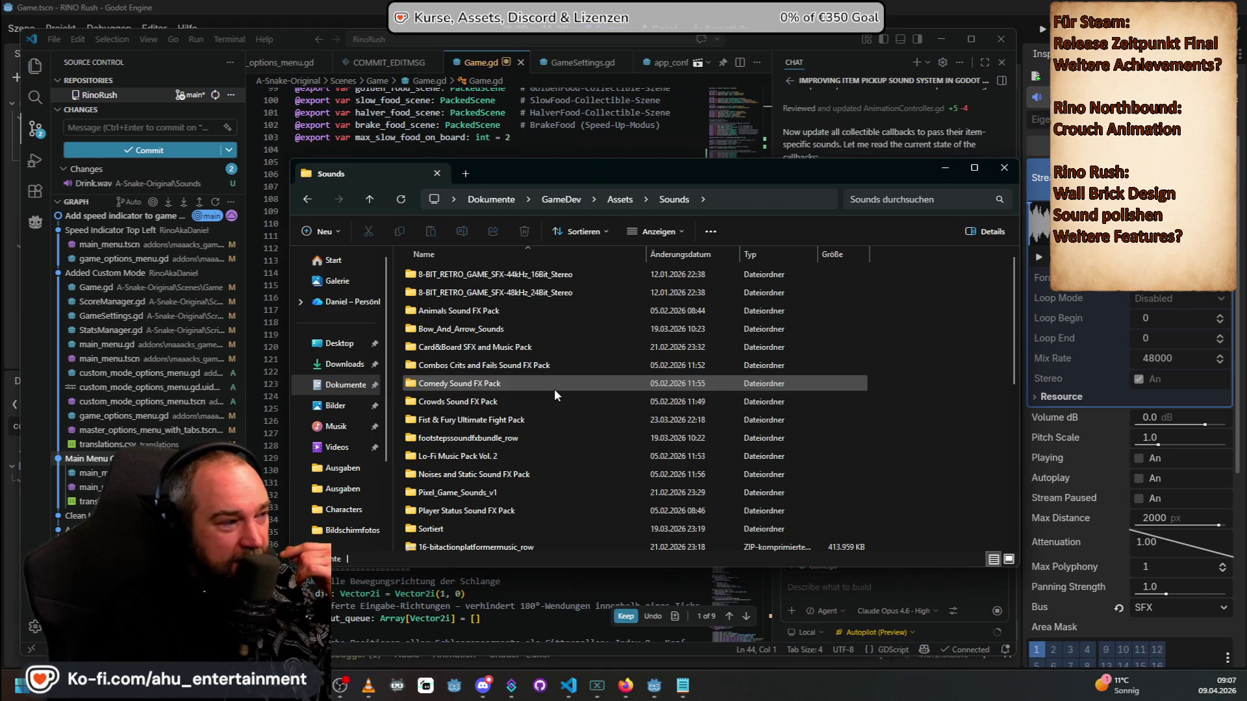
double_click(470, 492)
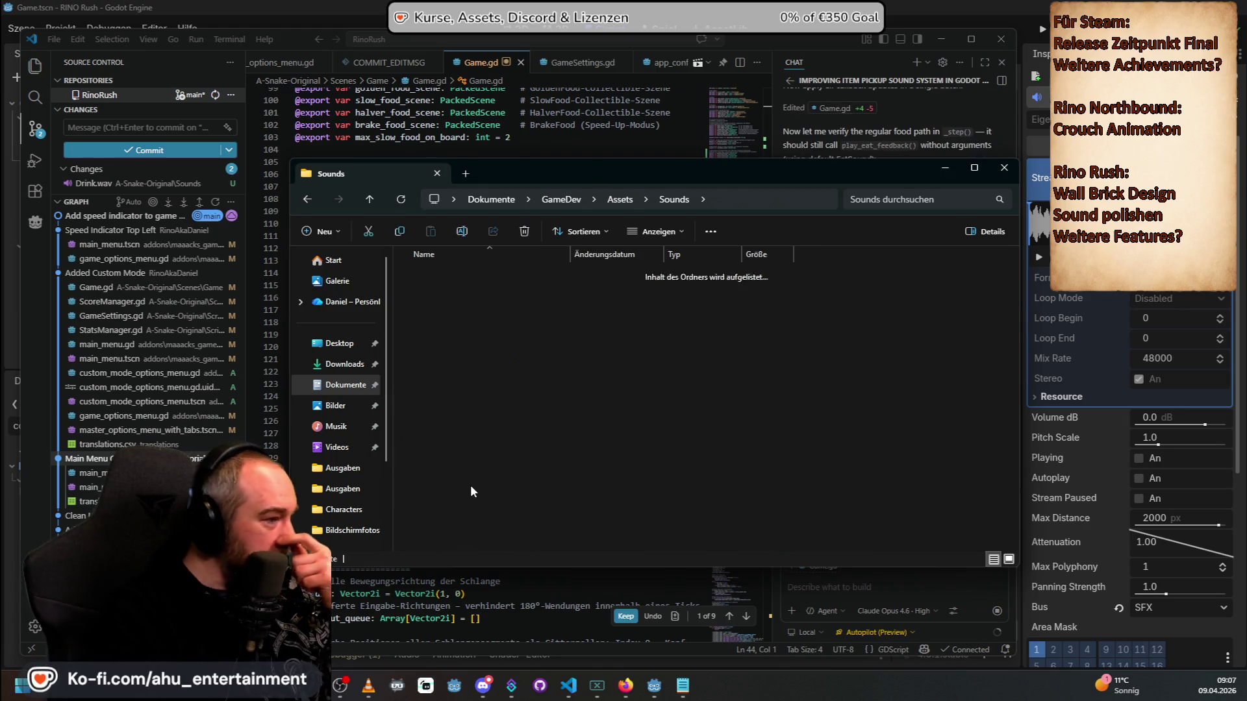
double_click(469, 274)
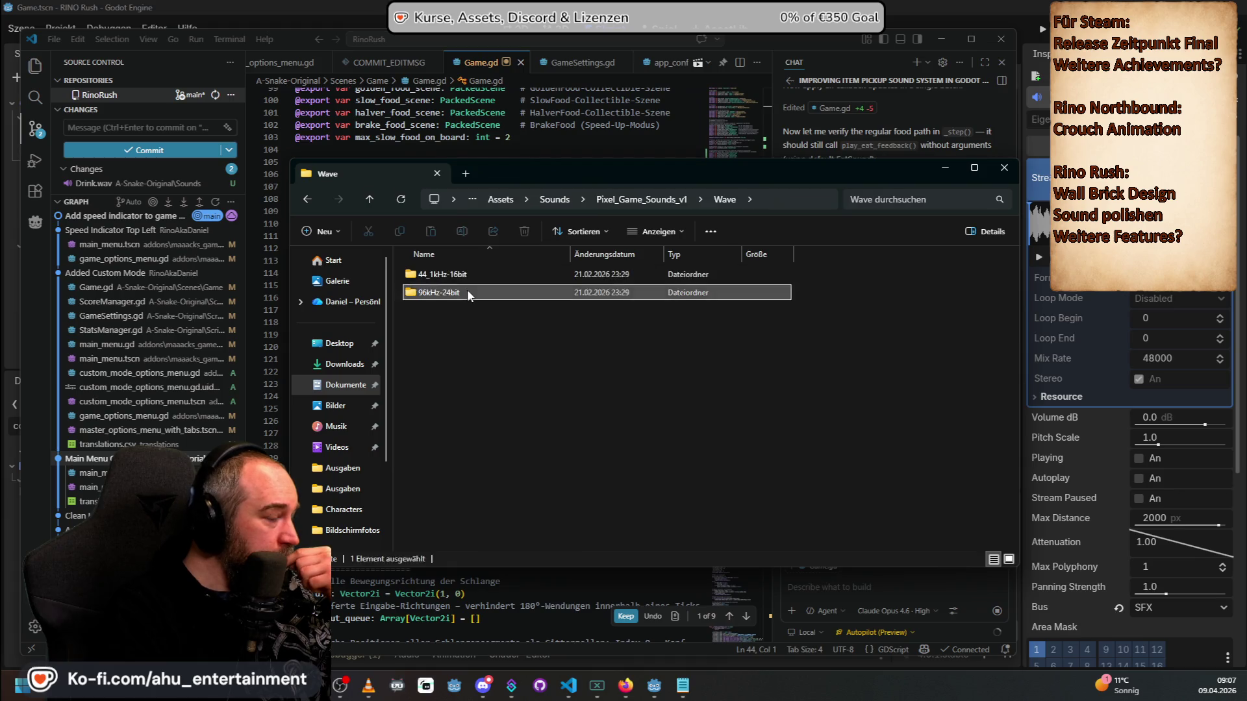
double_click(466, 291)
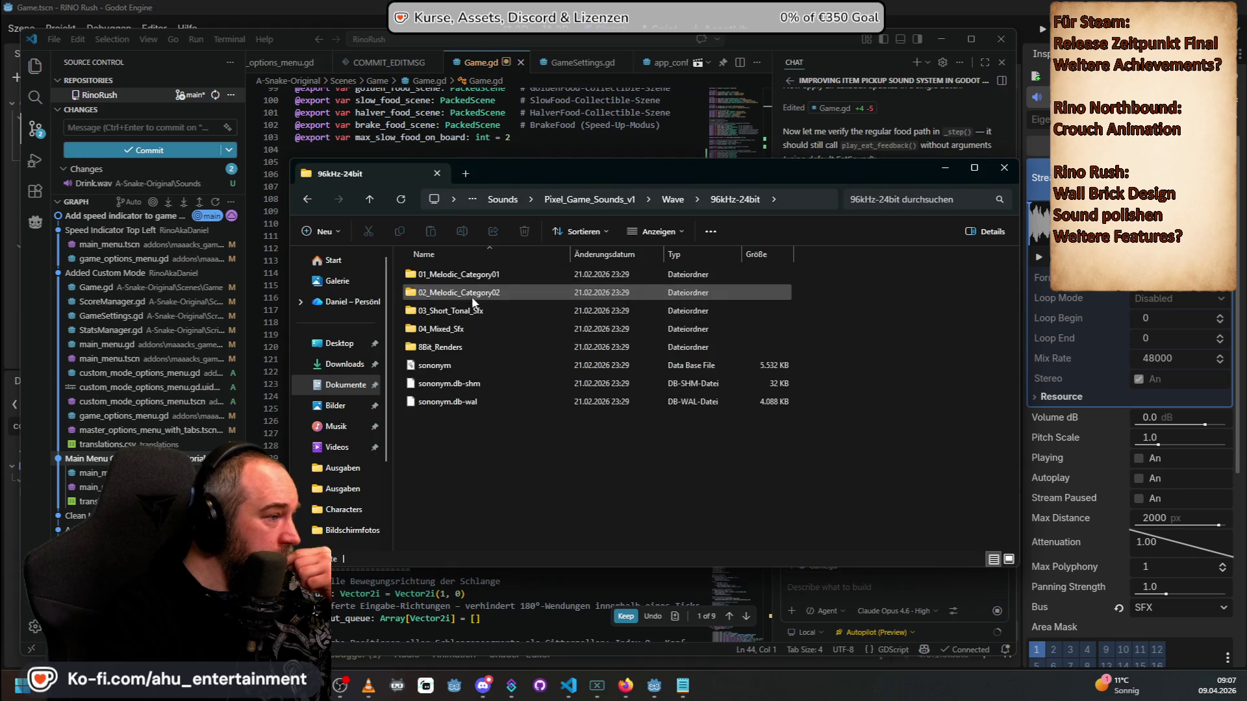
Step: Open 03_Short_Tonal_Sfx instead of 04_Mixed_Sfx and select the first Grp01_1 sound
double_click(501, 334)
scroll(500, 333, down, 10)
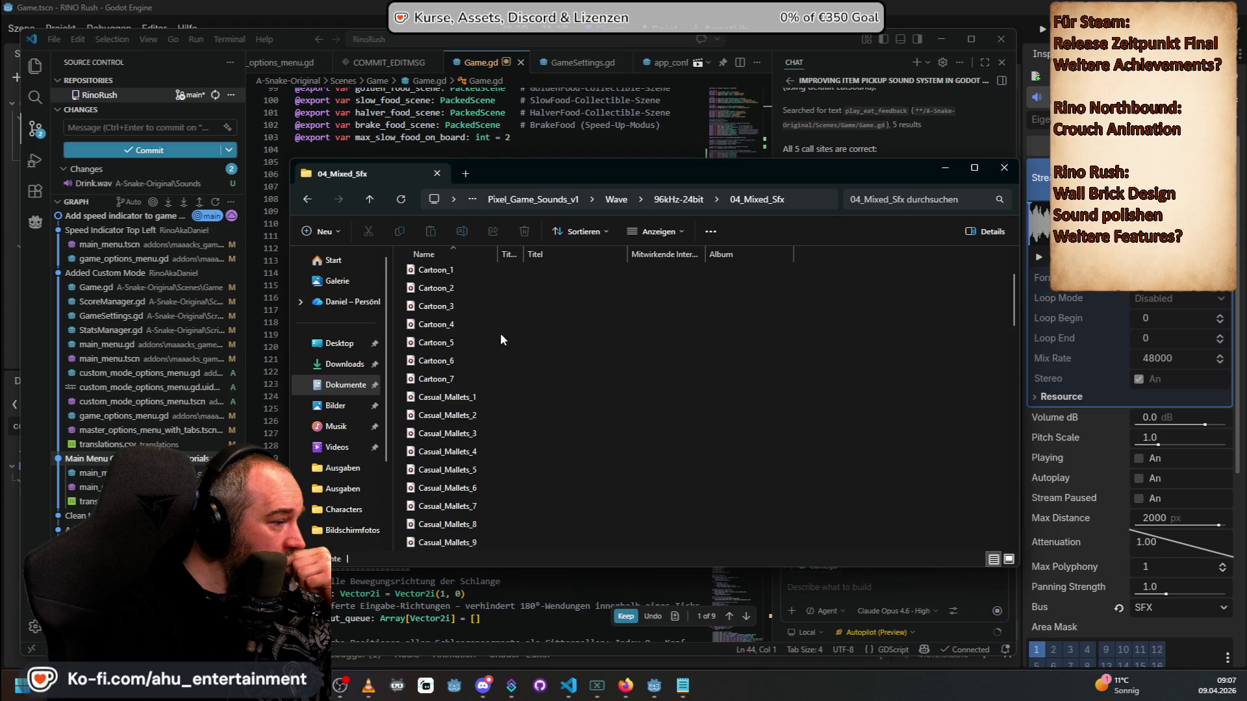
scroll(501, 330, down, 10)
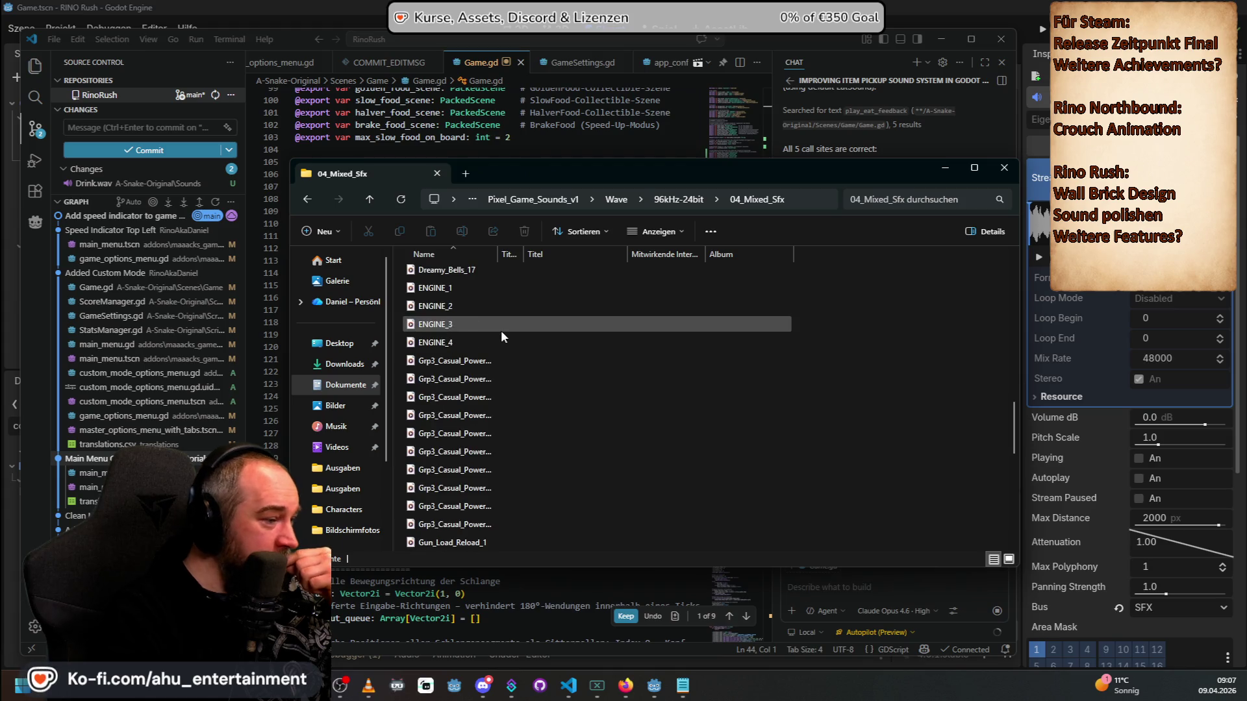
key(alt+Left)
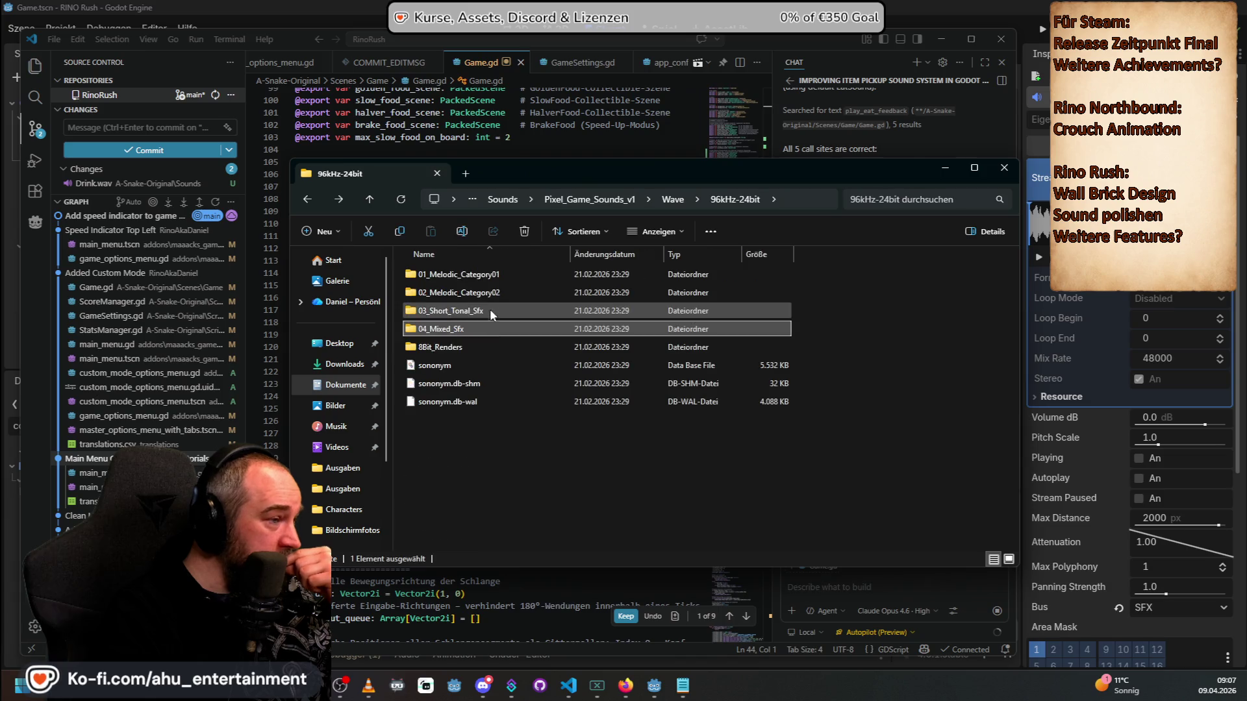
double_click(491, 308)
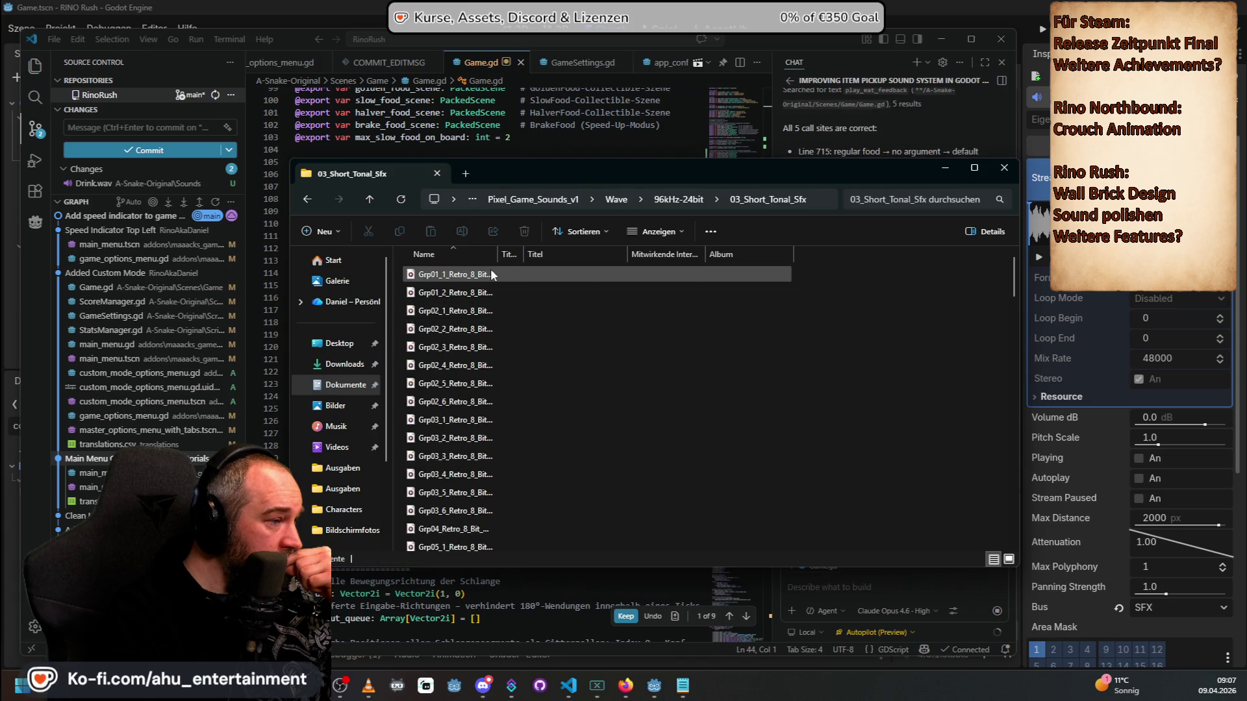
click(491, 274)
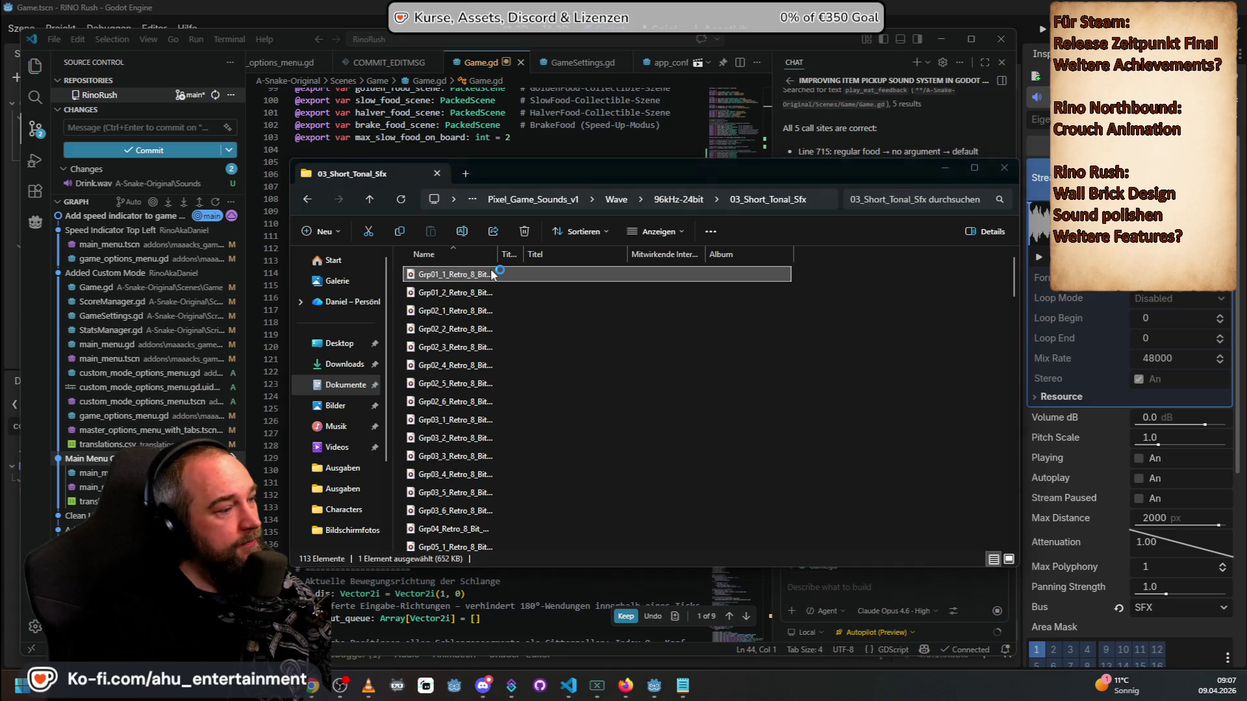